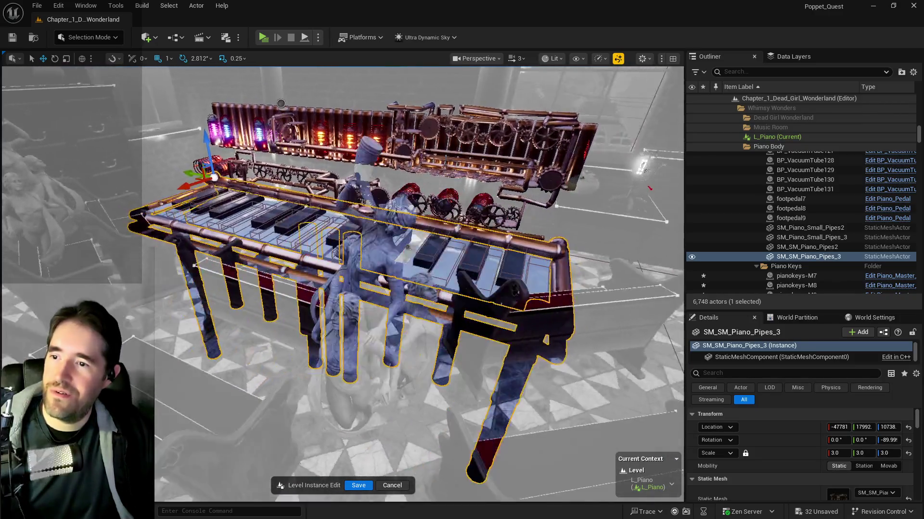
- Raise the SM_SM_Piano_Pipes_3 pipe frame well above the piano
left_click_drag(347, 107, 329, 71)
left_click_drag(397, 330, 354, 286)
mouse_move(340, 219)
left_mouse_down()
mouse_move(340, 202)
mouse_move(340, 242)
mouse_move(340, 224)
left_mouse_up()
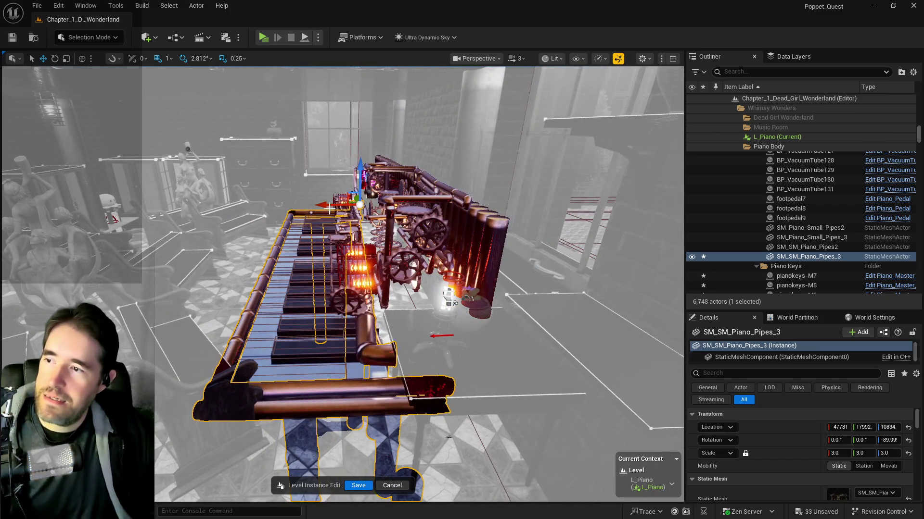
left_click_drag(410, 169, 415, 77)
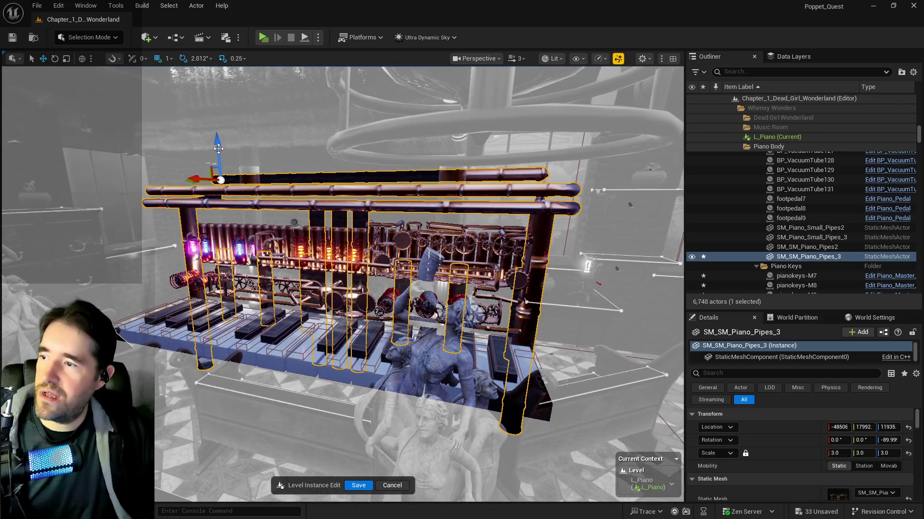
left_click_drag(218, 148, 221, 117)
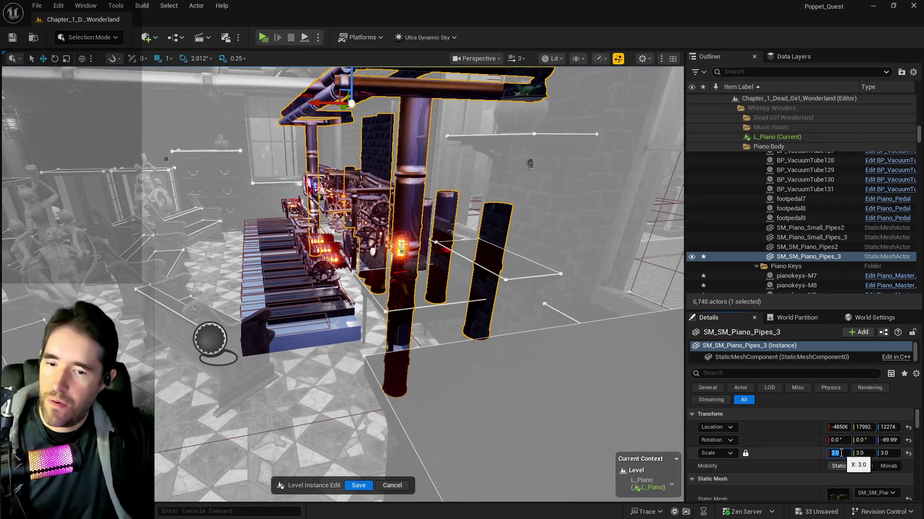
- Scale the pipe frame to 2.5, reposition it over the tubes, and save the level instance
type("2")
key("Return")
left_click_drag(611, 345, 349, 237)
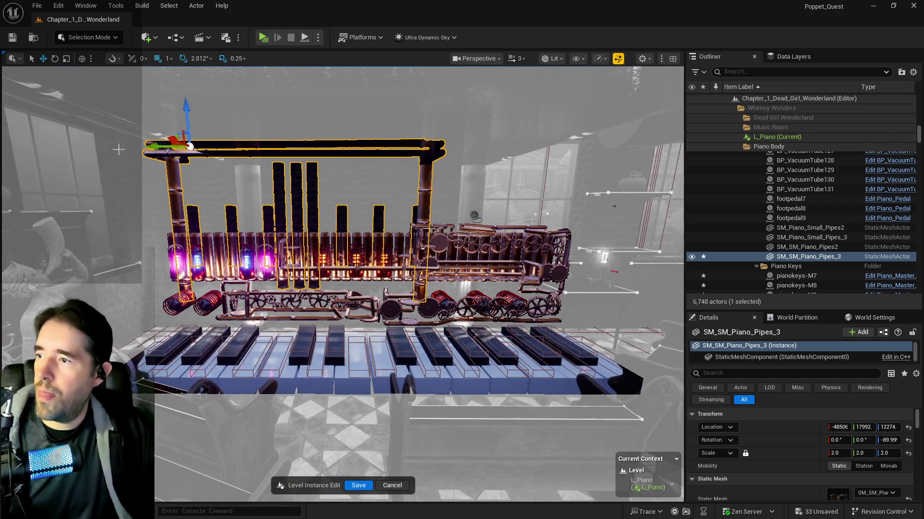
left_click_drag(190, 147, 243, 153)
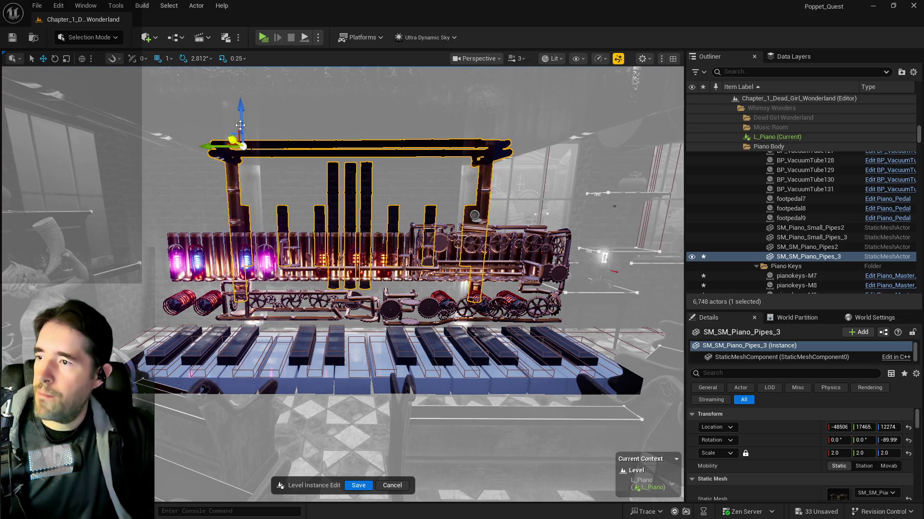
left_click_drag(240, 121, 235, 165)
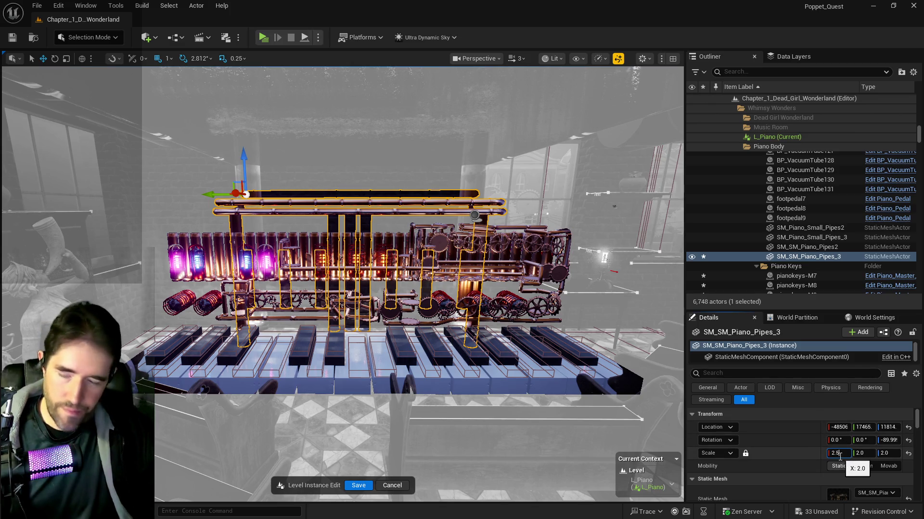
key("Return")
mouse_move(224, 183)
left_mouse_down()
mouse_move(240, 190)
mouse_move(219, 194)
mouse_move(247, 161)
mouse_move(248, 142)
left_mouse_up()
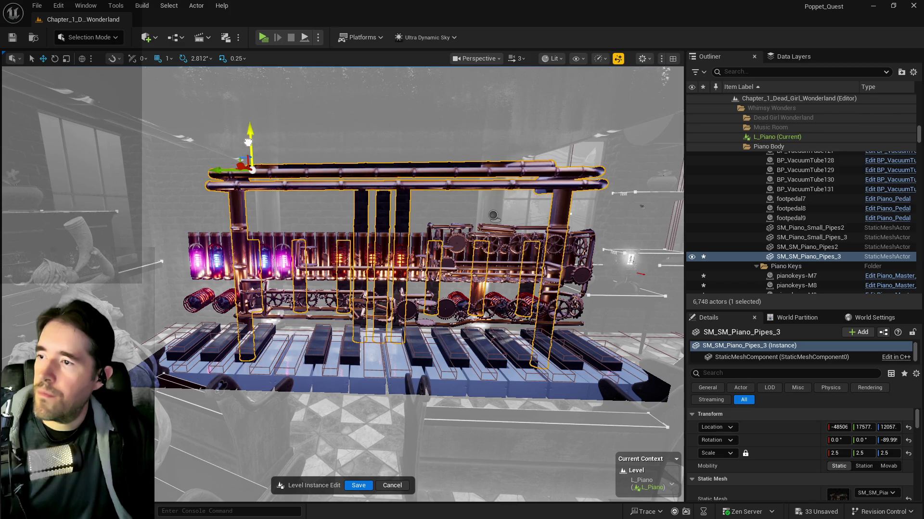
left_click(365, 488)
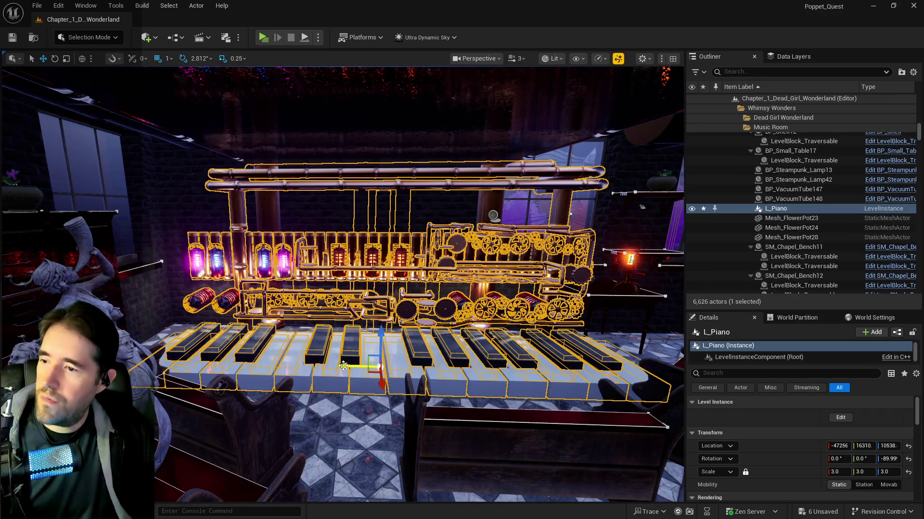
- Frame the piano, save all changes, and enter edit mode on the L_Piano level instance
mouse_move(343, 366)
left_mouse_down()
mouse_move(329, 433)
mouse_move(332, 394)
left_mouse_up()
key("f")
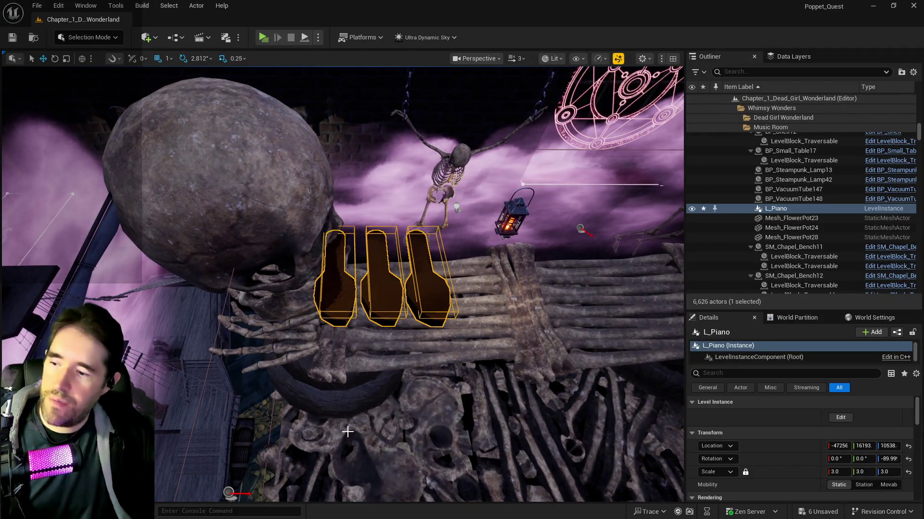
key("ctrl+s")
left_click(838, 418)
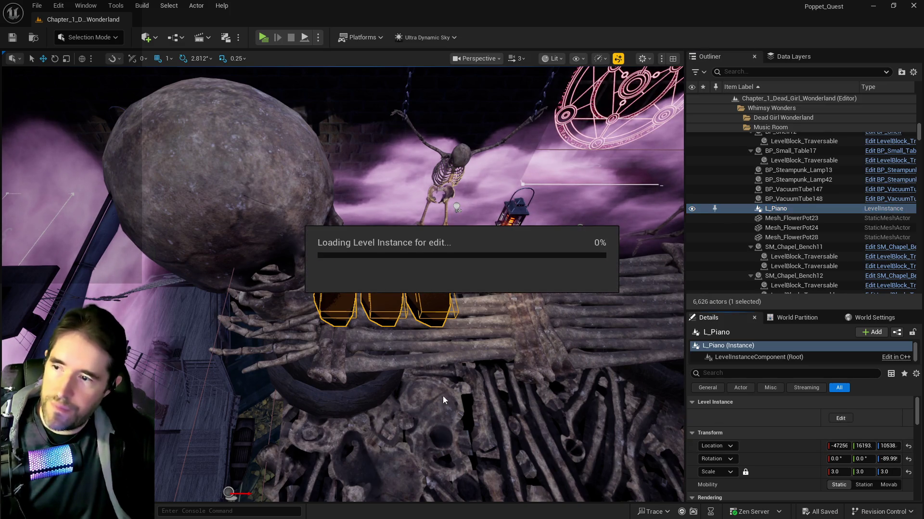
- Select footpedal7, footpedal8 and footpedal9, then lift them up and shift them along the piano
left_click(337, 298)
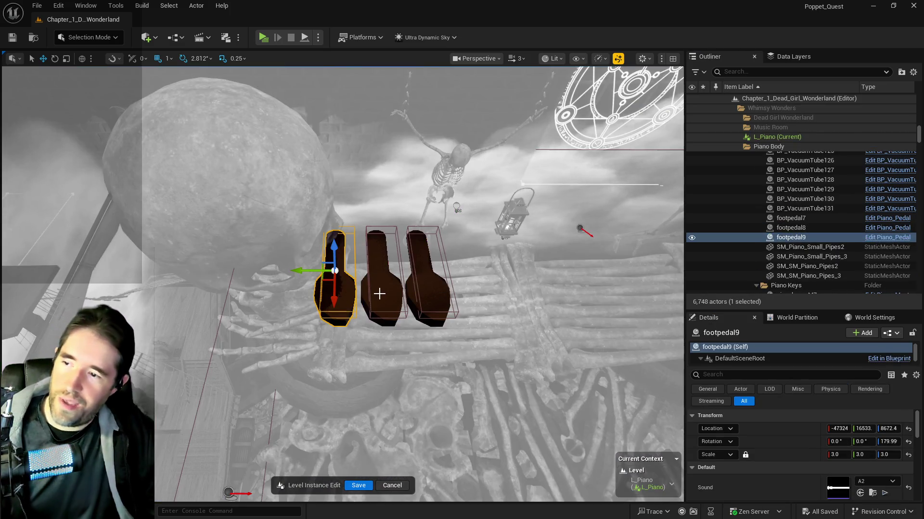
left_click(379, 294, "ctrl")
left_click(428, 288, "ctrl")
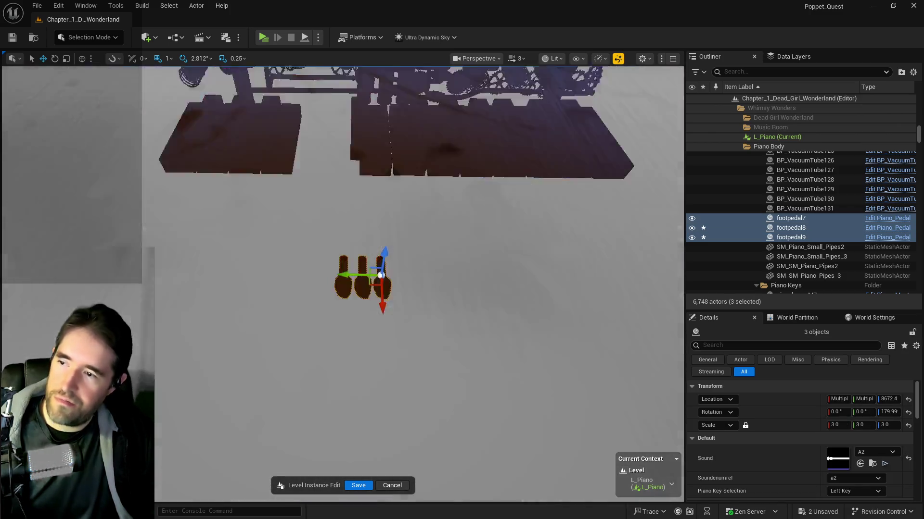
mouse_move(397, 250)
left_mouse_down()
mouse_move(398, 301)
mouse_move(385, 217)
left_mouse_up()
mouse_move(397, 301)
left_mouse_down()
mouse_move(298, 308)
mouse_move(411, 291)
mouse_move(425, 279)
left_mouse_up()
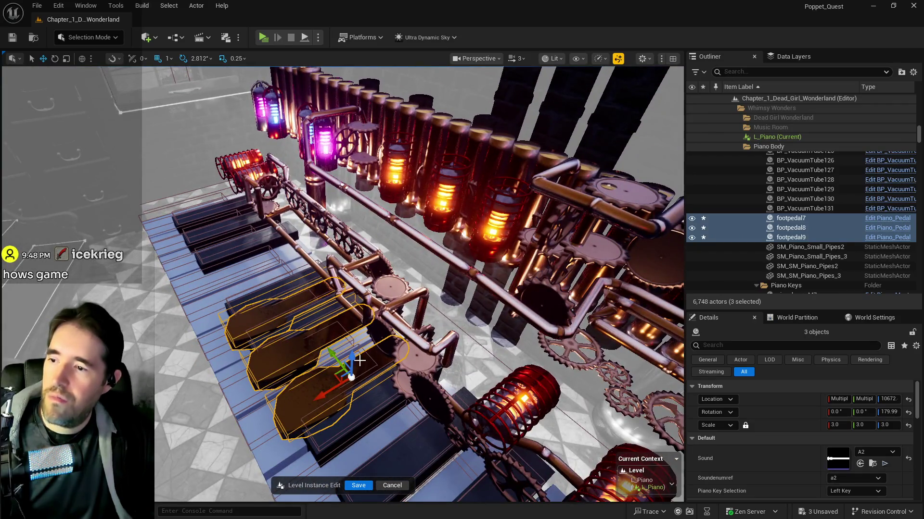
mouse_move(351, 361)
left_mouse_down()
mouse_move(343, 337)
mouse_move(384, 253)
mouse_move(385, 215)
left_mouse_up()
mouse_move(326, 277)
left_mouse_down()
mouse_move(402, 228)
mouse_move(422, 256)
mouse_move(408, 279)
left_mouse_up()
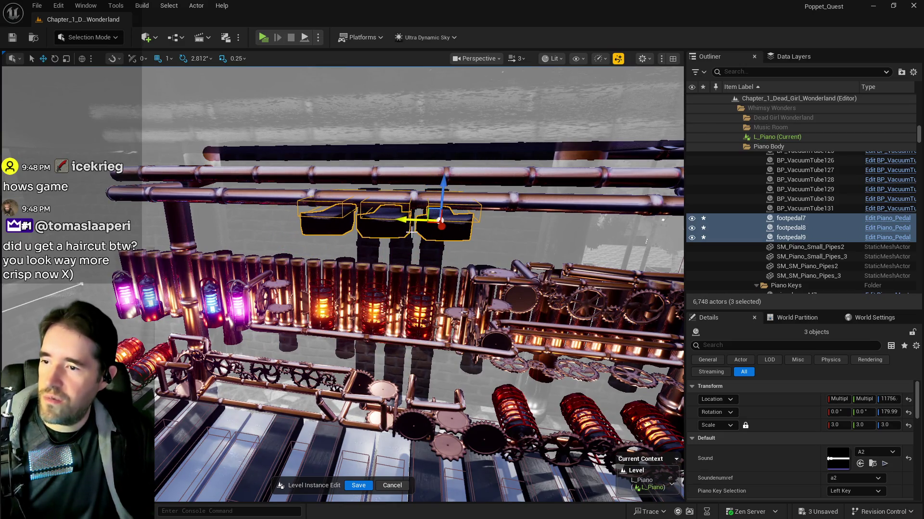
- Select all descendants of Piano Body and group them into a new Piano Top Half folder
left_click(375, 308)
left_click(346, 274)
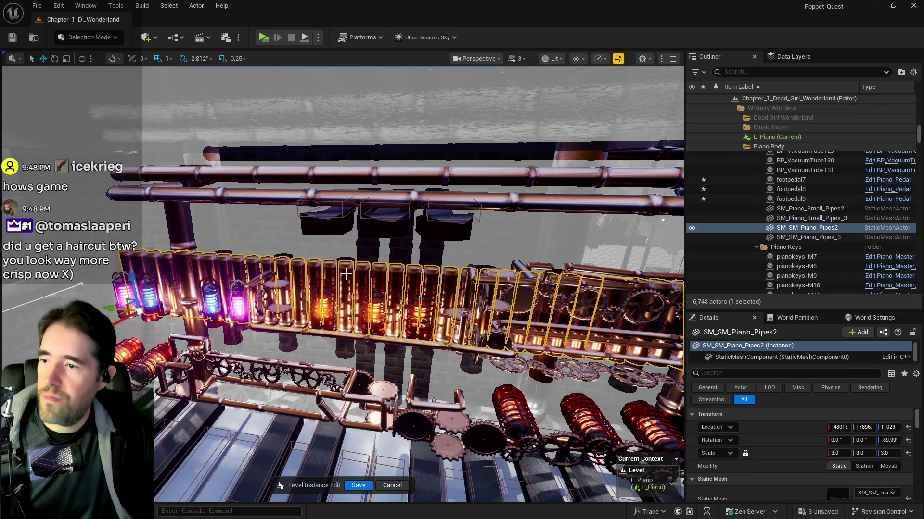
left_click_drag(346, 274, 352, 273)
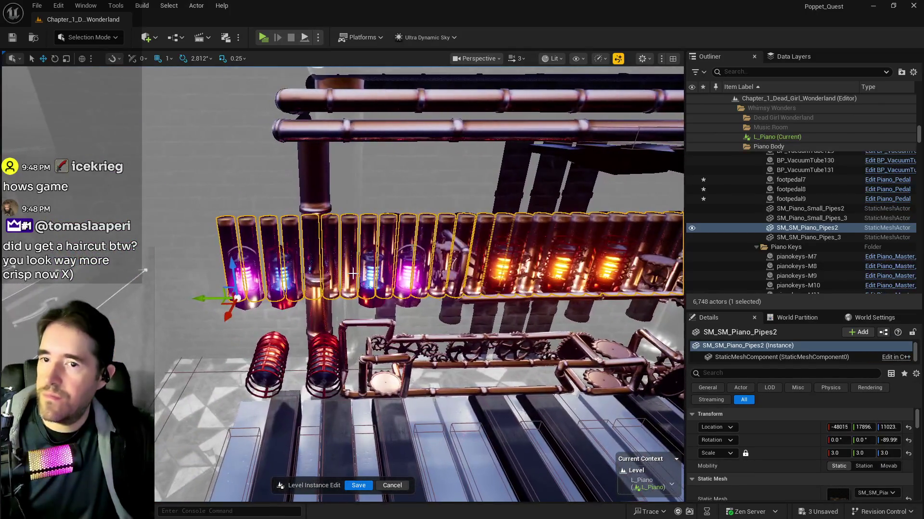
left_click(758, 146)
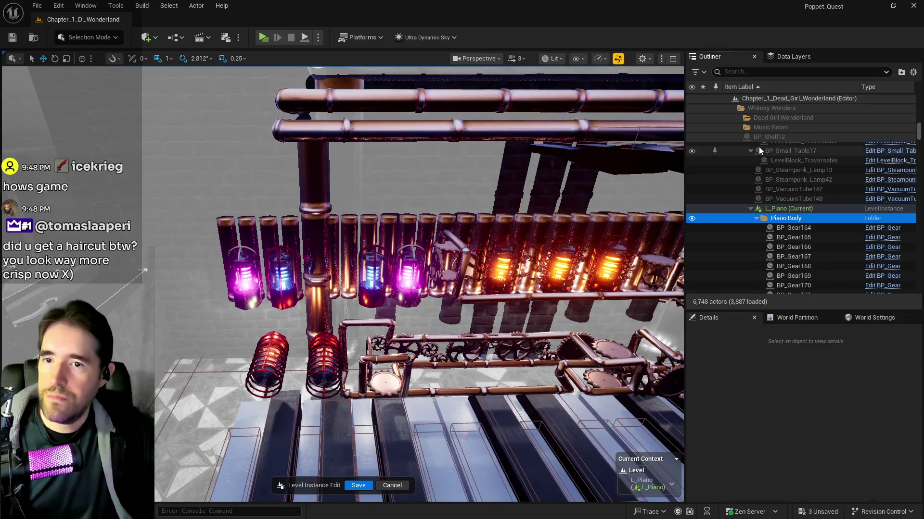
right_click(775, 220)
mouse_move(804, 275)
left_click(762, 286)
type("Piano Top Hal")
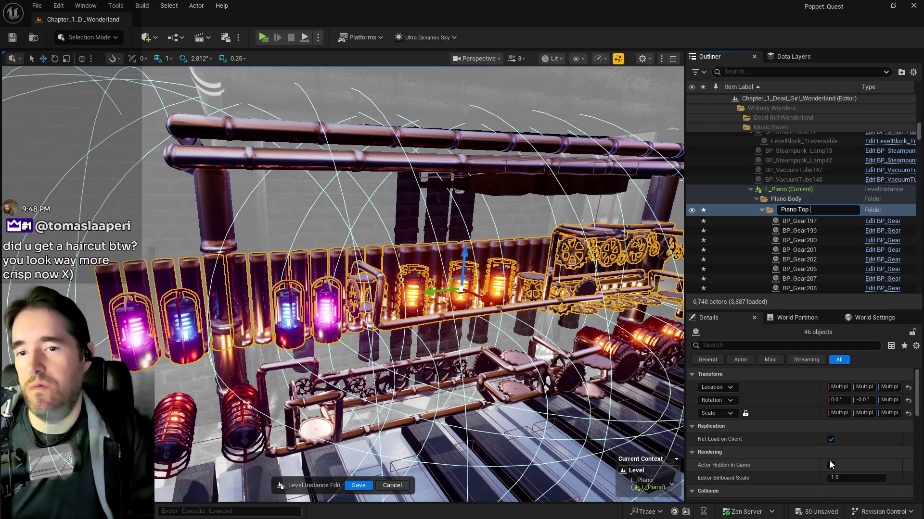
type("f")
key("Return")
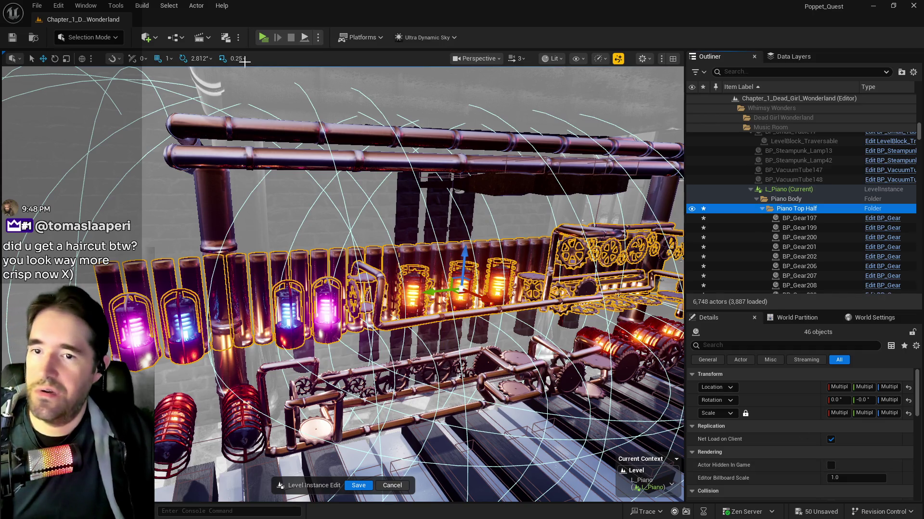
key("Escape")
- Select all 46 actors in Piano Top Half, frame them, and start sliding them along the piano
left_click_drag(271, 226, 315, 151)
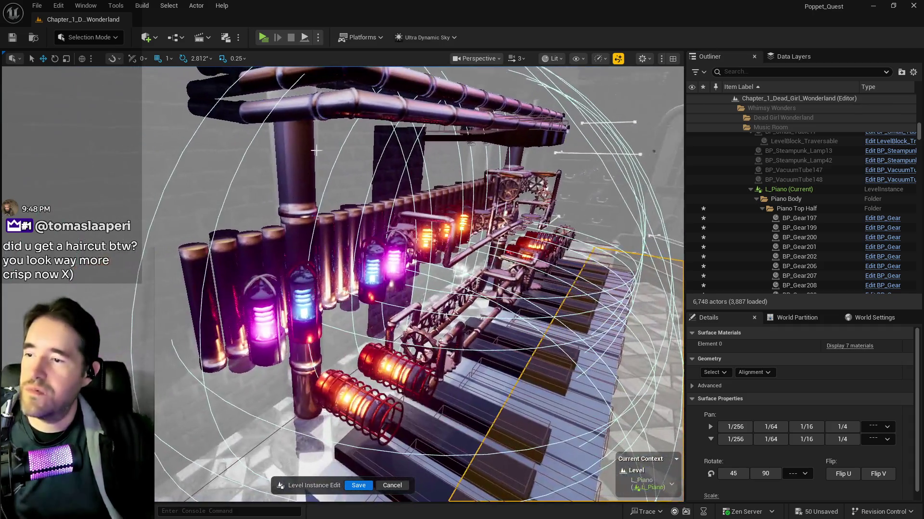
left_click(786, 208)
right_click(785, 208)
mouse_move(816, 267)
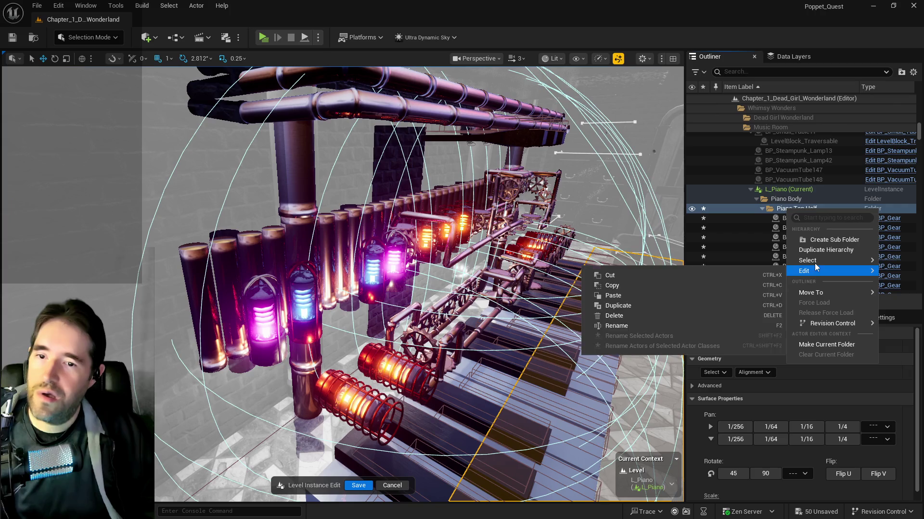
left_click(754, 276)
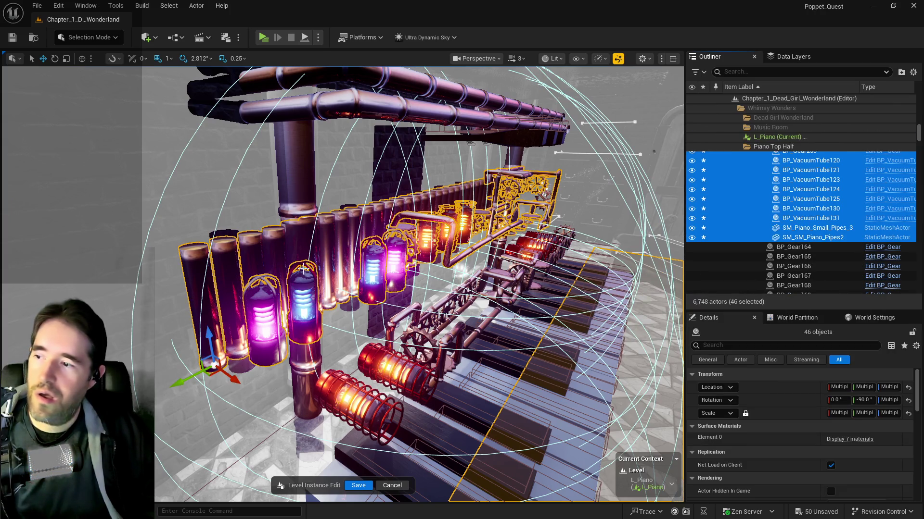
key("d")
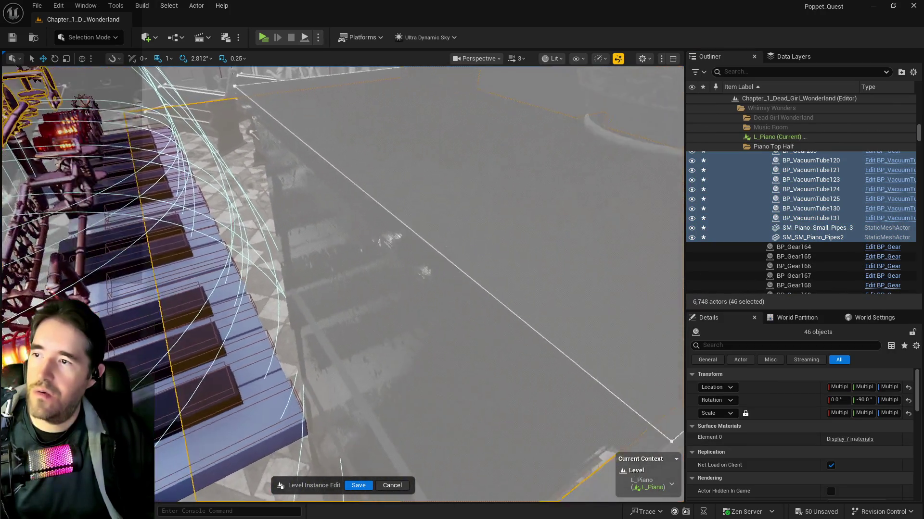
key("f")
mouse_move(34, 285)
left_mouse_down()
mouse_move(59, 267)
mouse_move(35, 238)
left_mouse_up()
- Frame the top-half pieces and shift them further along the keyboard
key("f")
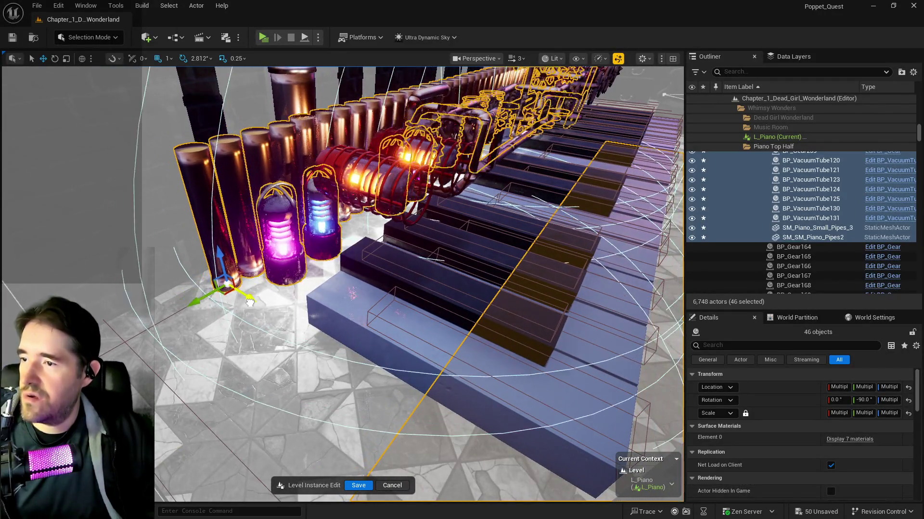
mouse_move(249, 302)
left_mouse_down()
mouse_move(281, 318)
mouse_move(256, 296)
left_mouse_up()
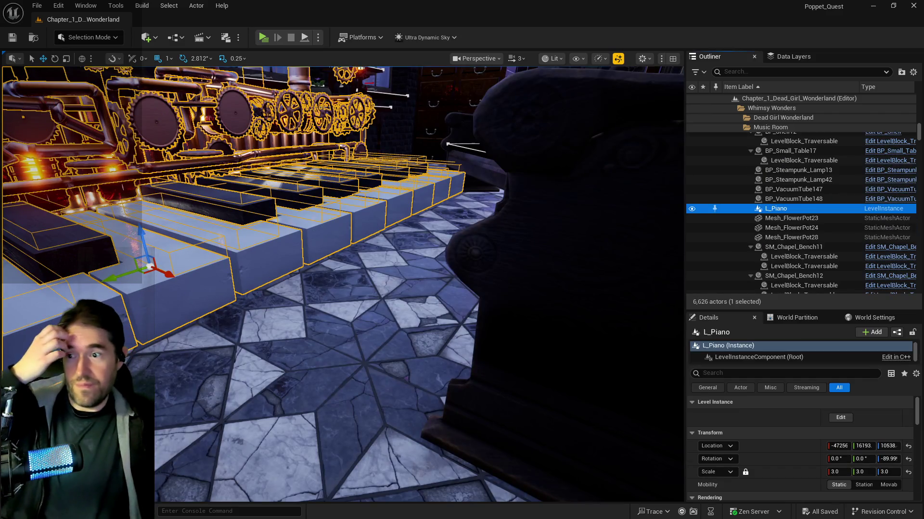
- Fly the viewport away from the piano toward the benches and door
mouse_move(480, 325)
left_mouse_down()
mouse_move(384, 328)
mouse_move(385, 305)
mouse_move(364, 279)
left_mouse_up()
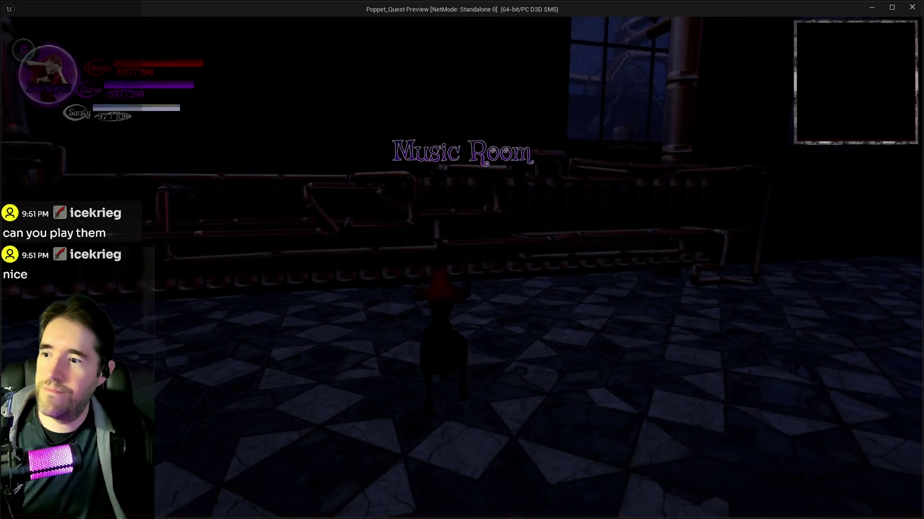
- Walk the character onto the giant piano keys and hop across the black keys toward the organ
key("w")
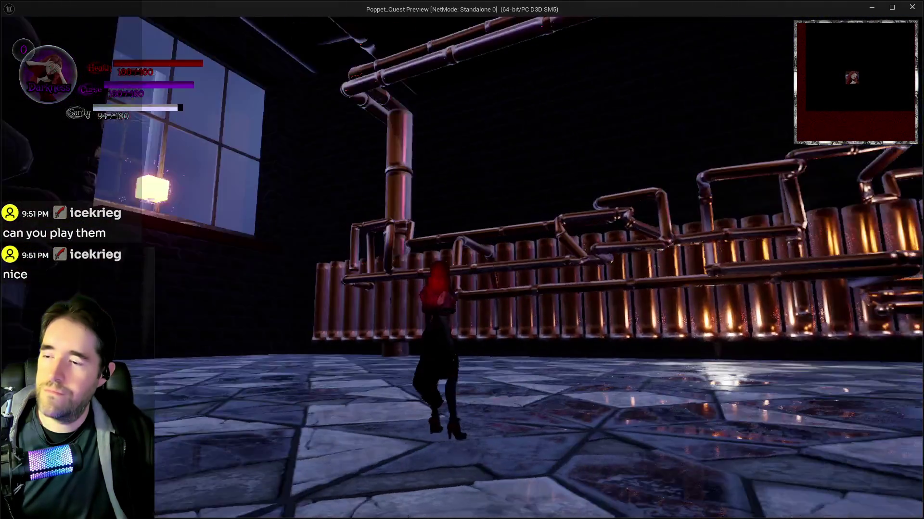
key("w")
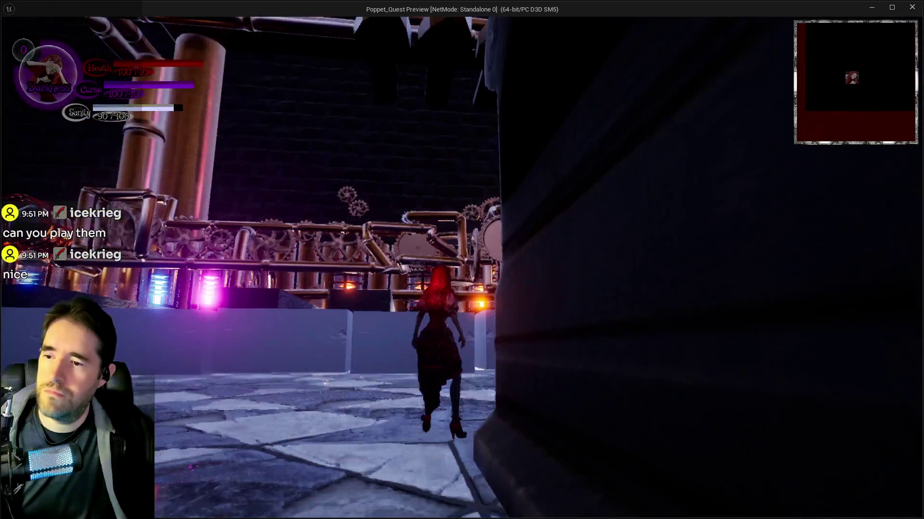
key("w")
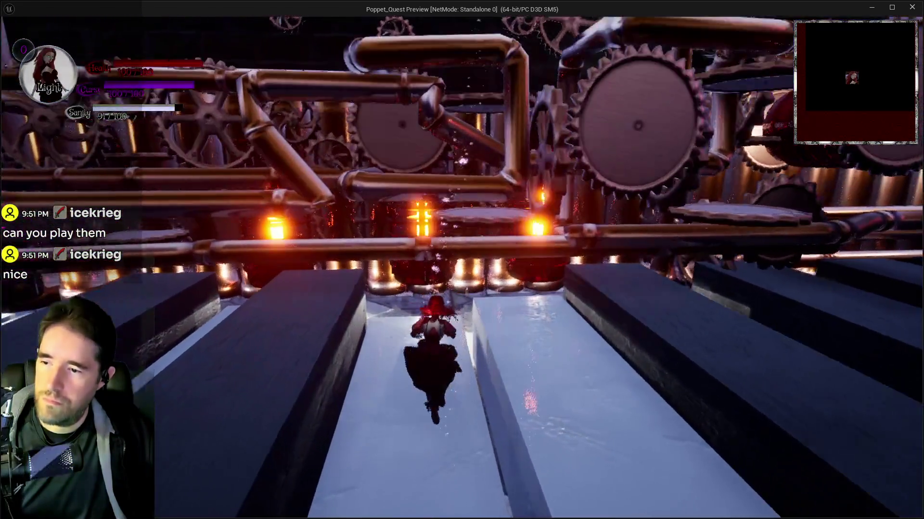
key("w")
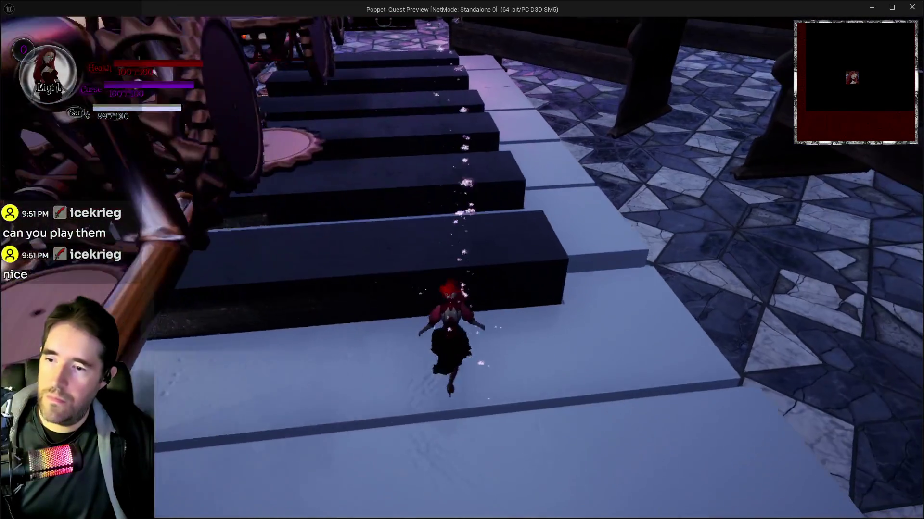
key("w")
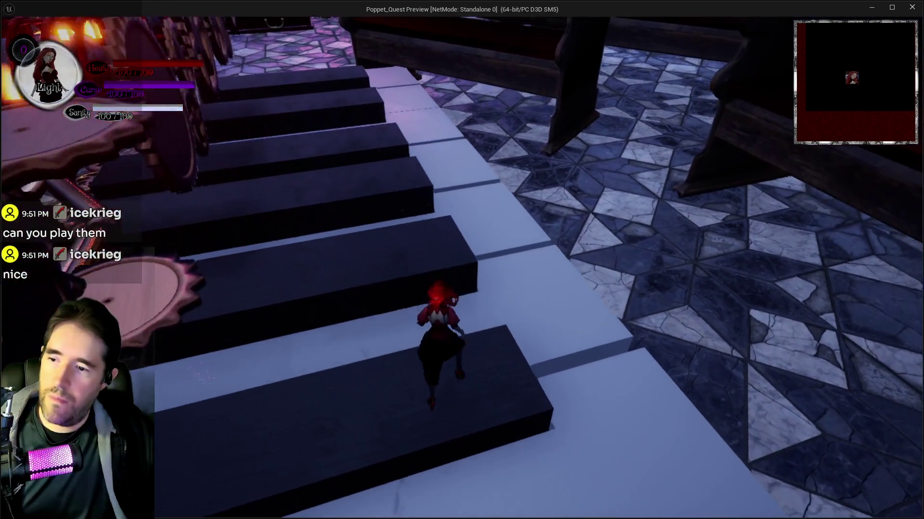
key("w")
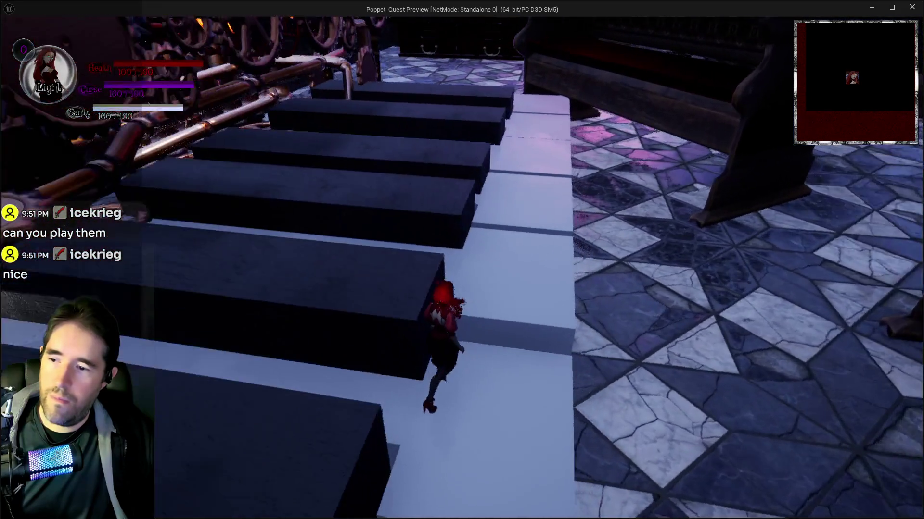
key("w")
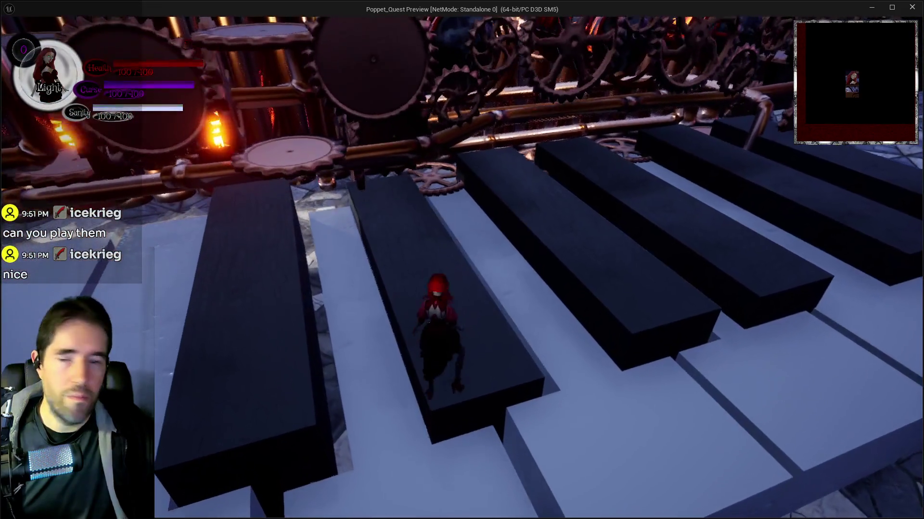
key("s")
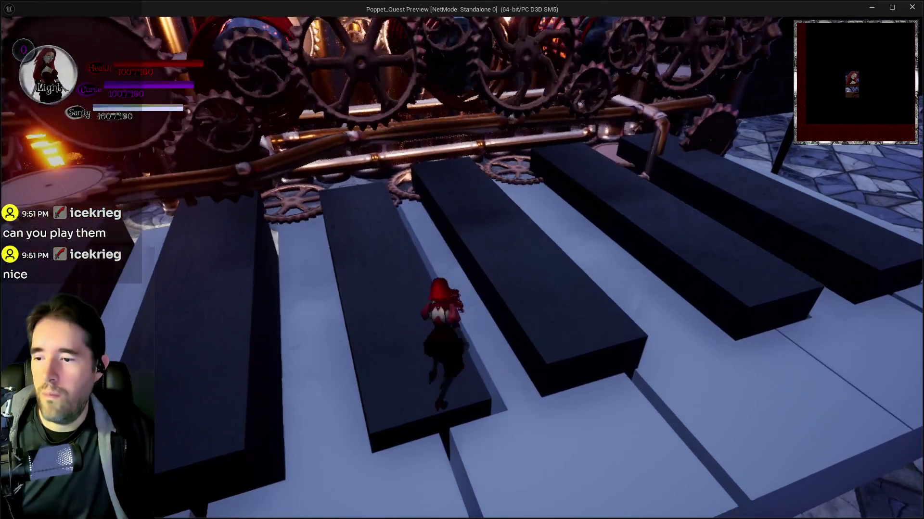
key("w")
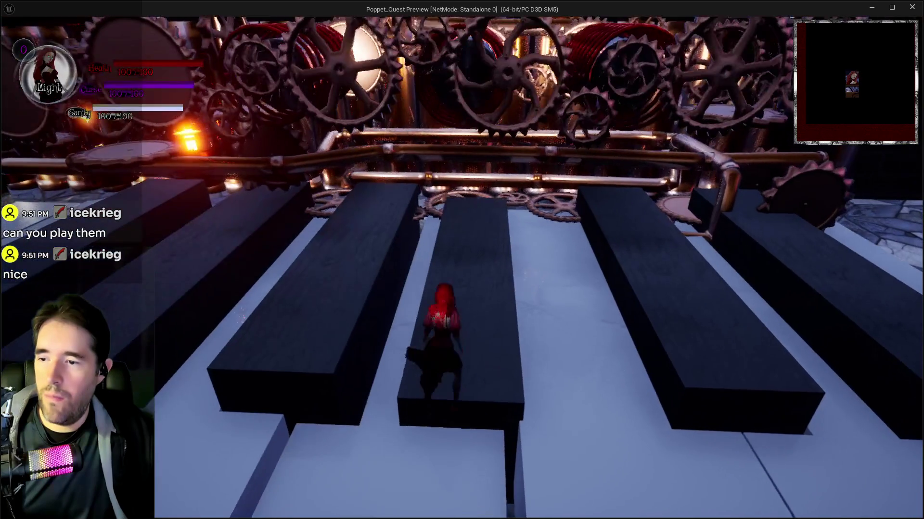
key("d")
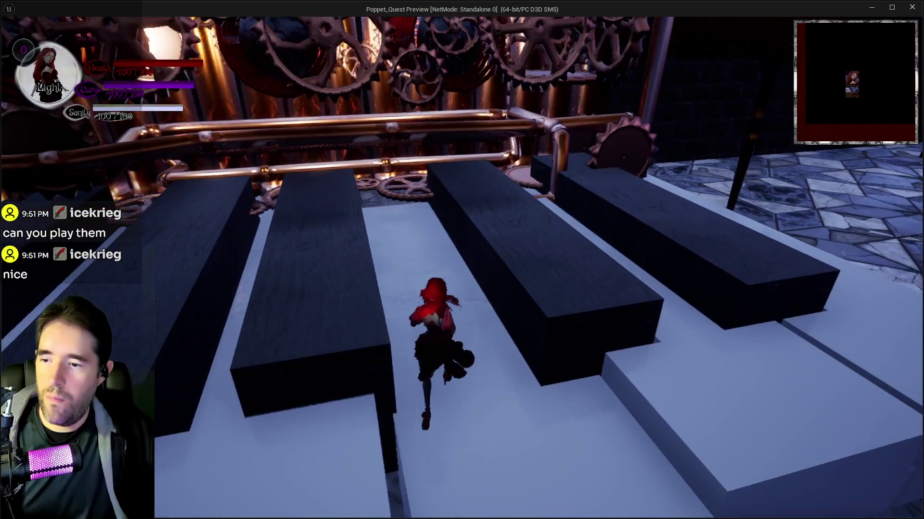
key("space")
key("w")
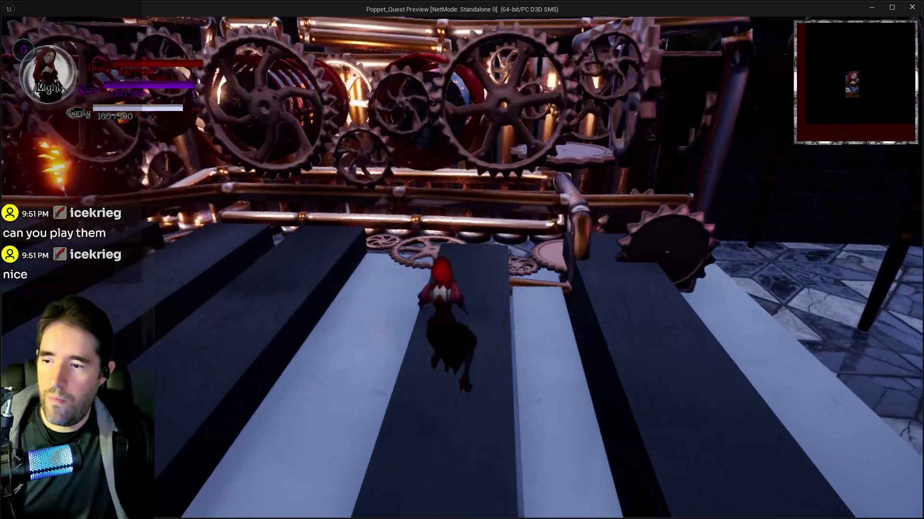
key("w")
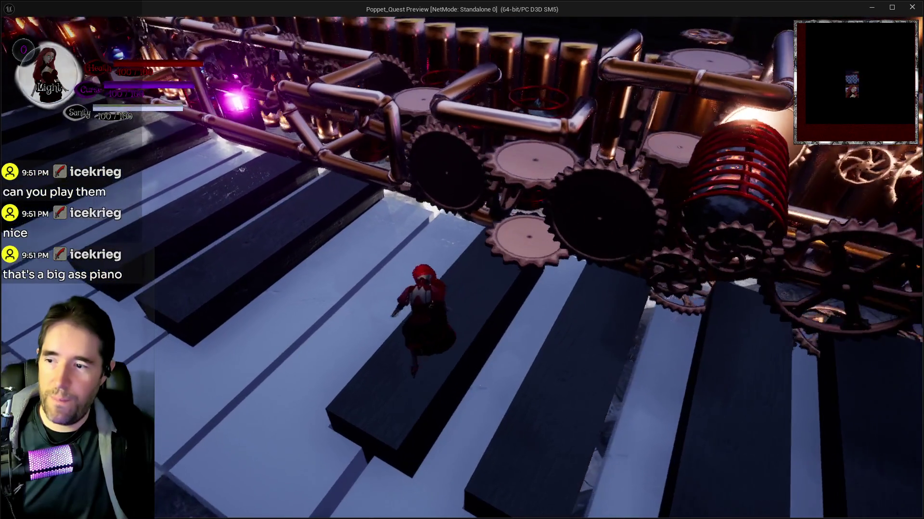
- Jump along the black keys and climb onto the white blocks by the wall
key("s")
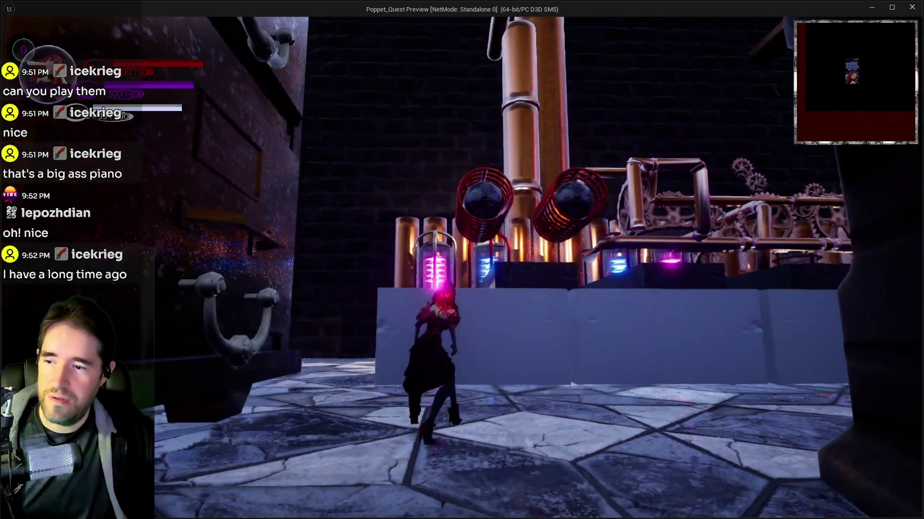
key("space")
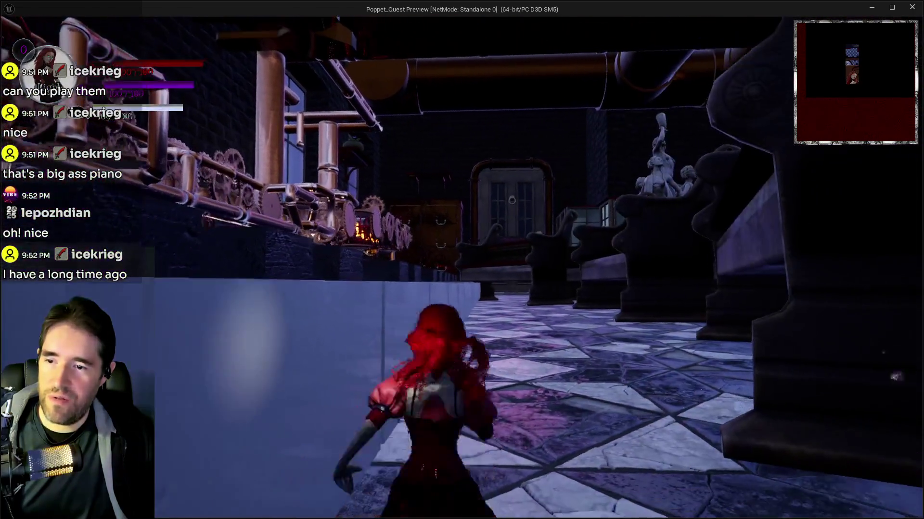
key("w")
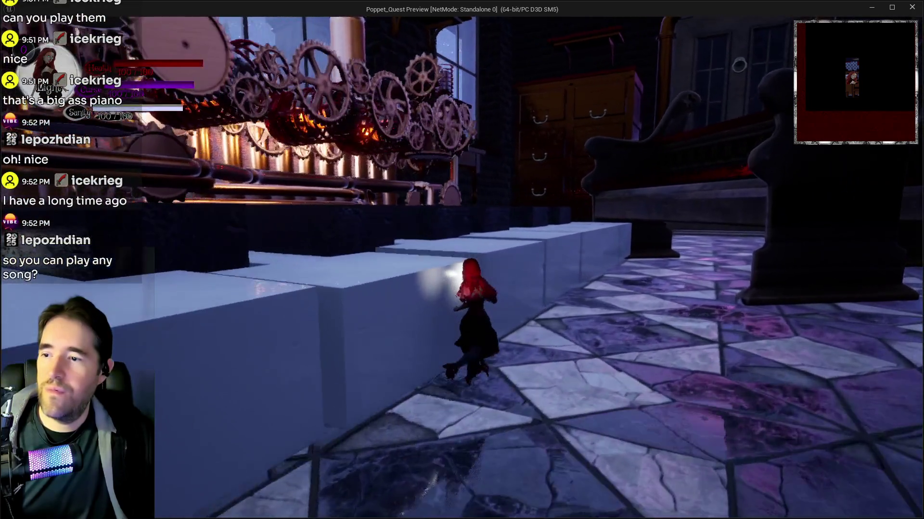
key("space")
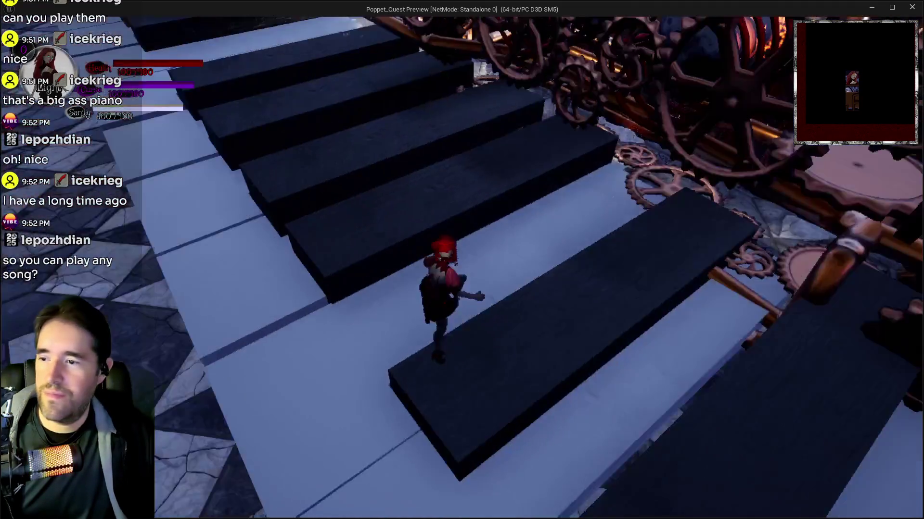
key("space")
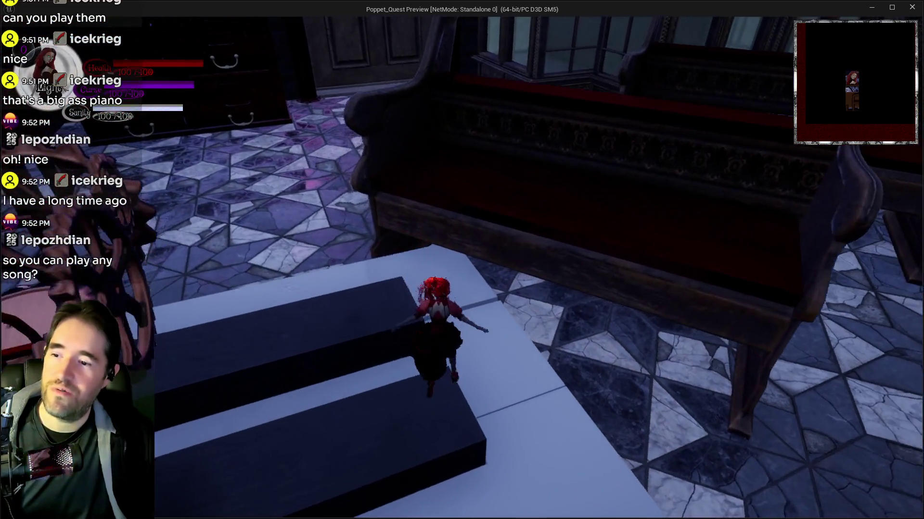
- Walk the character back and forth across the keys under the pipe machinery, then stop play
key("w")
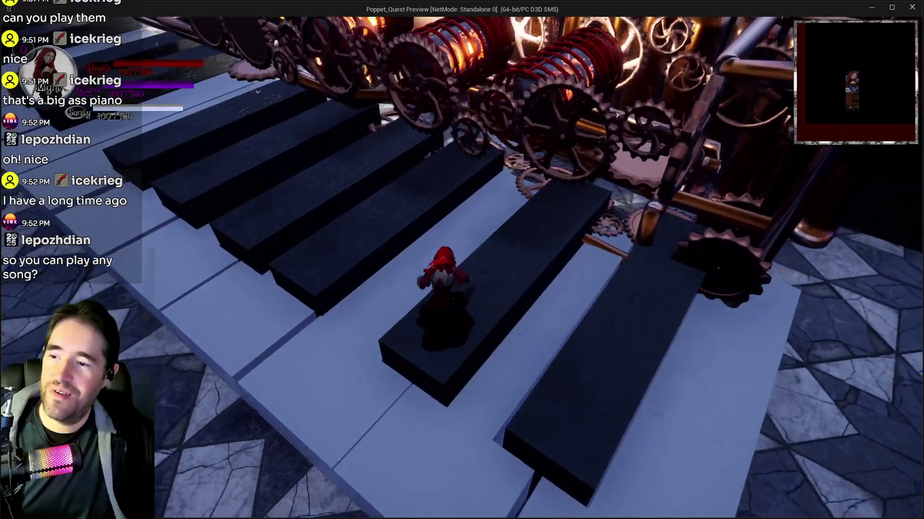
key("w")
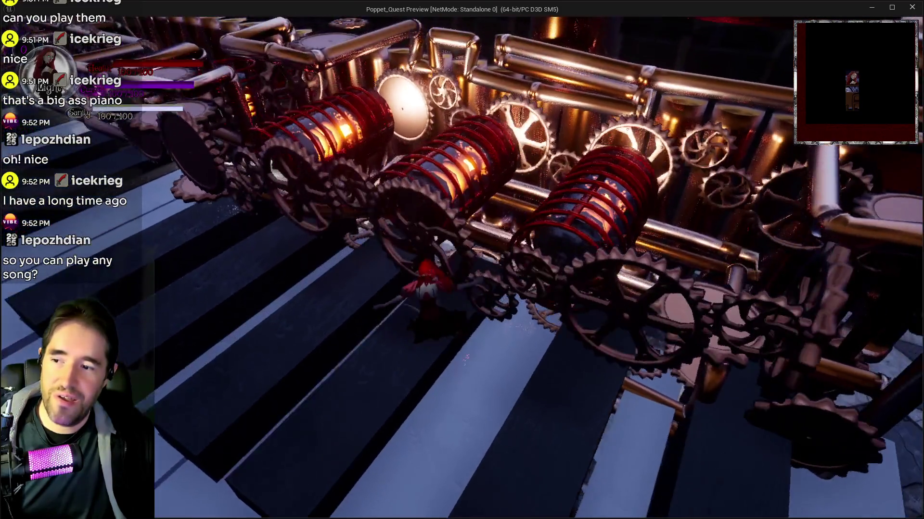
key("w")
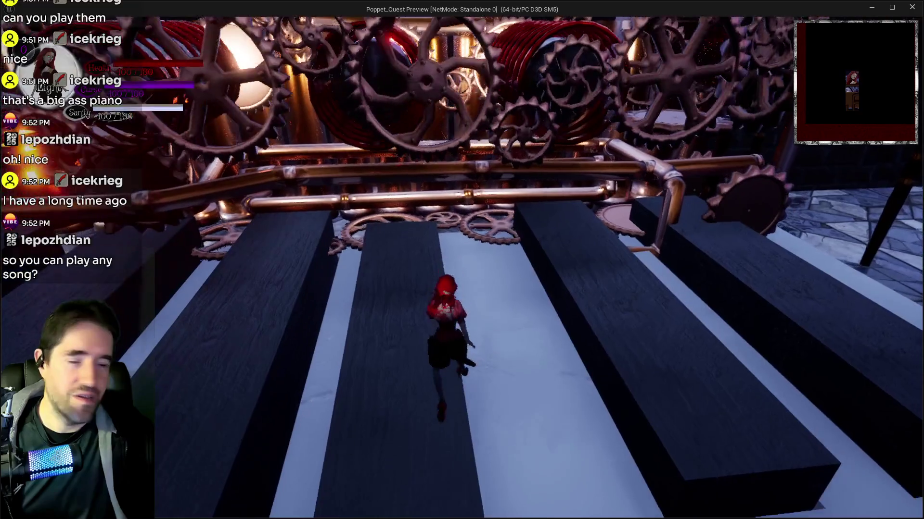
key("w")
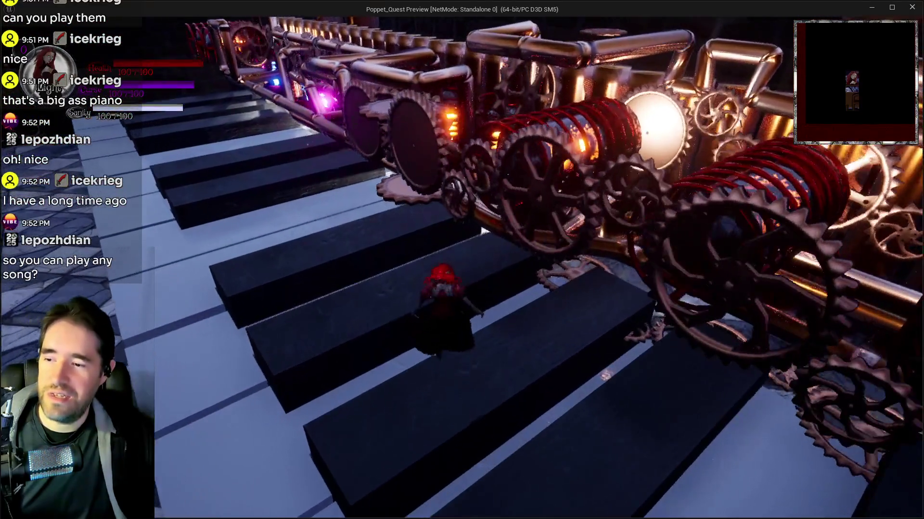
key("w")
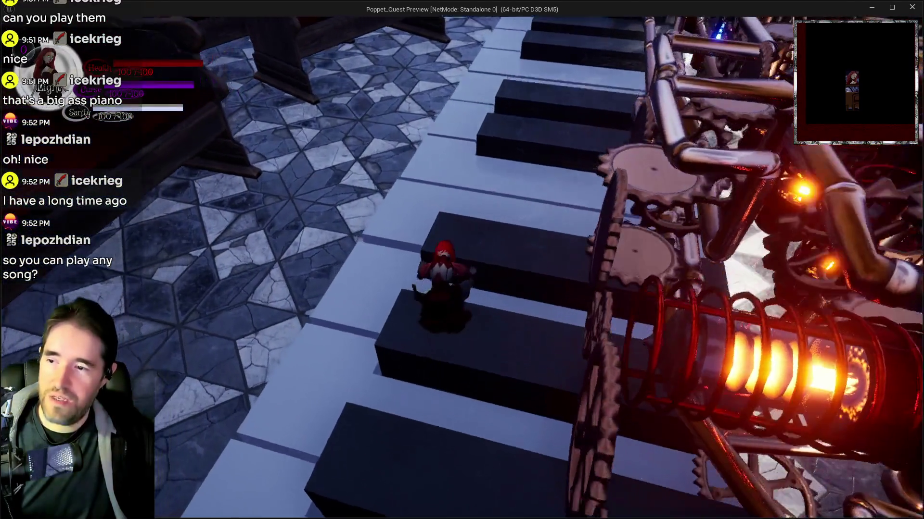
key("w")
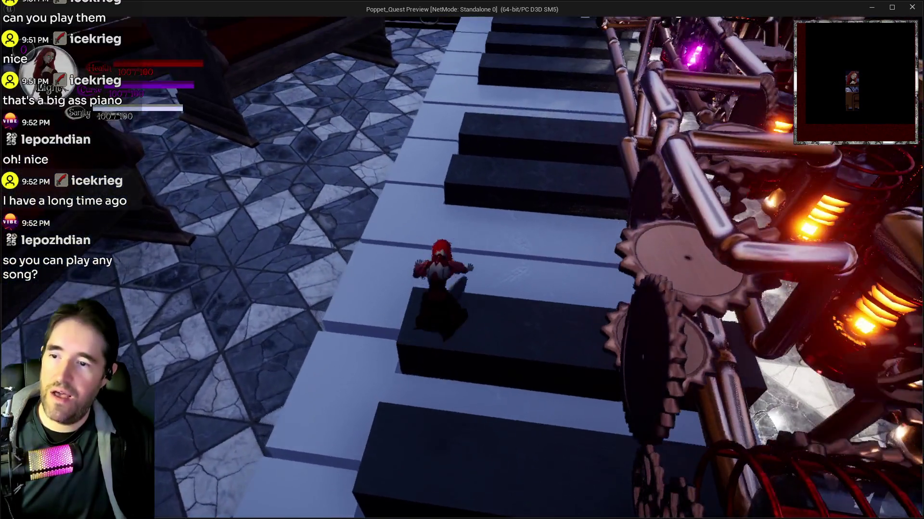
key("w")
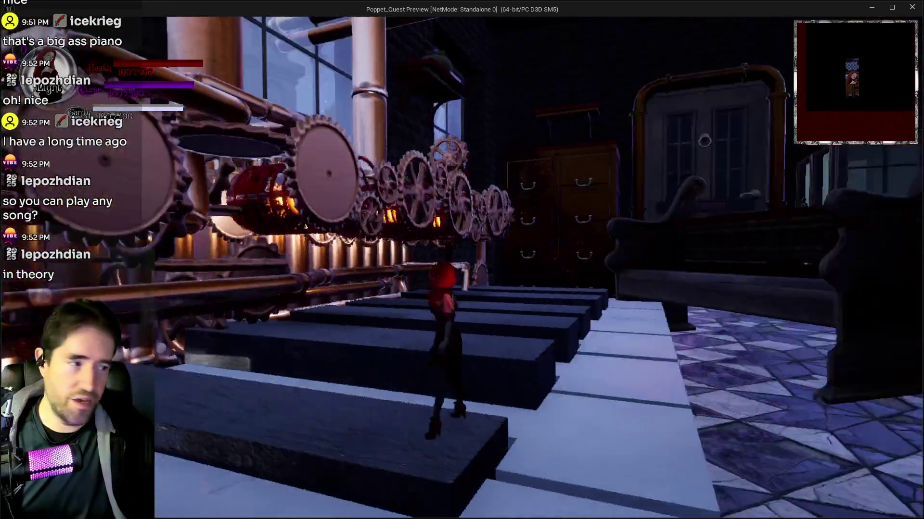
key("w")
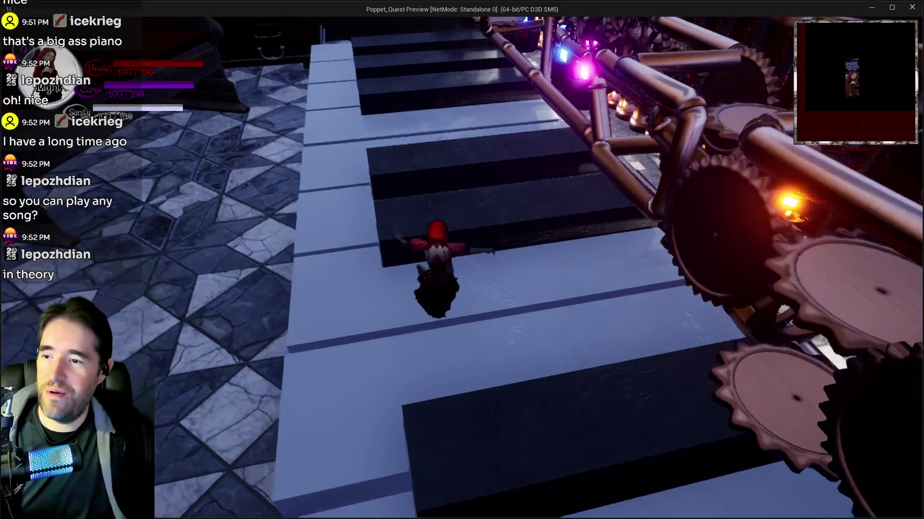
key("w")
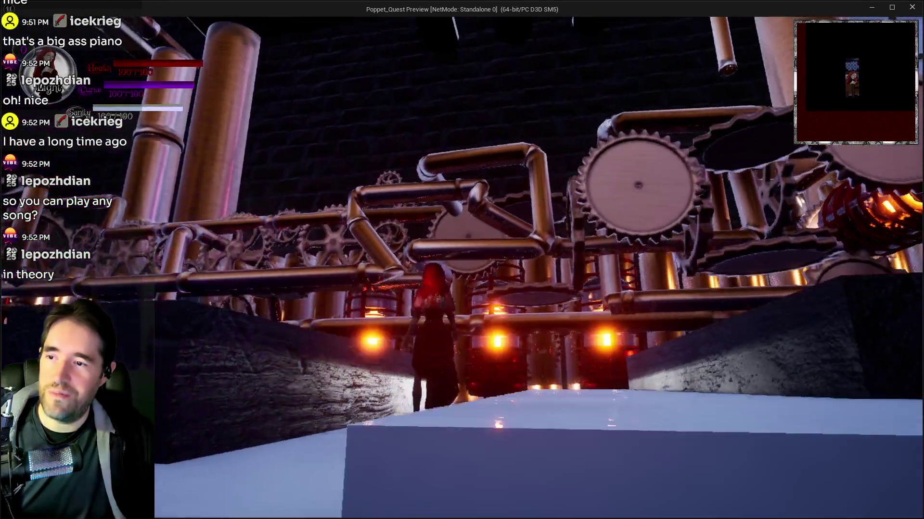
key("w")
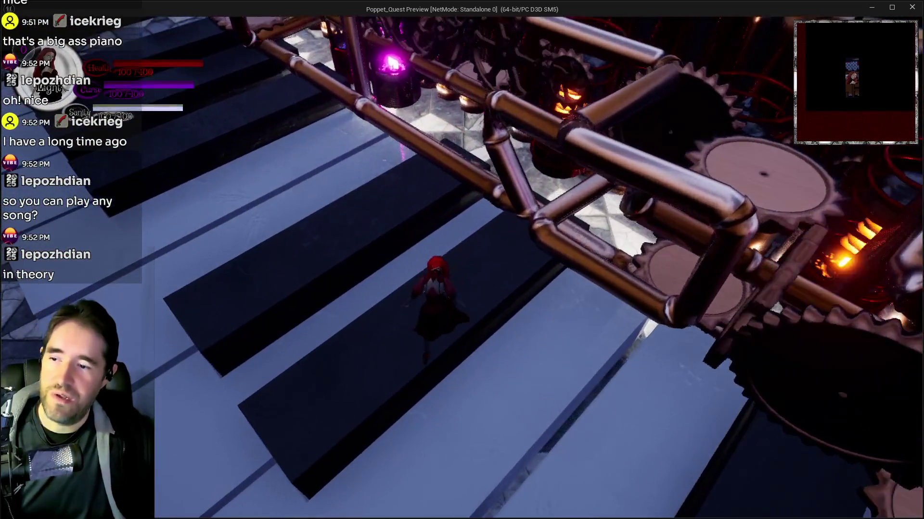
key("w")
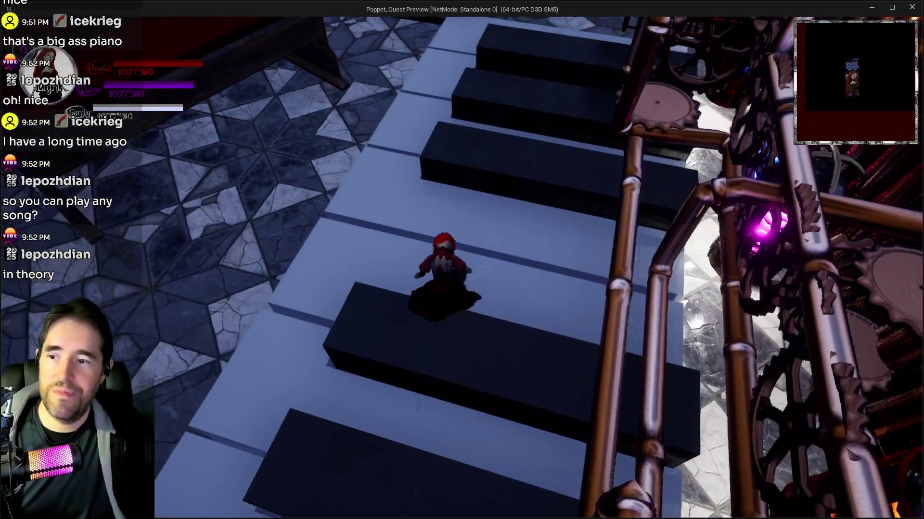
key("w")
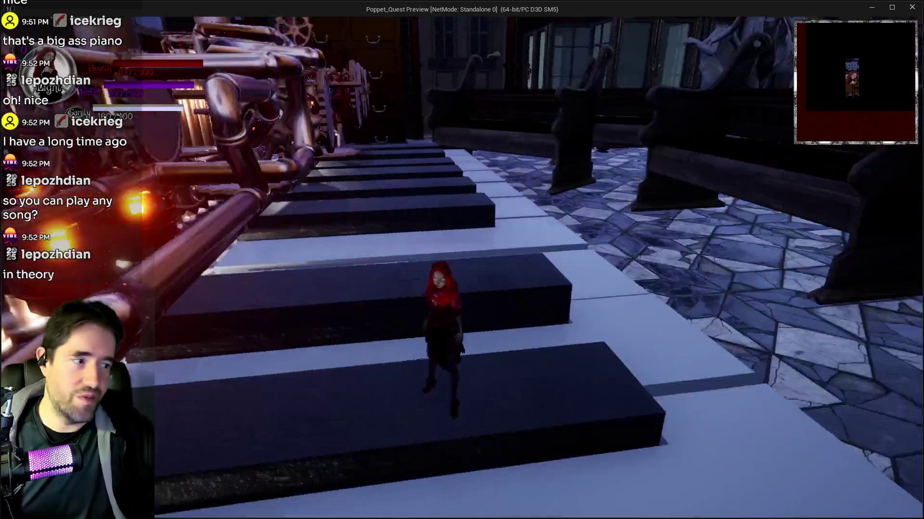
key("w")
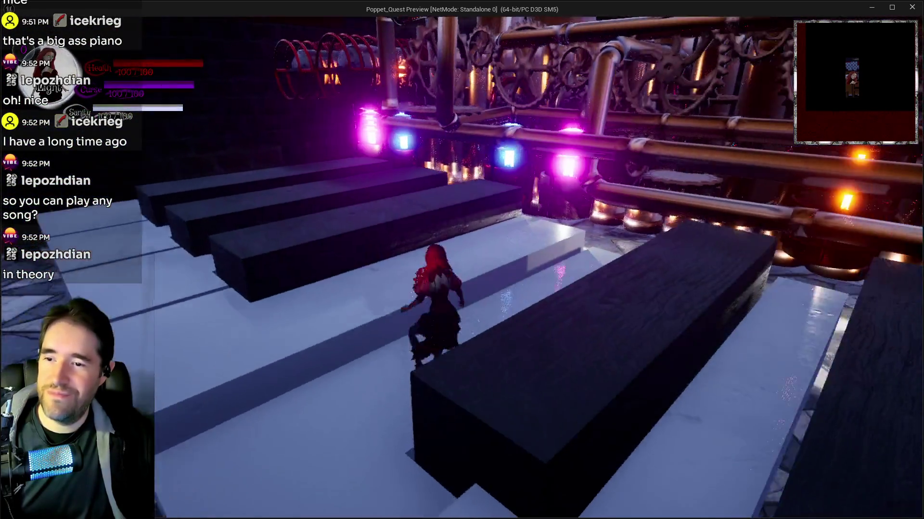
key("w")
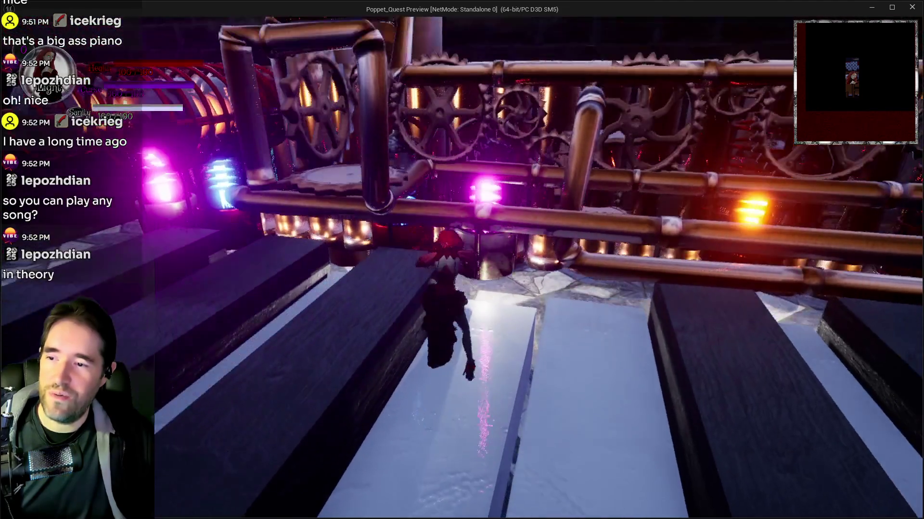
key("w")
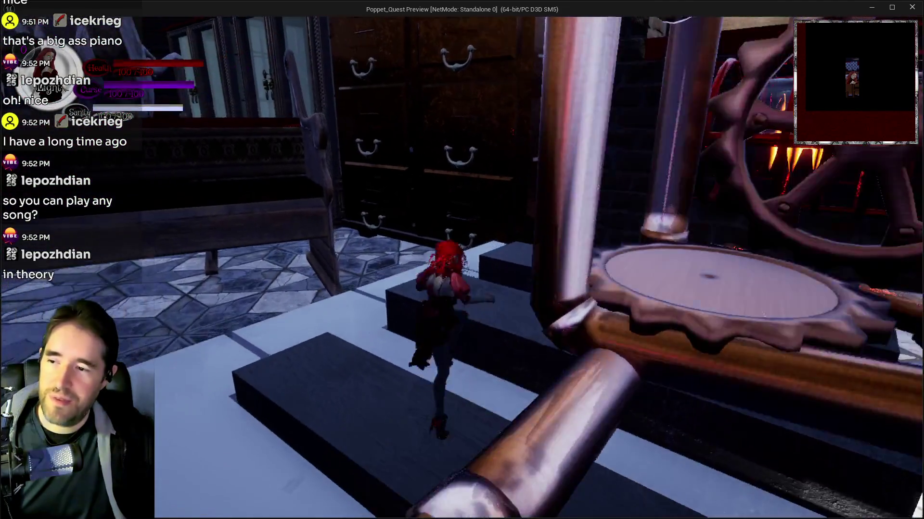
key("w")
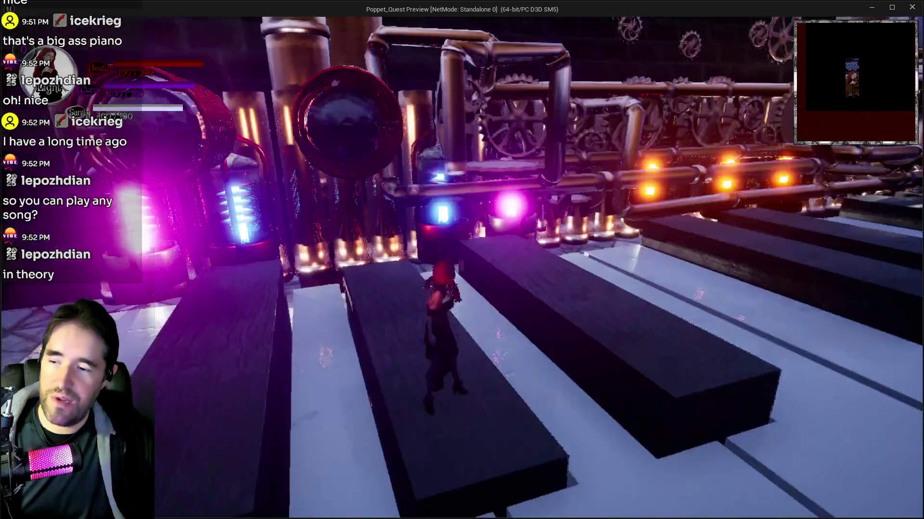
key("w")
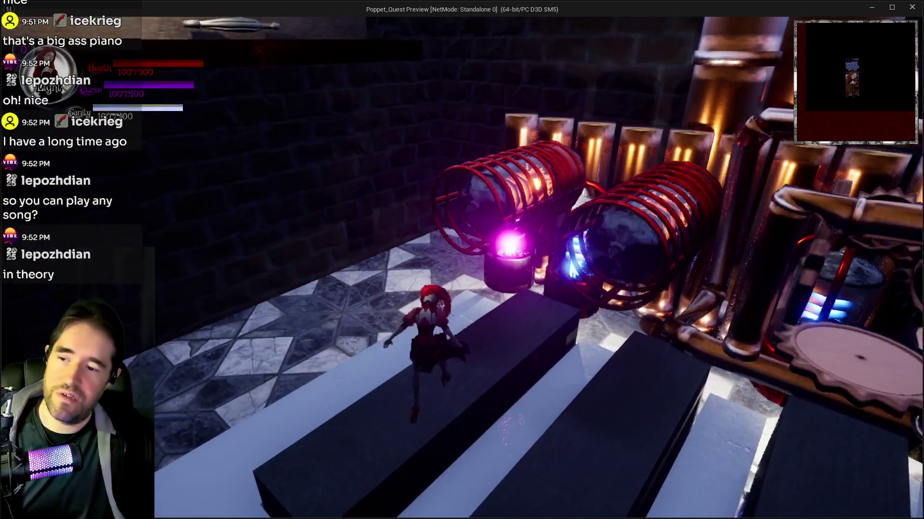
key("w")
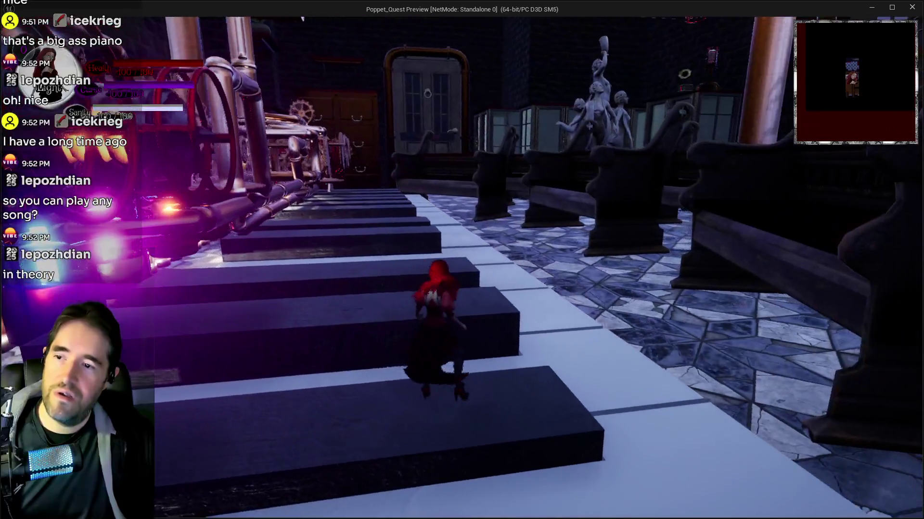
key("alt+Tab")
key("Escape")
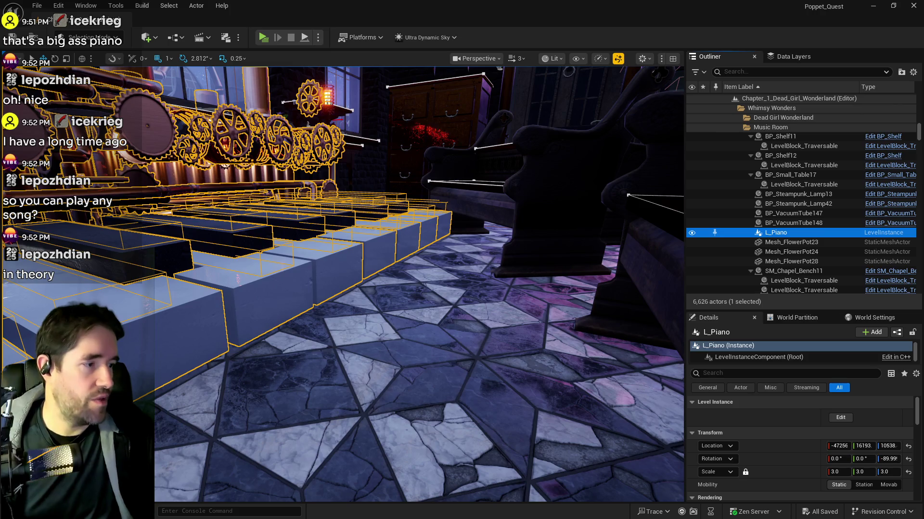
- Survey the whole L_Piano keyboard and open the Piano_Master_Key blueprint from one of its keys
left_click_drag(382, 378, 390, 368)
left_click_drag(222, 234, 221, 234)
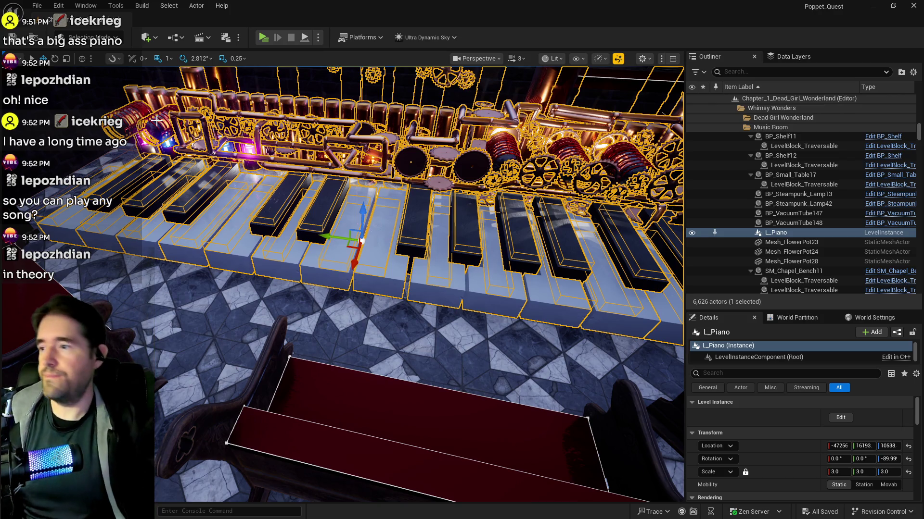
mouse_move(474, 324)
left_mouse_down()
mouse_move(423, 267)
mouse_move(430, 271)
left_mouse_up()
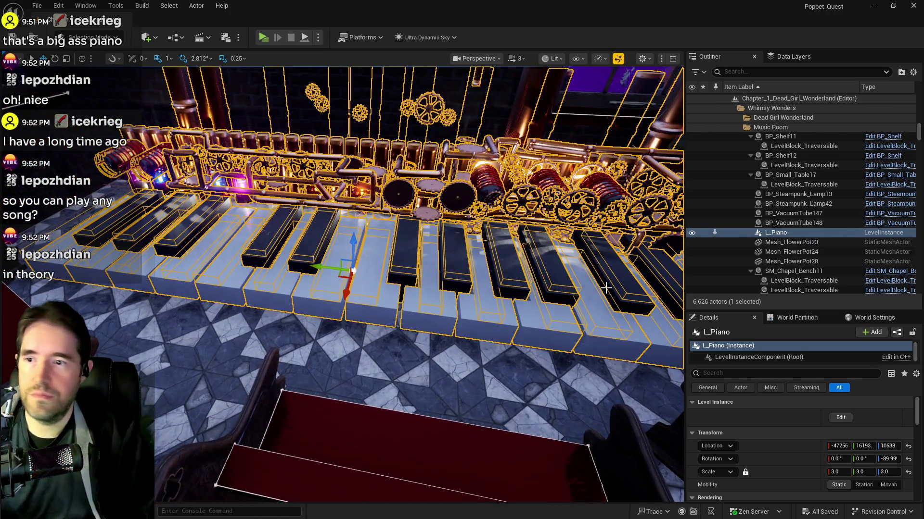
double_click(430, 272)
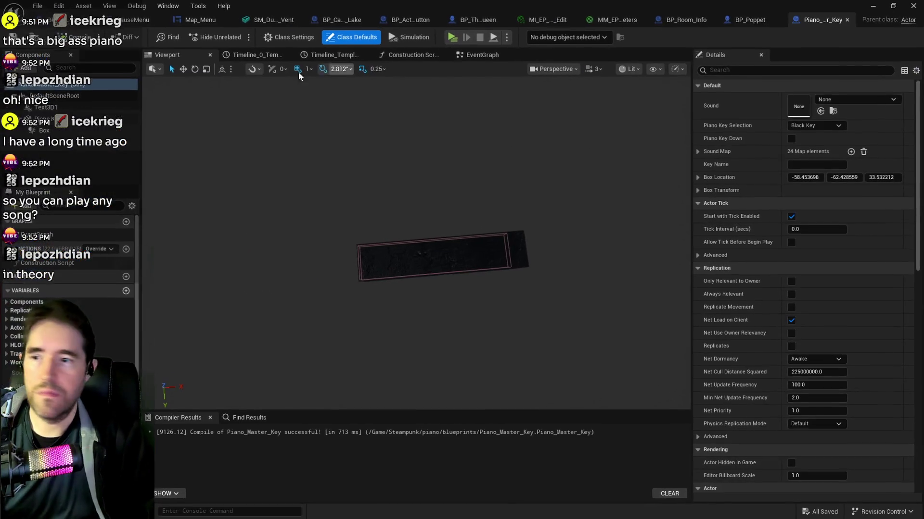
- Tick Visible on Piano_Master_Key's Text3D1 component and bring up its Construction Script graph
left_click(45, 107)
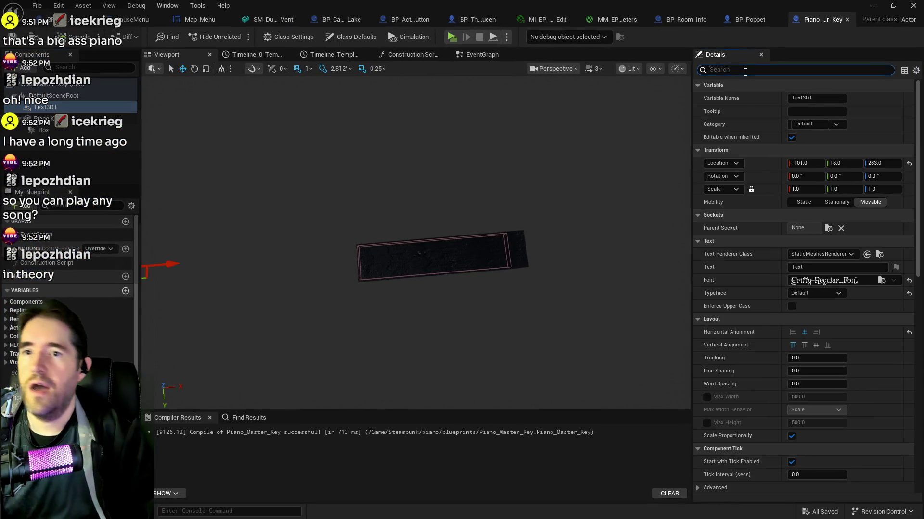
type("vis")
left_click(793, 98)
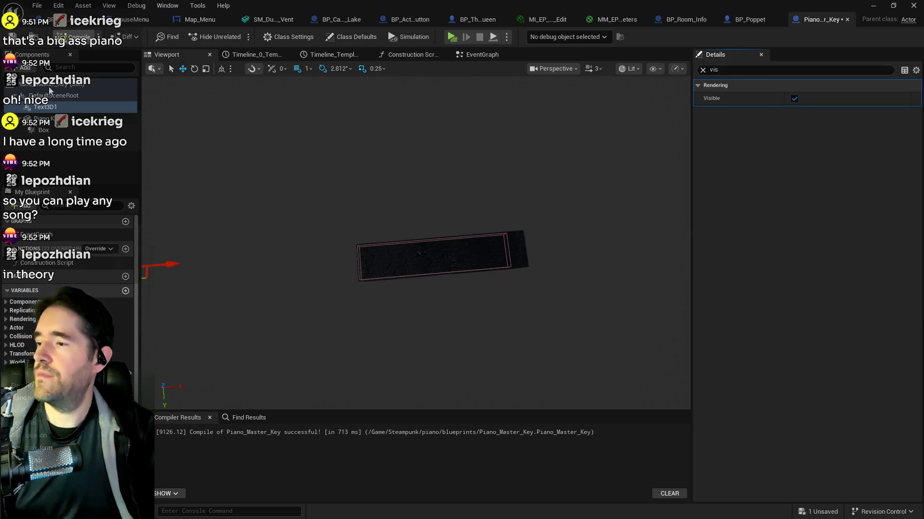
left_click(401, 55)
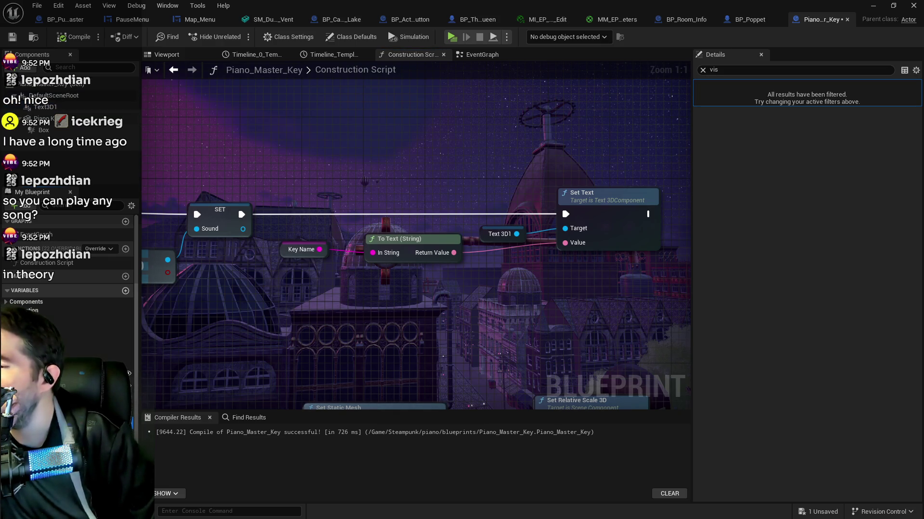
- Clear the Details filter and review each Key Name reference in the blueprint graph
left_click(703, 70)
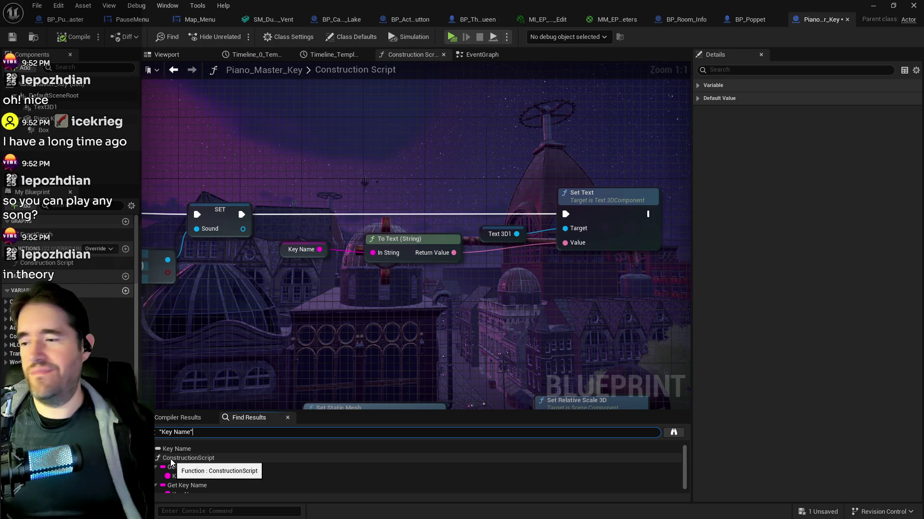
left_click(217, 475)
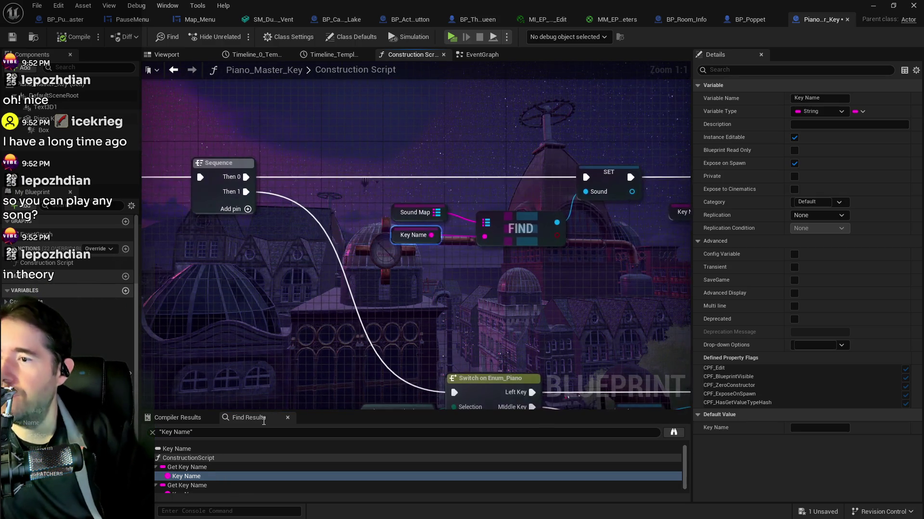
scroll(312, 369, "down", 4)
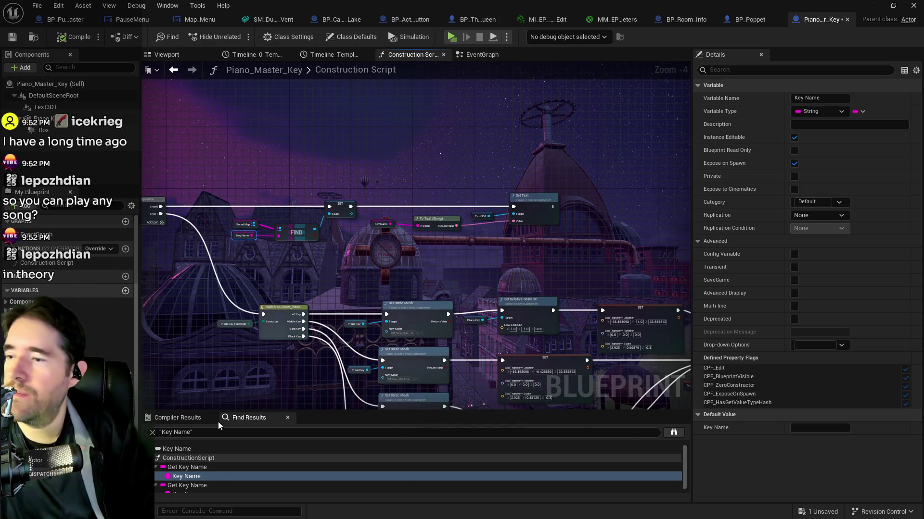
scroll(405, 266, "up", 1)
left_click_drag(448, 266, 511, 157)
mouse_move(515, 241)
left_mouse_down()
mouse_move(544, 176)
mouse_move(505, 159)
left_mouse_up()
left_click_drag(529, 311, 417, 238)
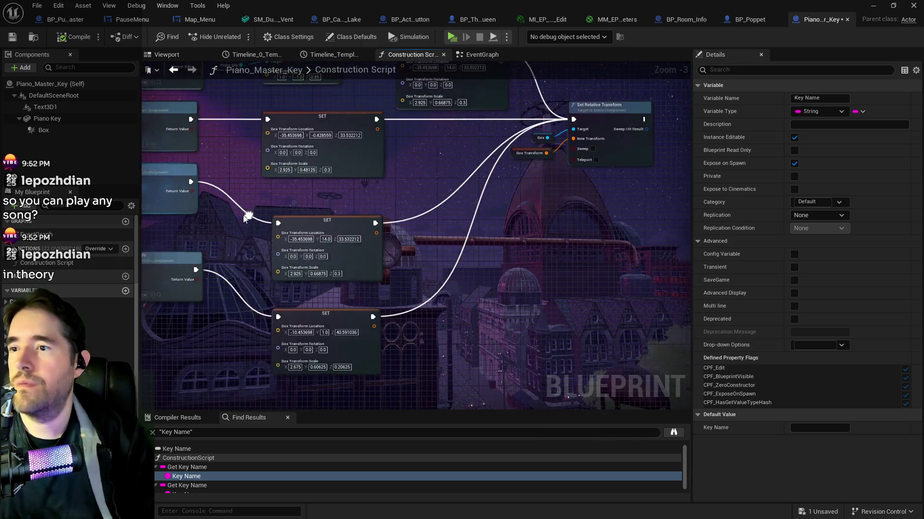
scroll(567, 262, "down", 1)
mouse_move(567, 262)
left_mouse_down()
mouse_move(538, 259)
mouse_move(564, 246)
left_mouse_up()
double_click(186, 493)
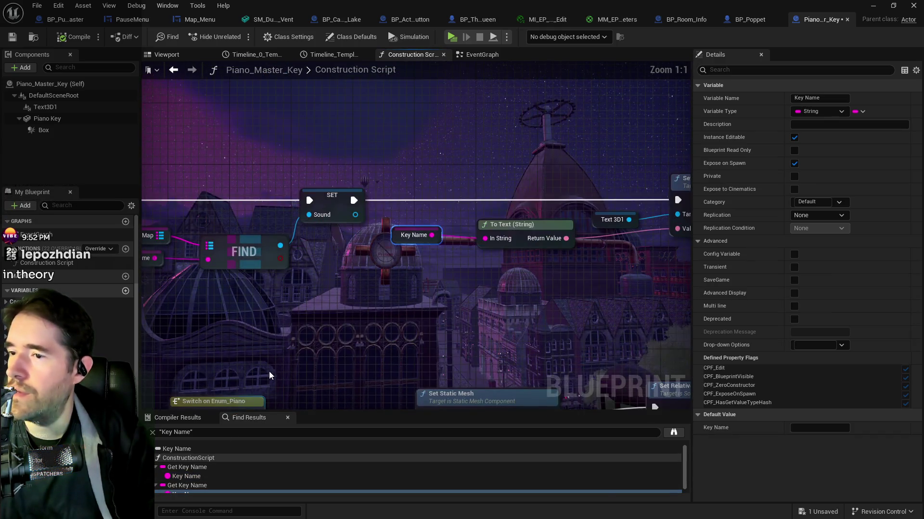
scroll(311, 361, "down", 3)
mouse_move(310, 360)
left_mouse_down()
mouse_move(364, 341)
mouse_move(368, 209)
left_mouse_up()
left_click(186, 491)
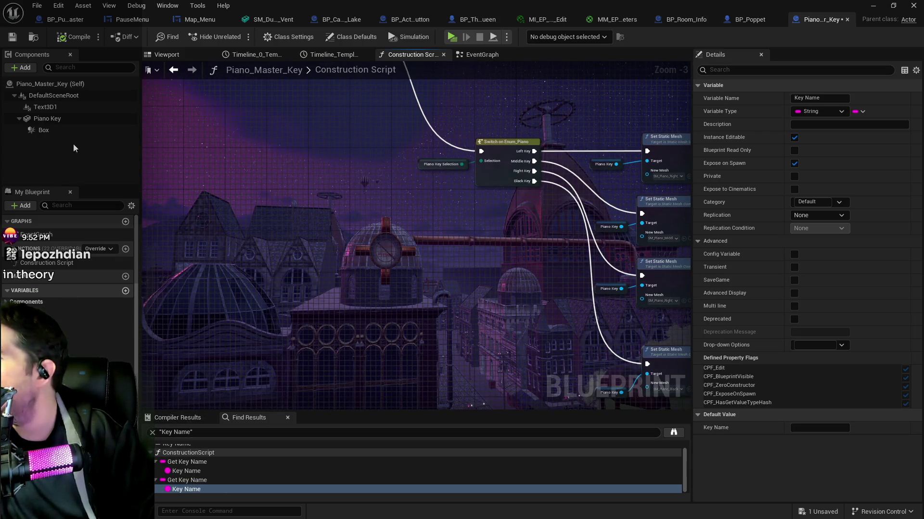
- Find all Text3D1 references and wire Set Visibility to run after the SET and Set Relative Location nodes
right_click(45, 106)
mouse_move(136, 146)
mouse_move(156, 133)
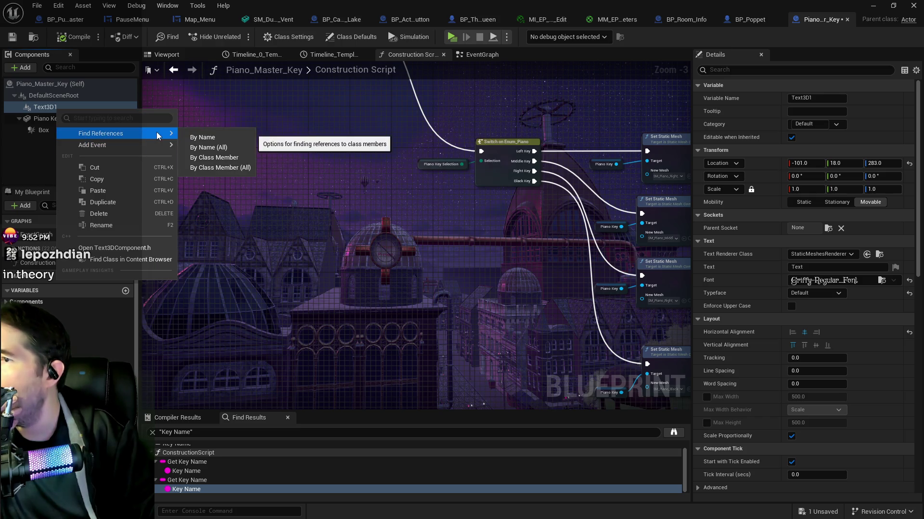
left_click(194, 135)
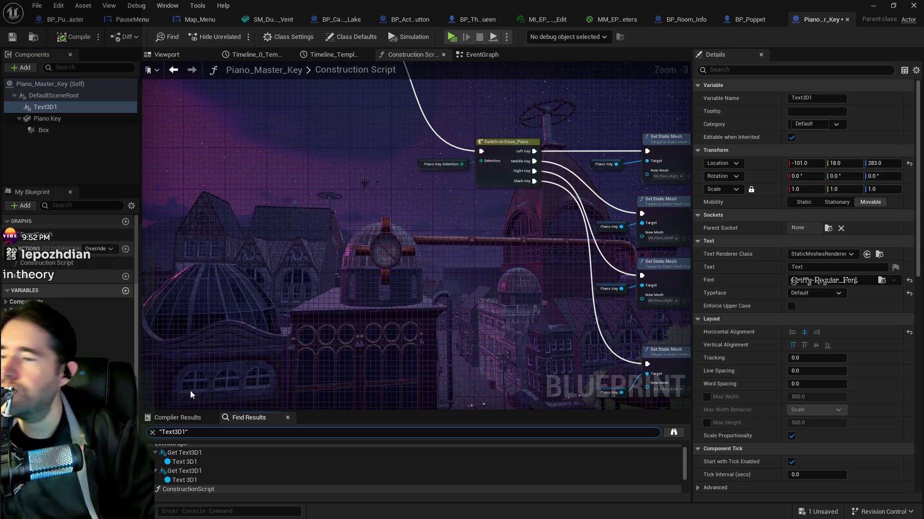
left_click(184, 462)
scroll(325, 359, "down", 1)
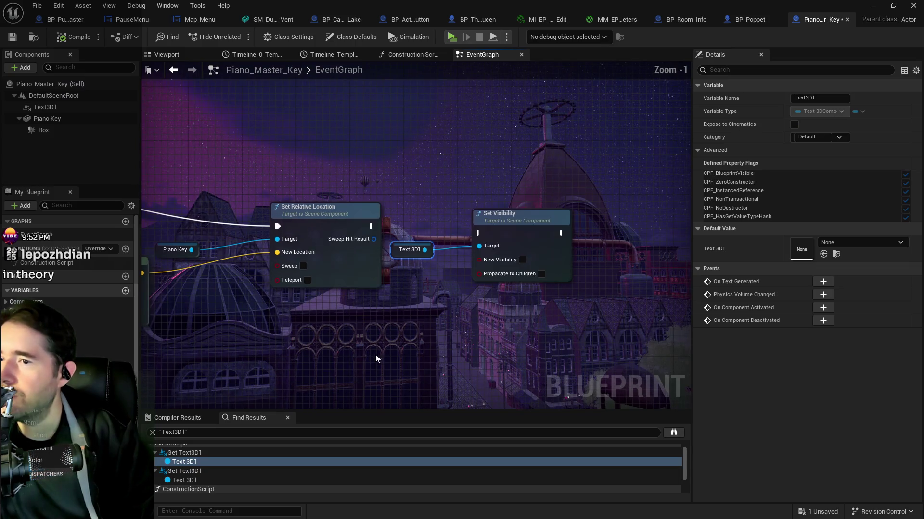
mouse_move(370, 226)
left_mouse_down()
mouse_move(457, 241)
mouse_move(539, 224)
left_mouse_up()
left_click(164, 480)
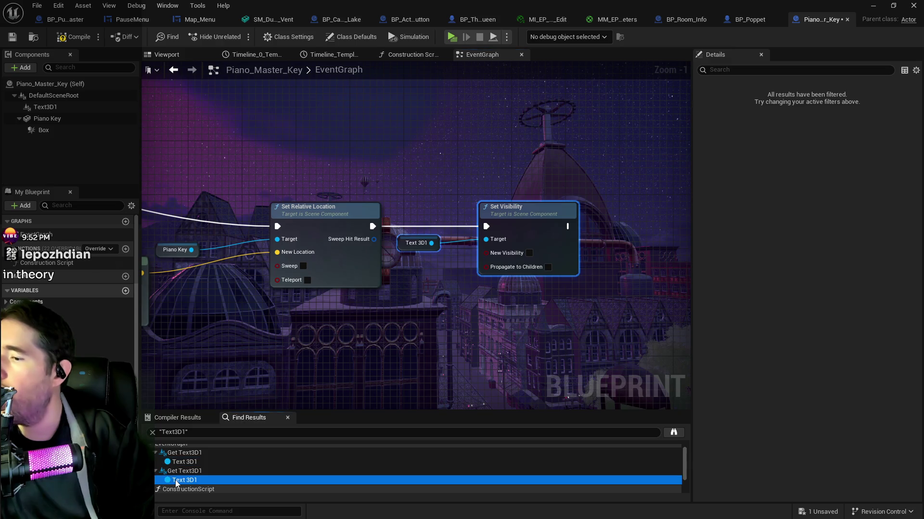
mouse_move(199, 182)
left_mouse_down()
mouse_move(367, 264)
mouse_move(364, 289)
left_mouse_up()
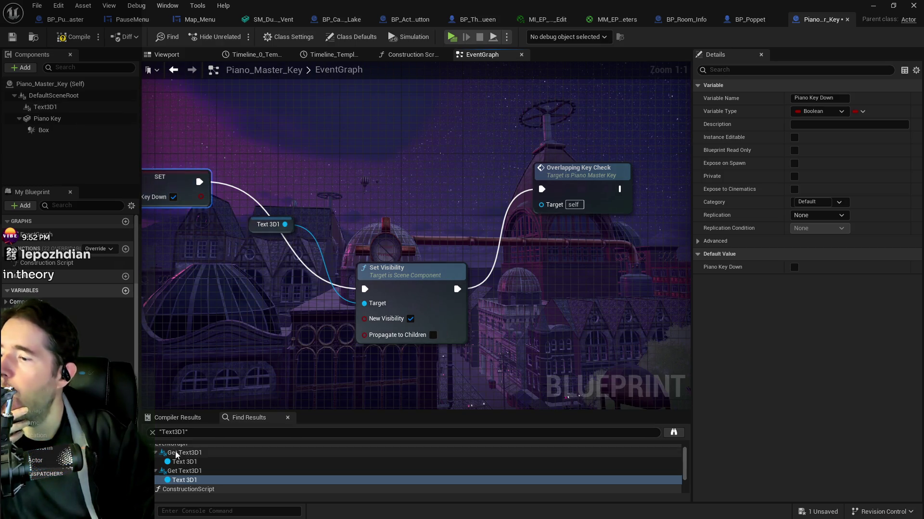
scroll(173, 462, "down", 2)
left_click(166, 471)
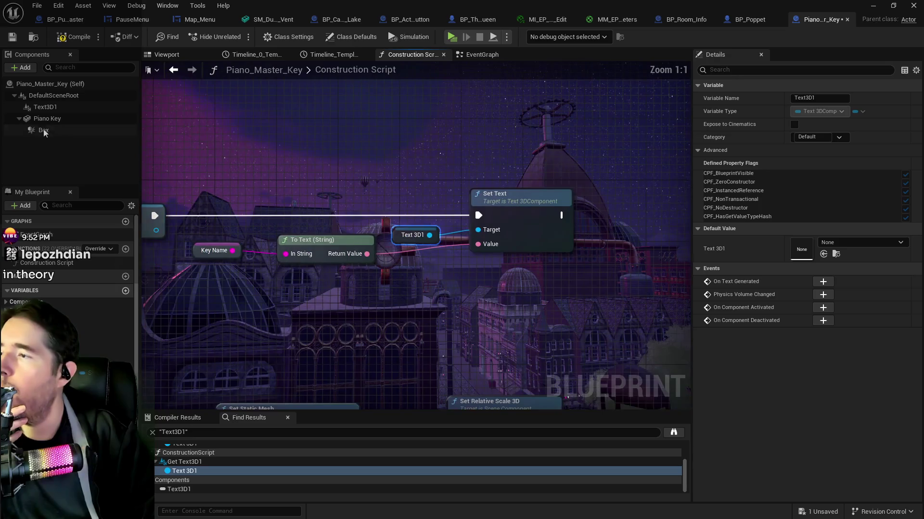
- Untick Visible on Text3D1 so it starts hidden, compile, and save all changes
left_click(45, 107)
left_click(773, 69)
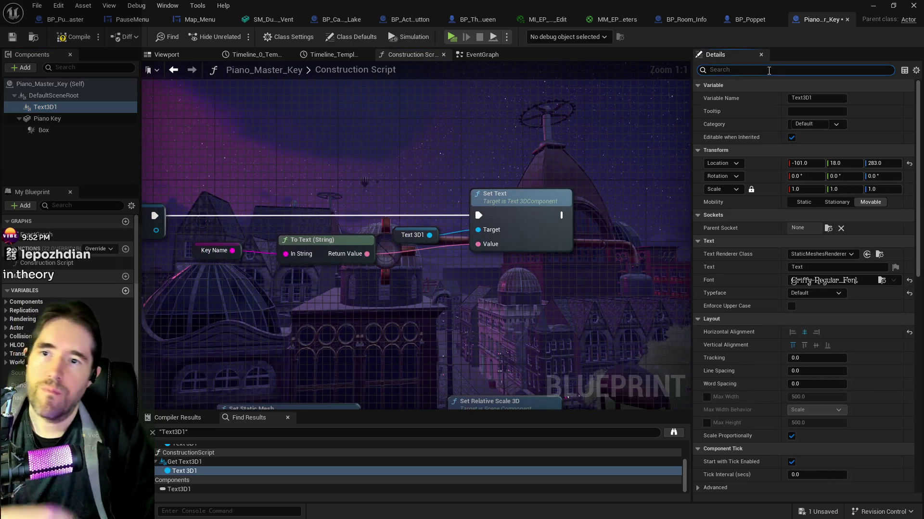
type("vis")
left_click(794, 98)
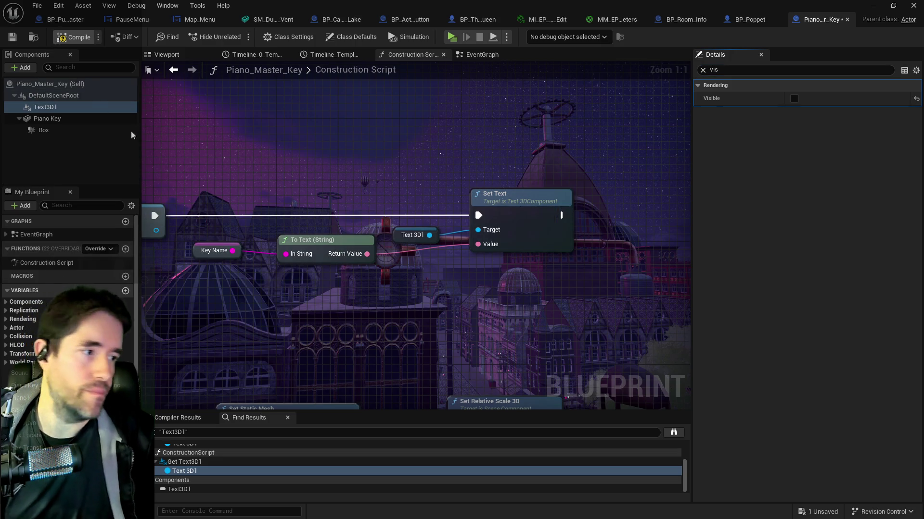
key("F7")
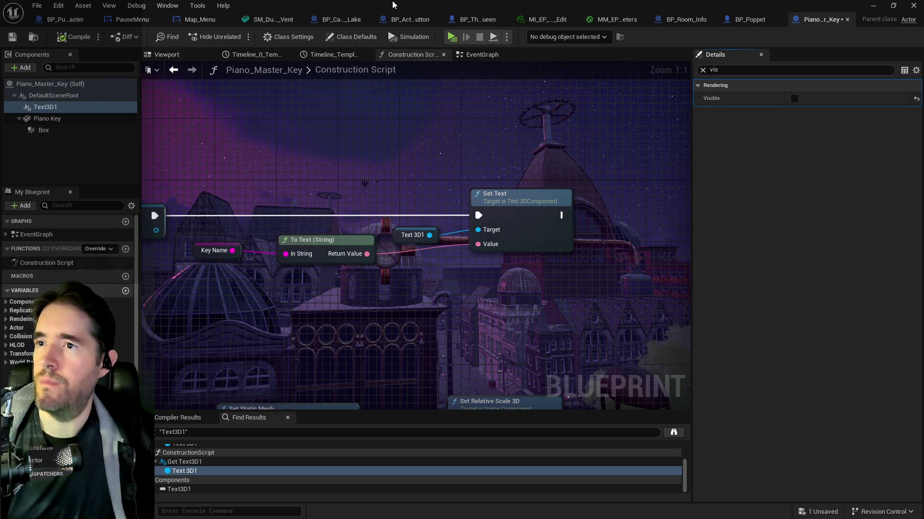
key("alt+Tab")
key("ctrl+s")
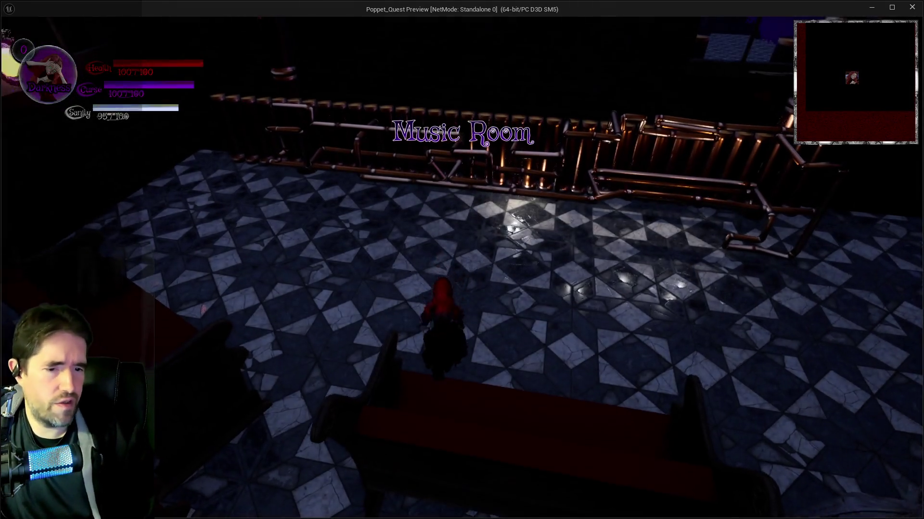
- Run the character out of the Music Room and across the piano keys toward the gears, then stop play
key("s")
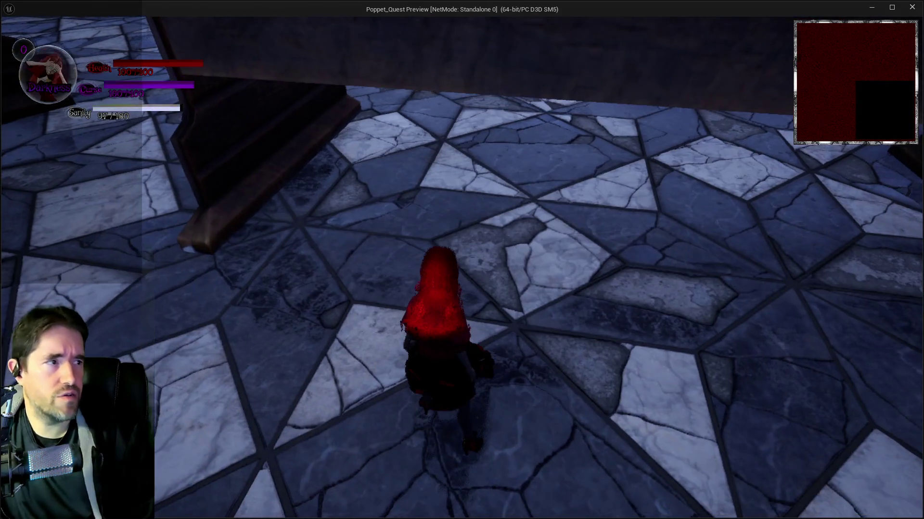
key("w")
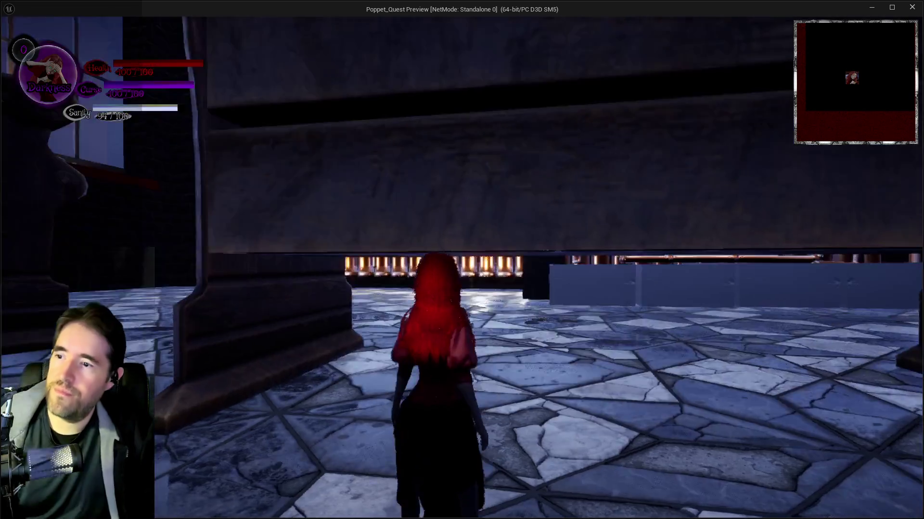
key("w")
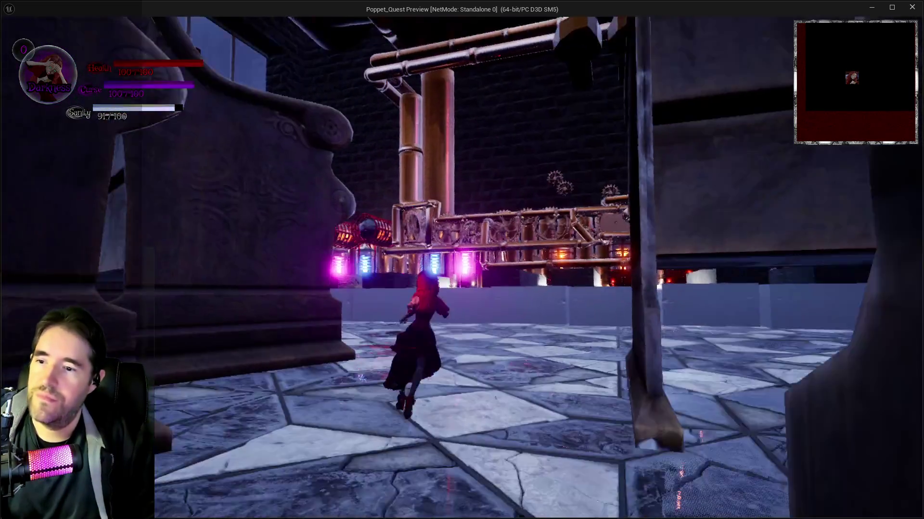
key("w")
key("w")
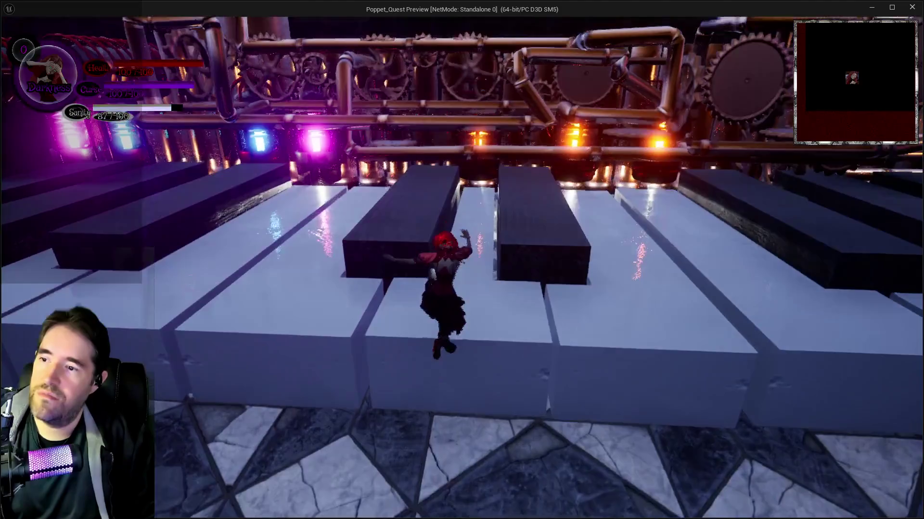
key("w")
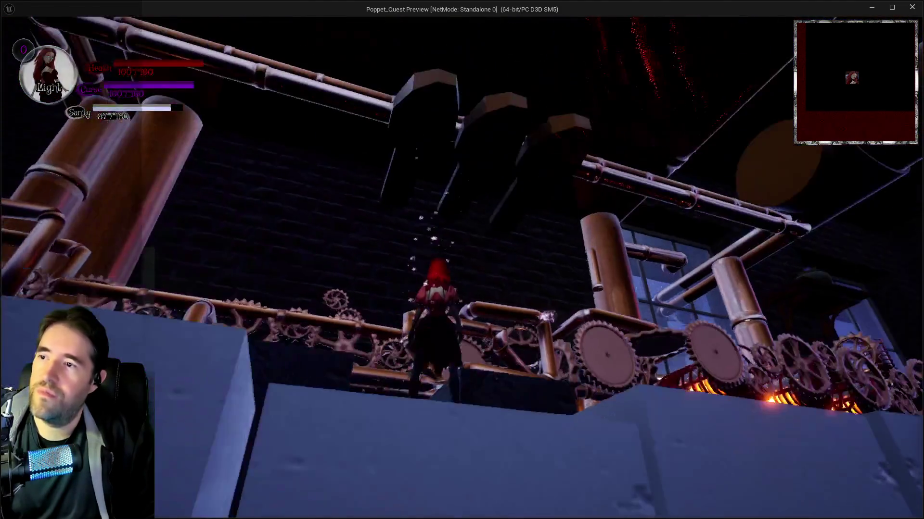
key("w")
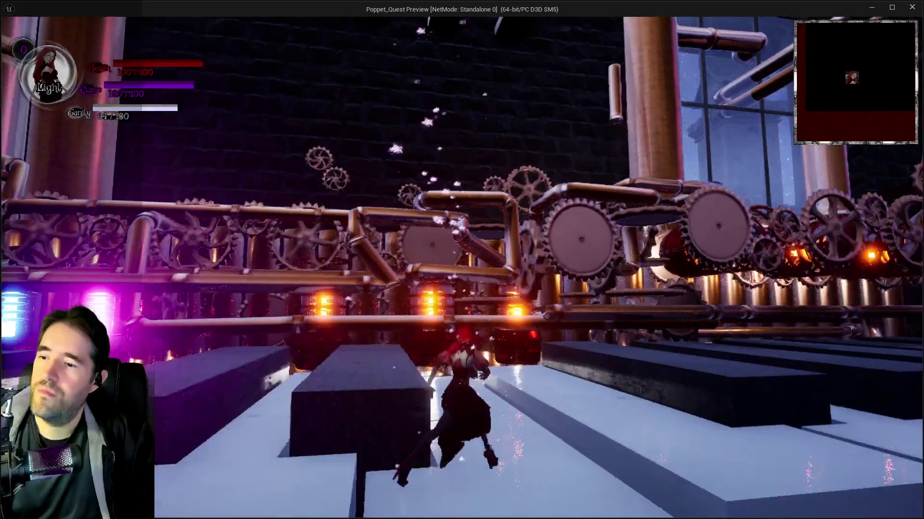
key("w")
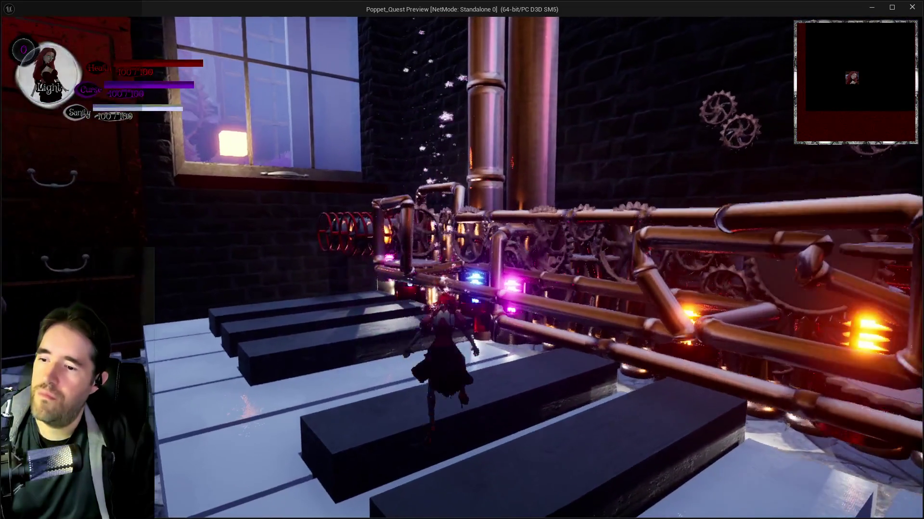
key("w")
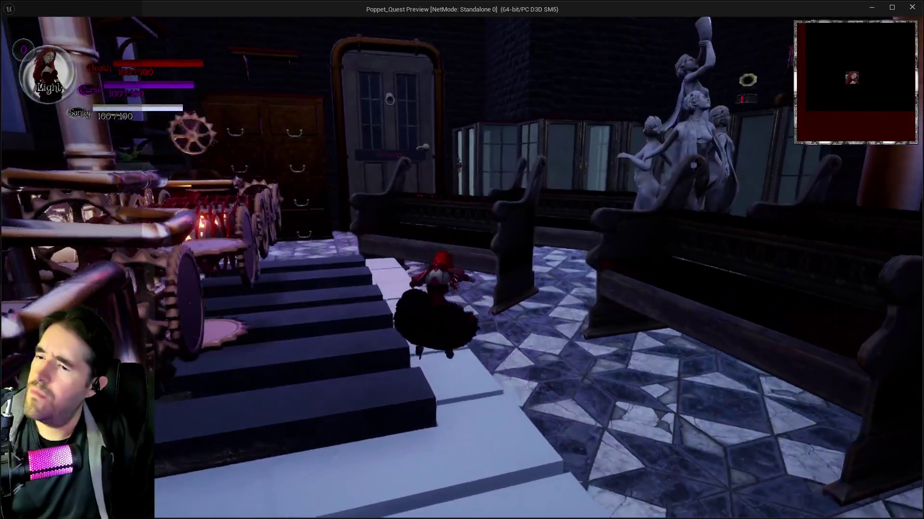
key("w")
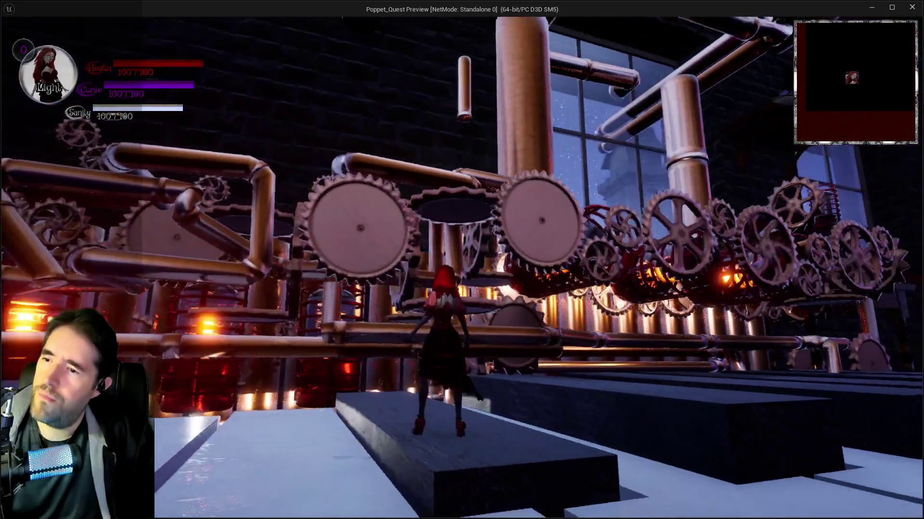
key("alt+Tab")
key("Escape")
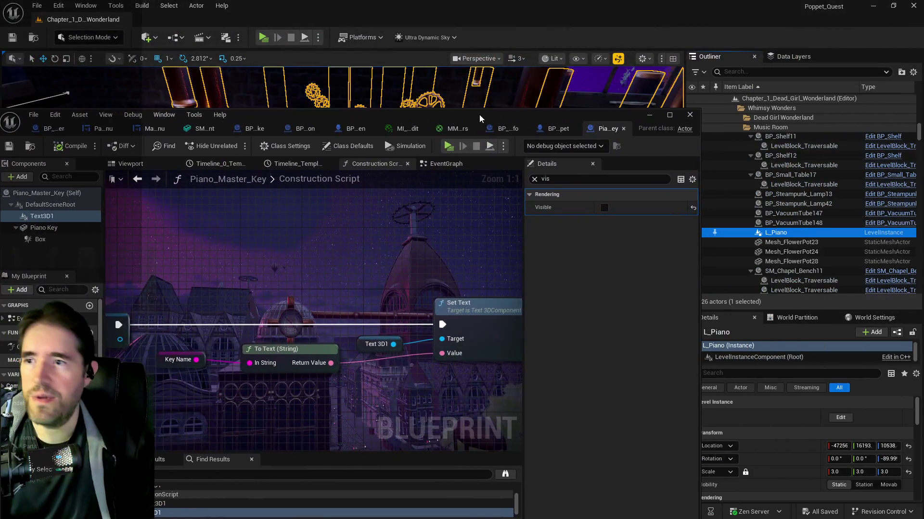
- Jump from Find Results to the Text 3D1 reference in the EventGraph
double_click(479, 115)
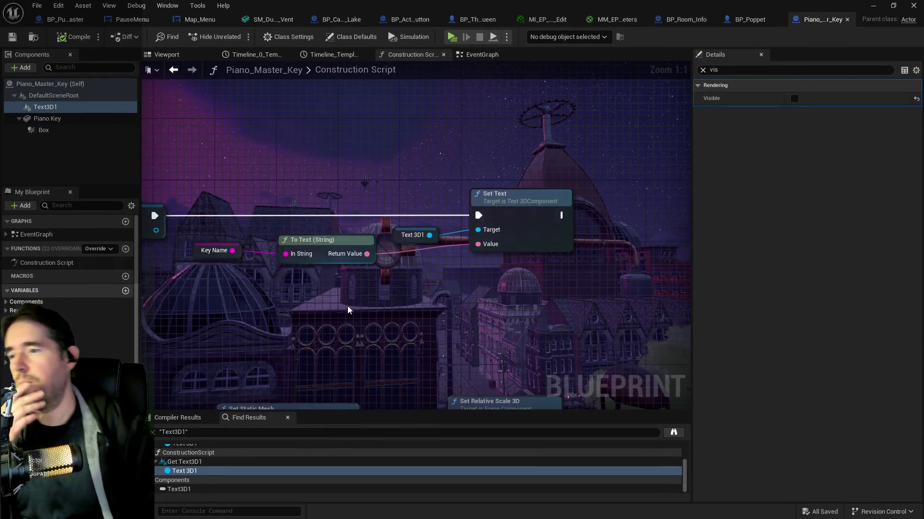
scroll(347, 310, "down", 4)
scroll(508, 279, "up", 2)
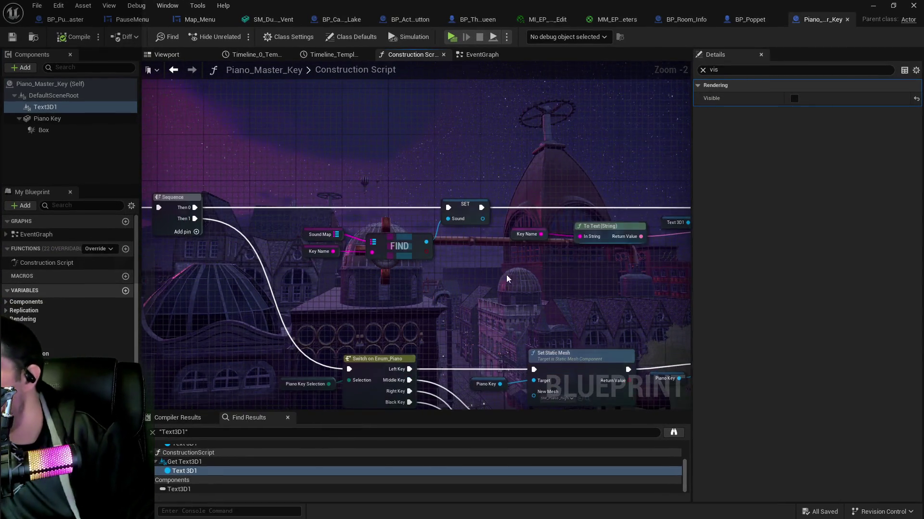
scroll(194, 462, "up", 1)
left_click(195, 460)
double_click(194, 460)
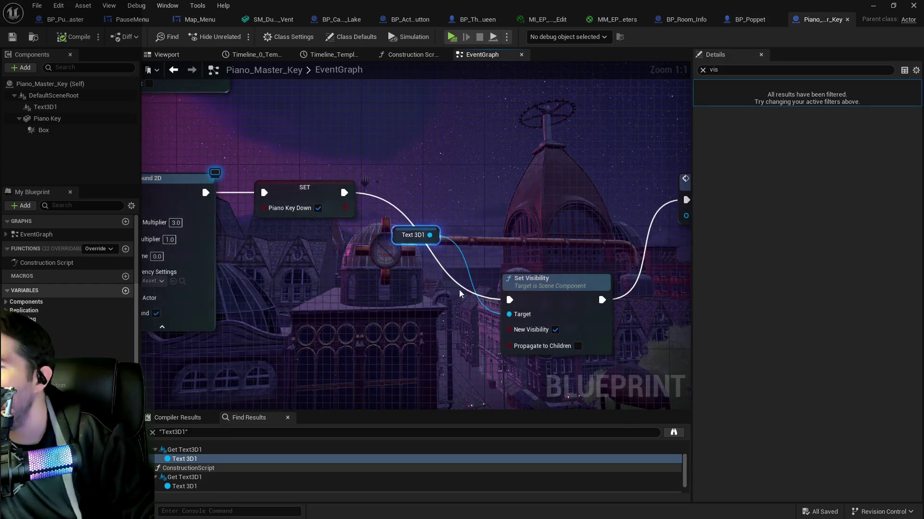
- Select the Text 3D1 node and review its unfiltered Details, leaving the material style on Custom
left_click(408, 236)
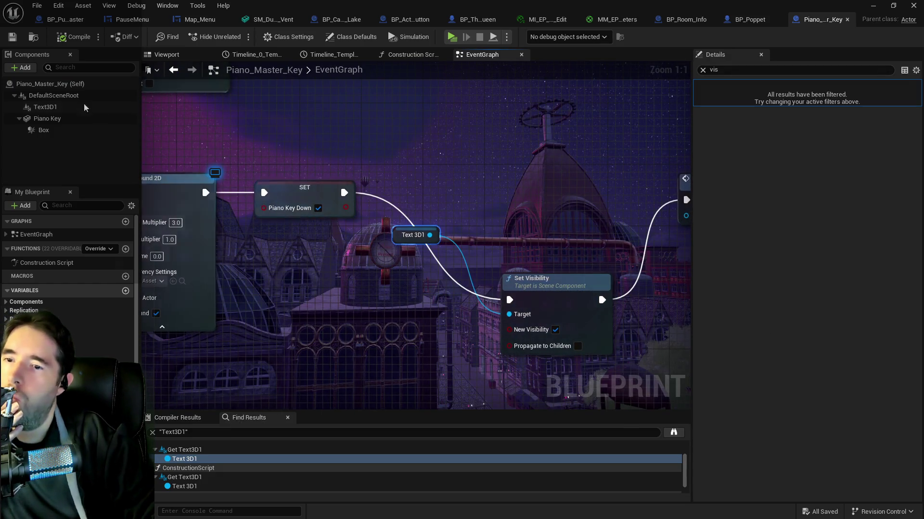
left_click(702, 70)
scroll(753, 260, "down", 5)
scroll(753, 259, "down", 5)
left_click(828, 264)
left_click(828, 264)
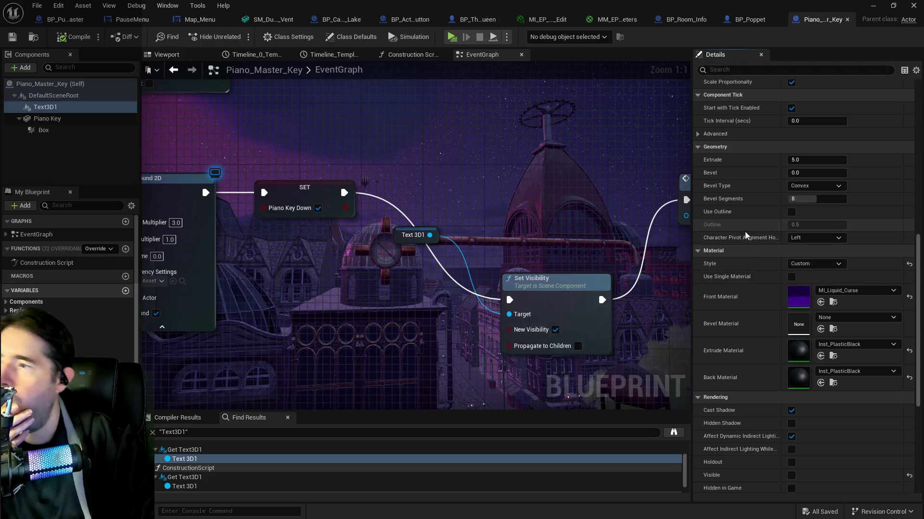
- Show the blueprint's Viewport preview and orbit to see the key's text mesh
left_click(167, 54)
mouse_move(302, 145)
left_mouse_down()
mouse_move(339, 221)
mouse_move(336, 236)
mouse_move(429, 297)
mouse_move(419, 284)
left_mouse_up()
scroll(801, 255, "up", 5)
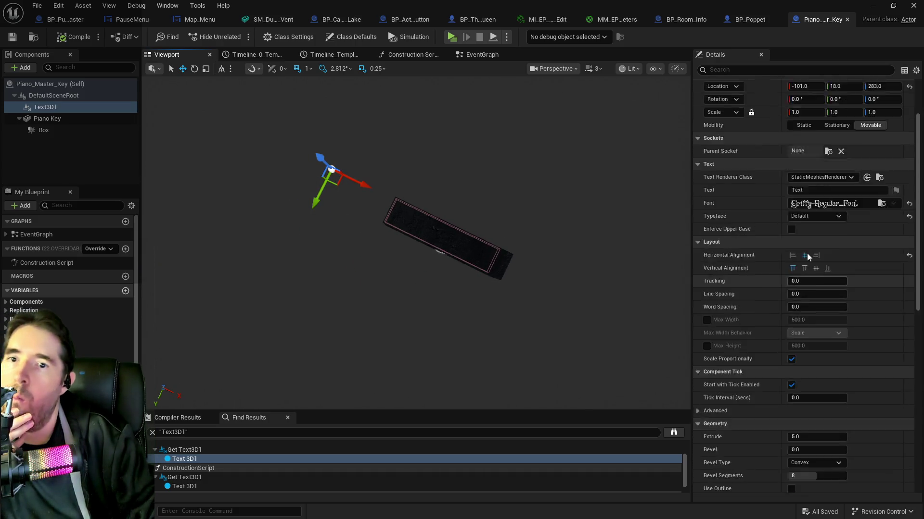
- Tick Visible on the Text3D1 component and orbit the preview around the key
scroll(807, 256, "up", 3)
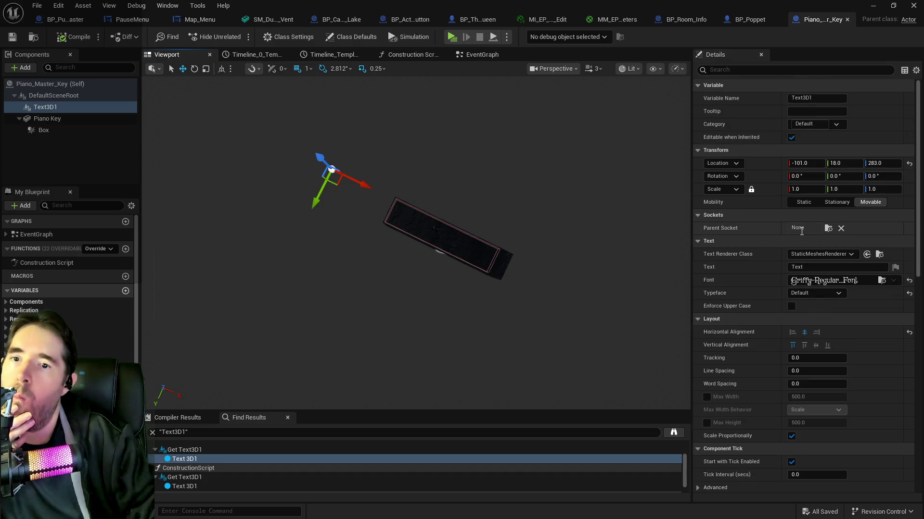
left_click(730, 72)
type("vis")
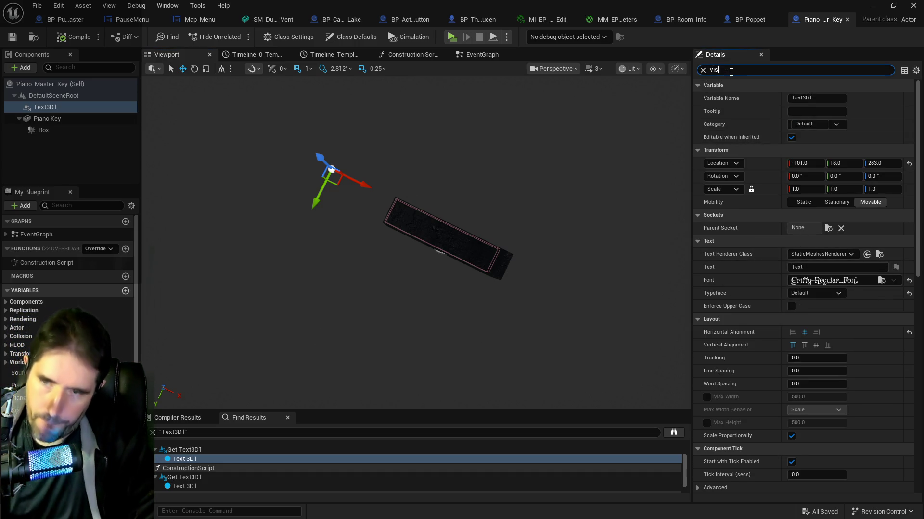
left_click(793, 98)
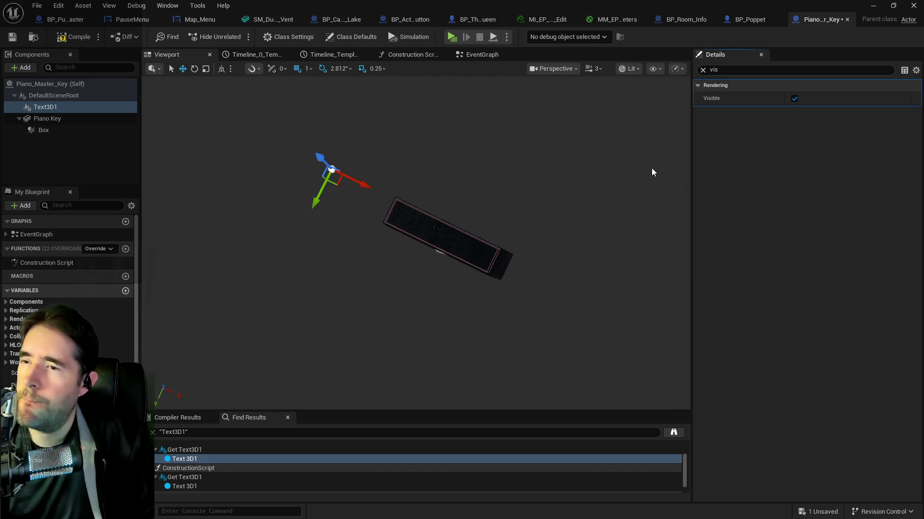
left_click_drag(651, 171, 606, 144)
left_click_drag(610, 200, 543, 197)
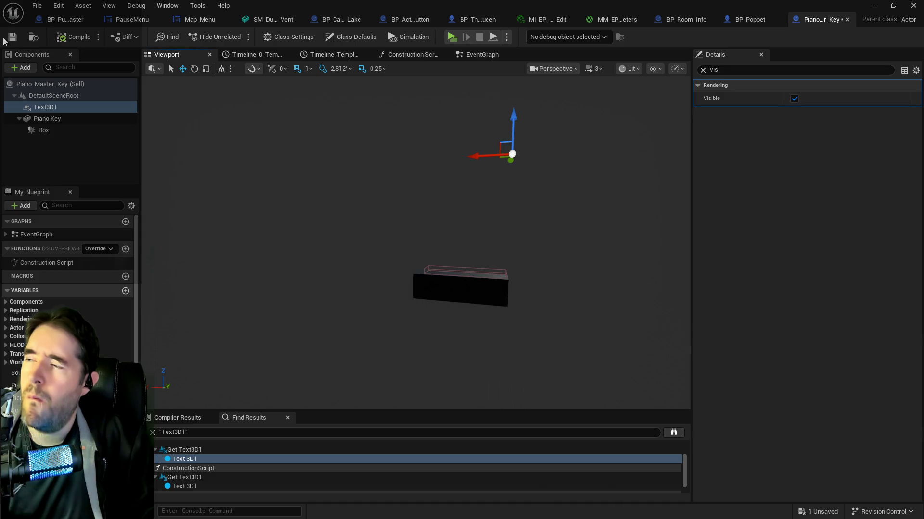
- Inspect the Key Name variable's default value and settings in the Construction Script, then return to the level
left_click(396, 59)
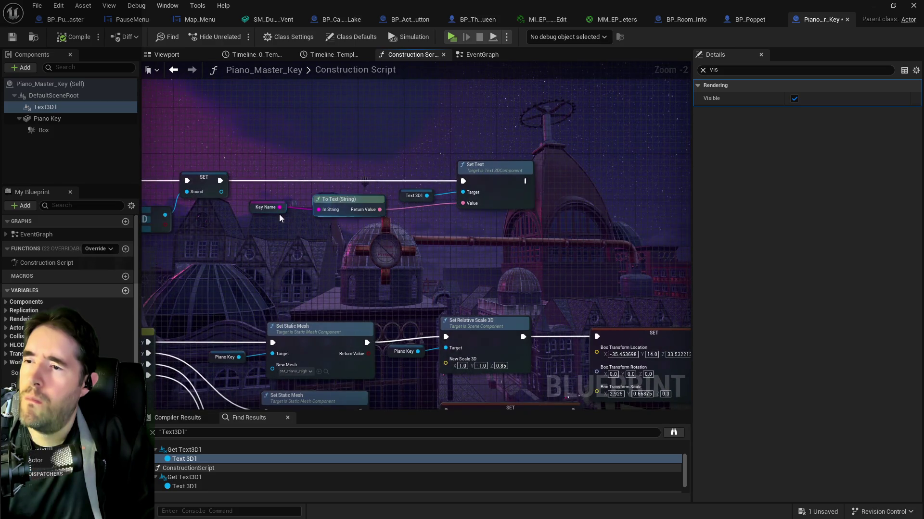
left_click(269, 210)
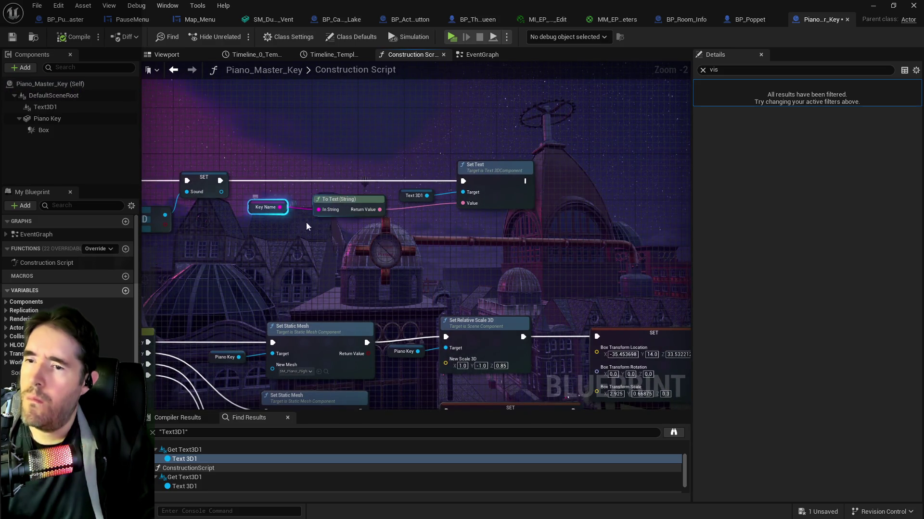
left_click(704, 71)
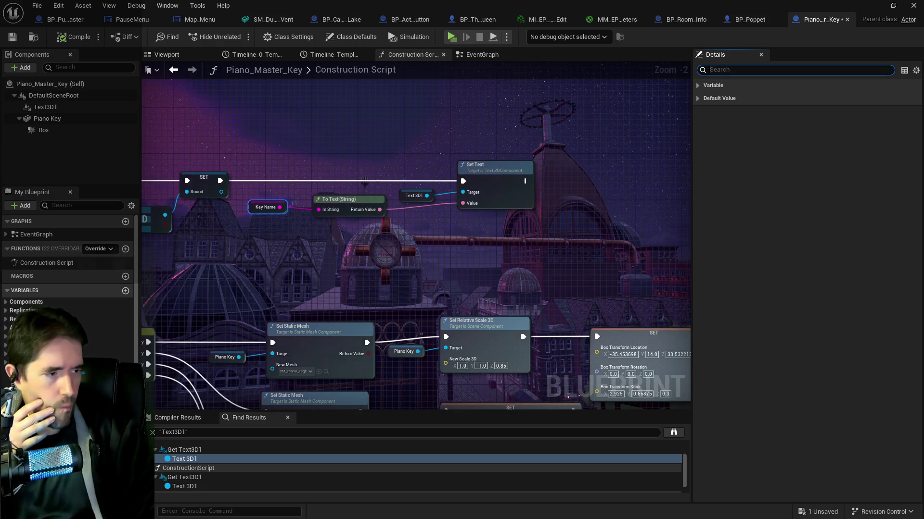
left_click(701, 99)
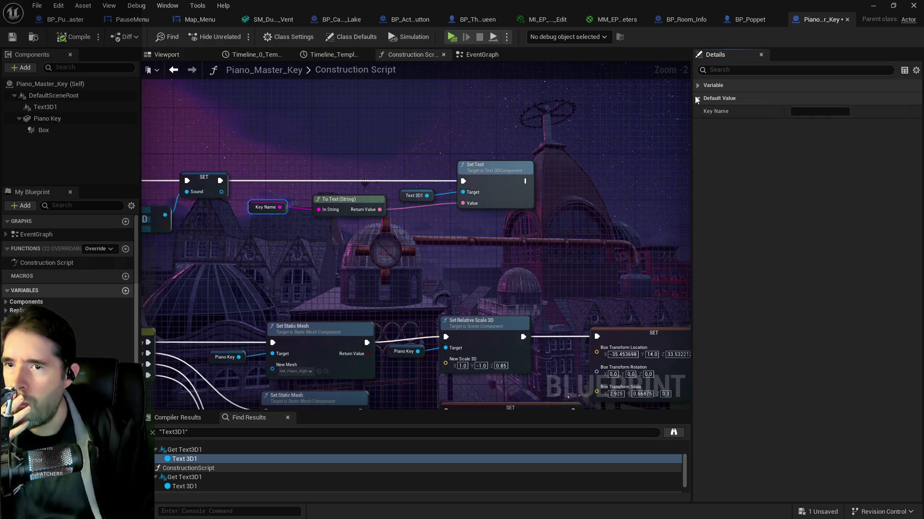
left_click(699, 86)
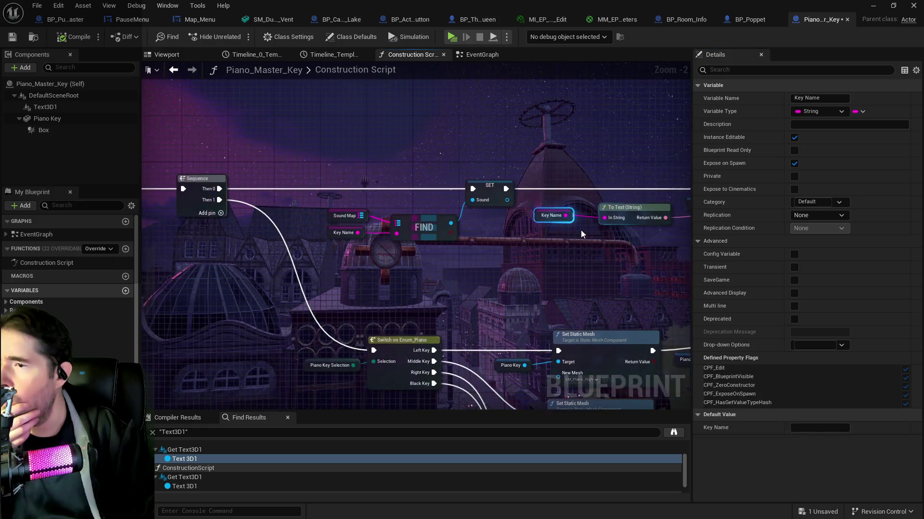
key("super+Down")
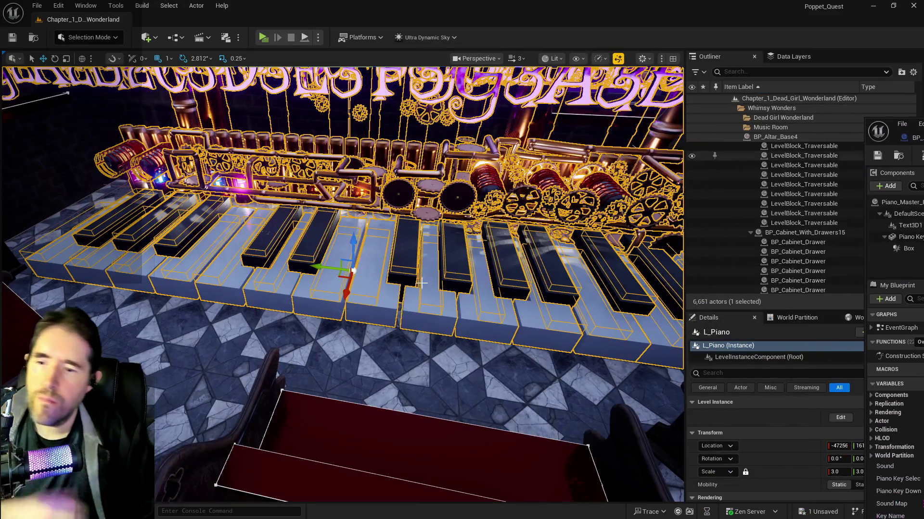
- Look at pianokeysR7 inside the L_Piano level instance, then open the Piano_Master_Key Blueprint
left_click(366, 287)
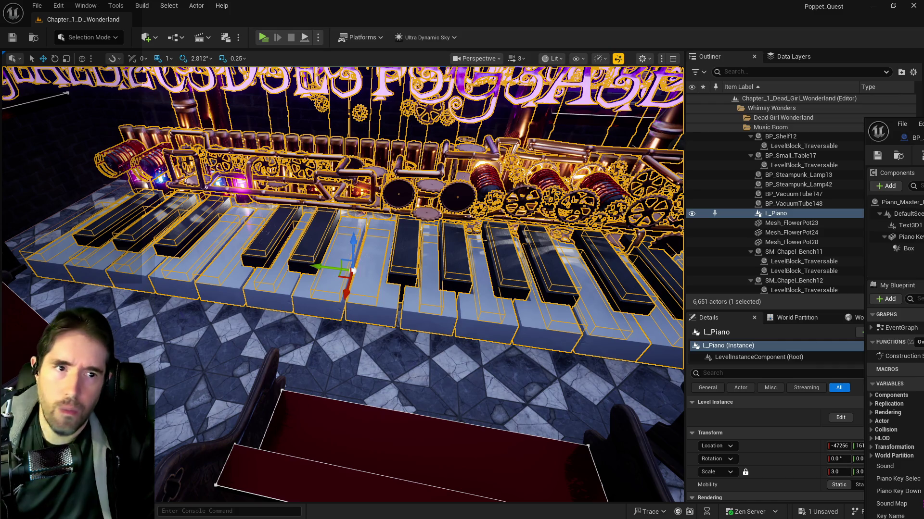
key("super+Down")
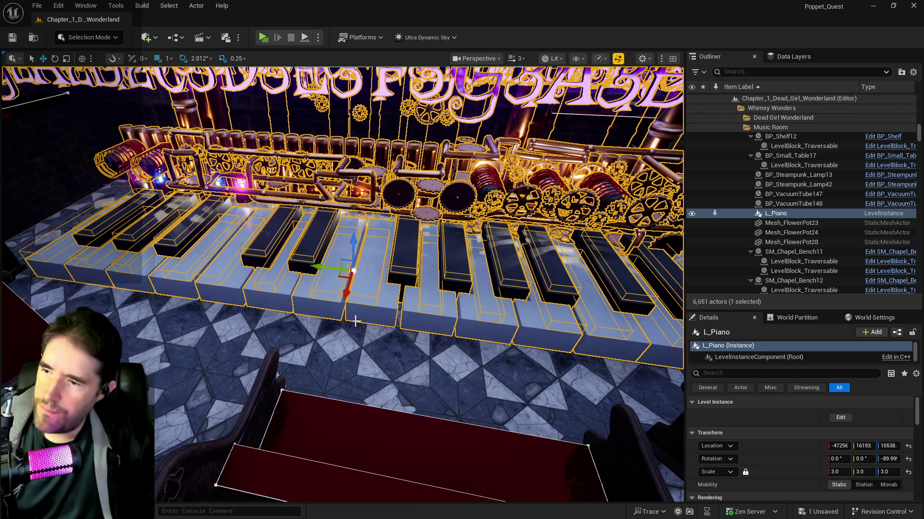
left_click(840, 418)
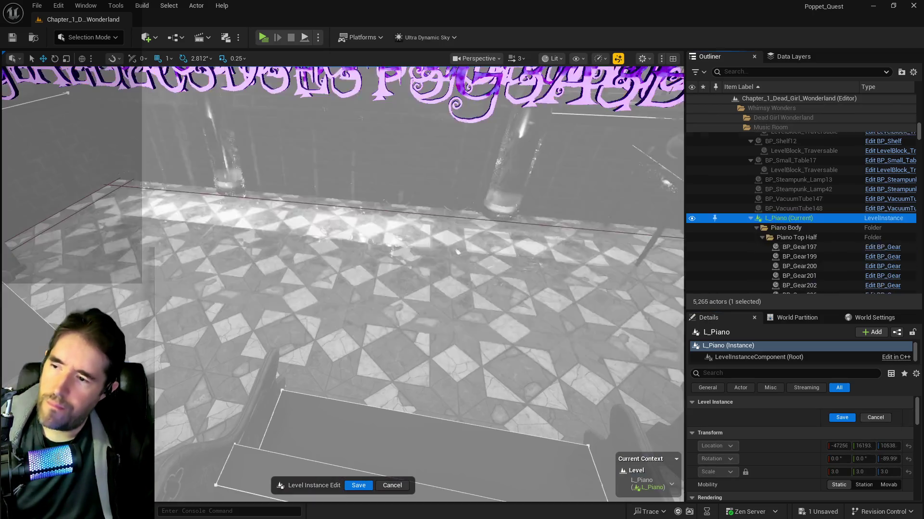
left_click(377, 296)
scroll(762, 468, "down", 3)
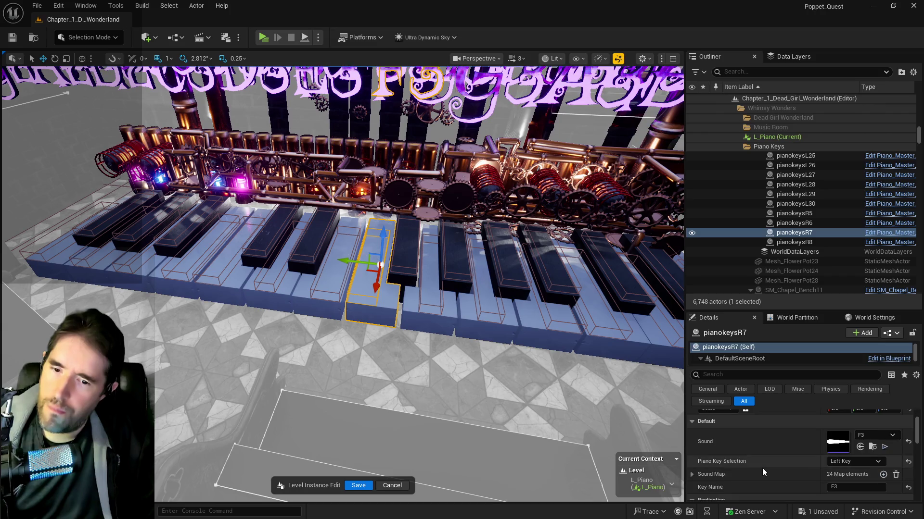
scroll(830, 476, "down", 1)
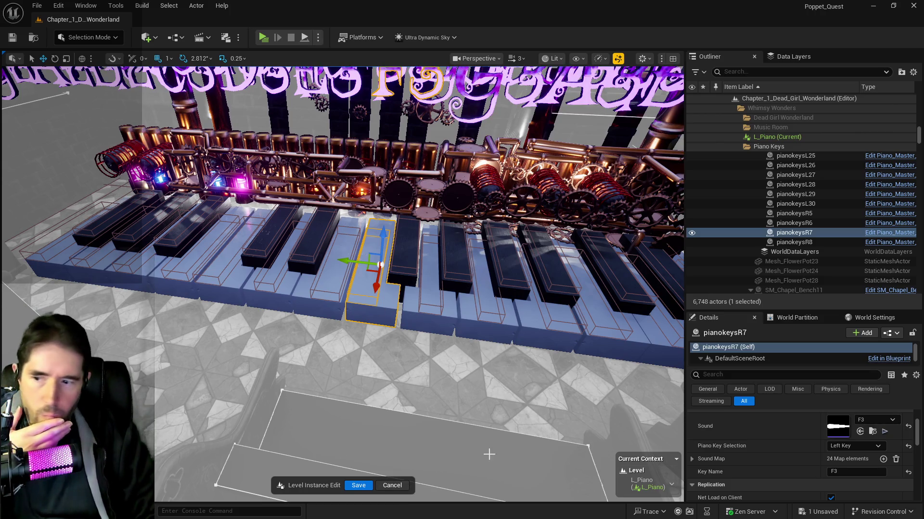
left_click(392, 485)
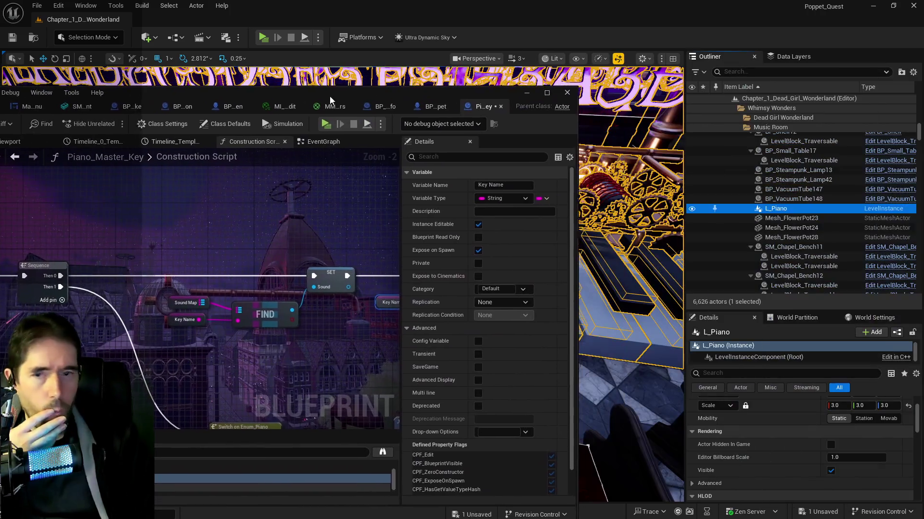
double_click(330, 96)
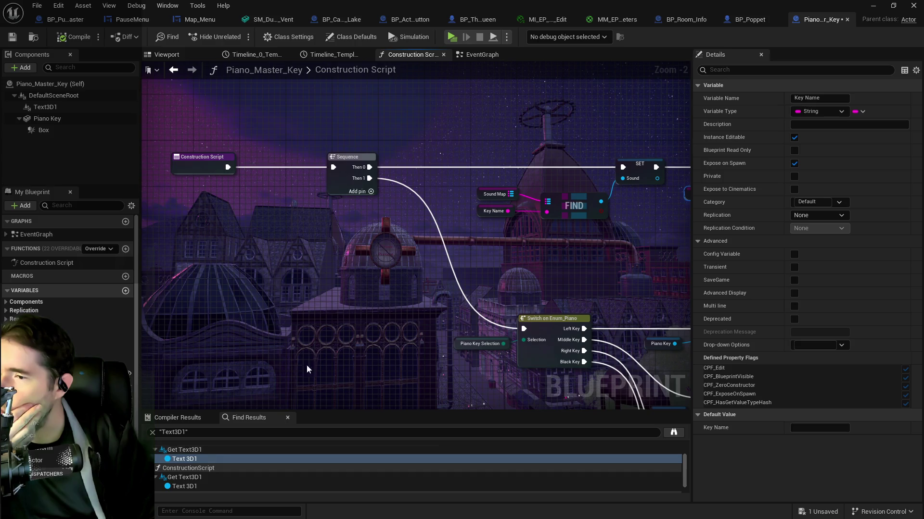
- In the EventGraph, move Text 3D1 and Set Visibility down beside SET and align Overlapping Key Check
scroll(329, 341, "down", 4)
left_click(466, 59)
mouse_move(599, 291)
left_mouse_down()
mouse_move(607, 310)
mouse_move(474, 274)
mouse_move(360, 260)
left_mouse_up()
mouse_move(238, 167)
left_mouse_down()
mouse_move(390, 284)
mouse_move(354, 192)
mouse_move(373, 159)
left_mouse_up()
left_click_drag(188, 118, 300, 158)
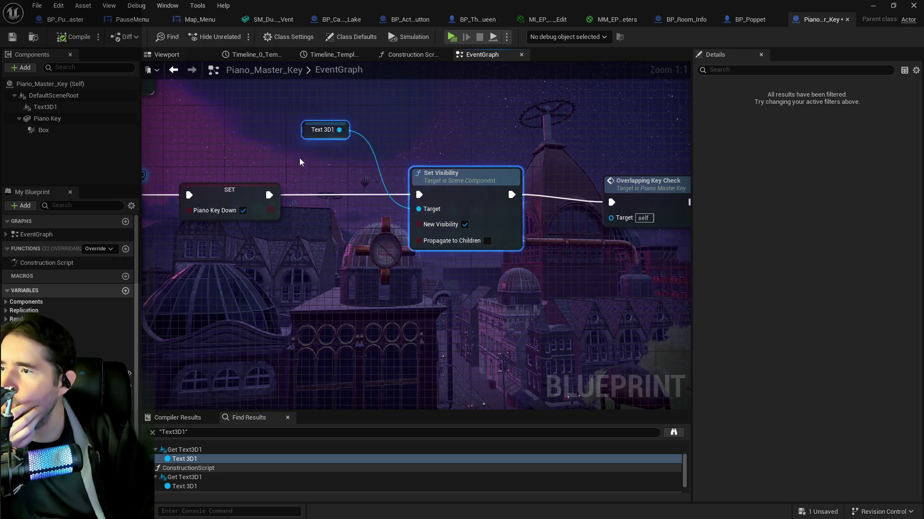
left_click_drag(314, 126, 315, 232)
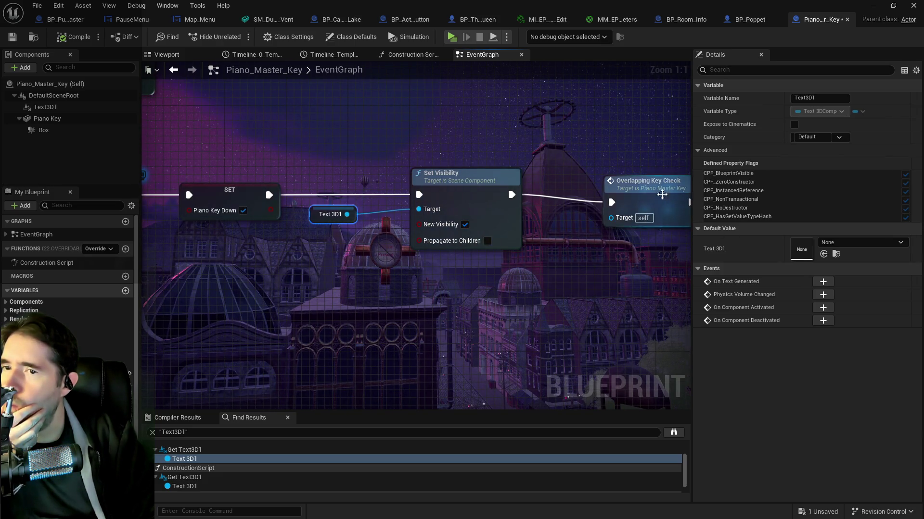
left_click_drag(645, 183, 652, 175)
- Line up the Play Sound 2D to Overlapping Key Check chain and review the Delay and Timeline_0 nodes
scroll(295, 229, "down", 4)
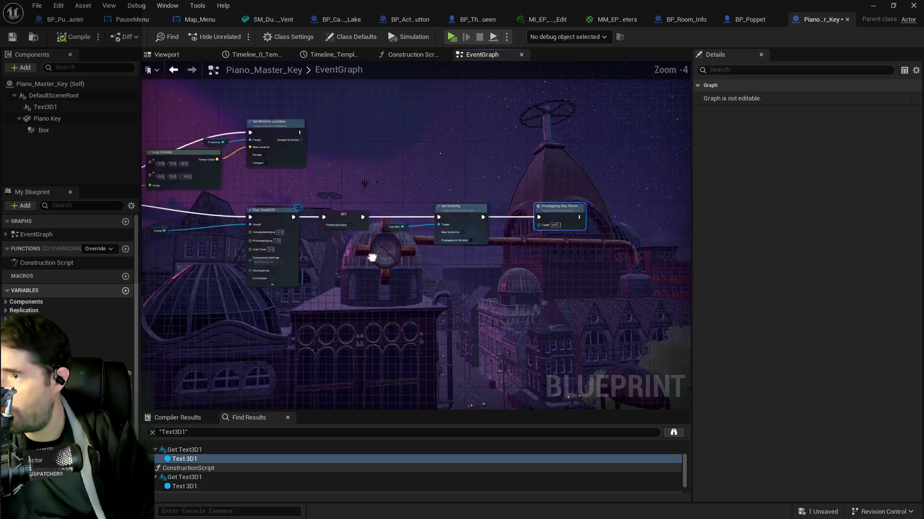
left_click_drag(273, 250, 348, 193)
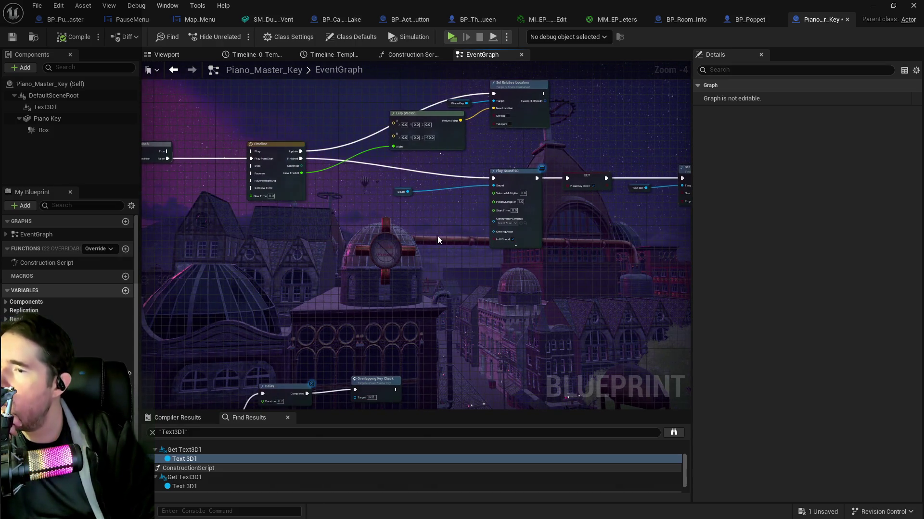
left_click_drag(438, 241, 325, 197)
mouse_move(530, 228)
left_mouse_down()
mouse_move(366, 204)
mouse_move(365, 278)
mouse_move(433, 284)
mouse_move(352, 189)
left_mouse_up()
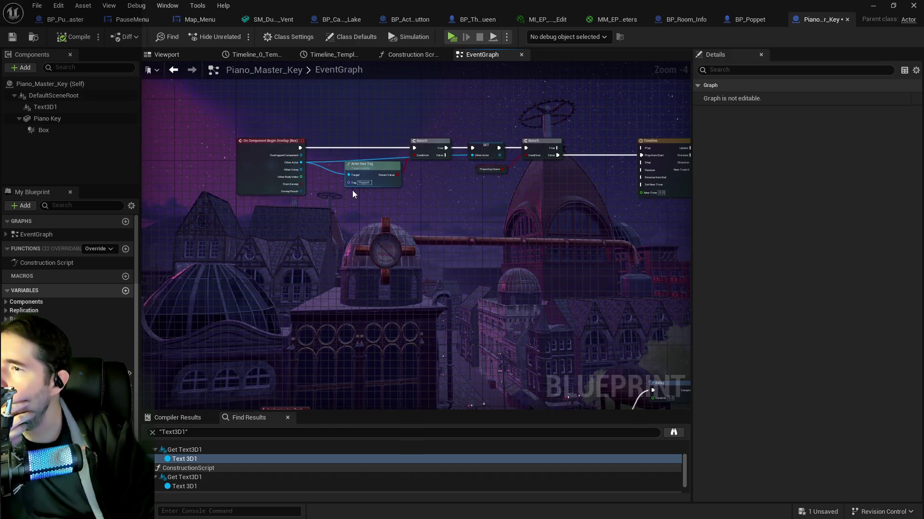
left_click_drag(407, 265, 364, 211)
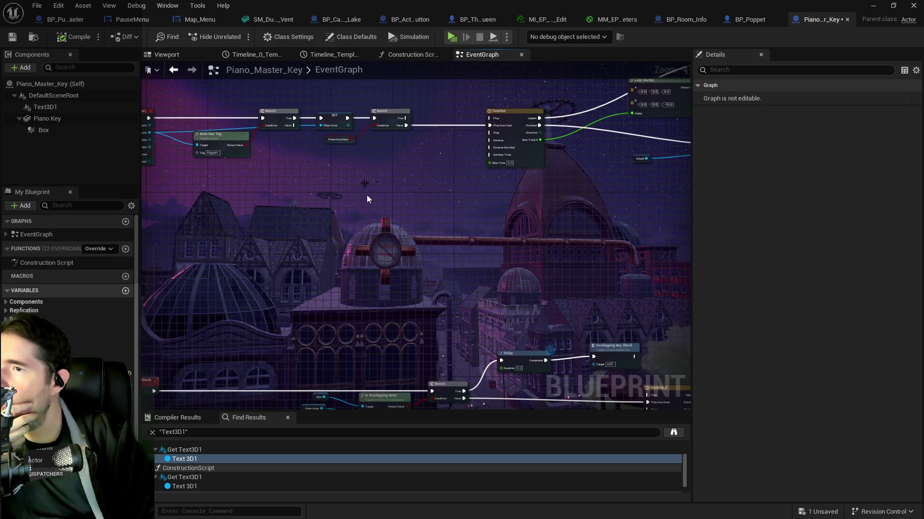
scroll(365, 200, "up", 2)
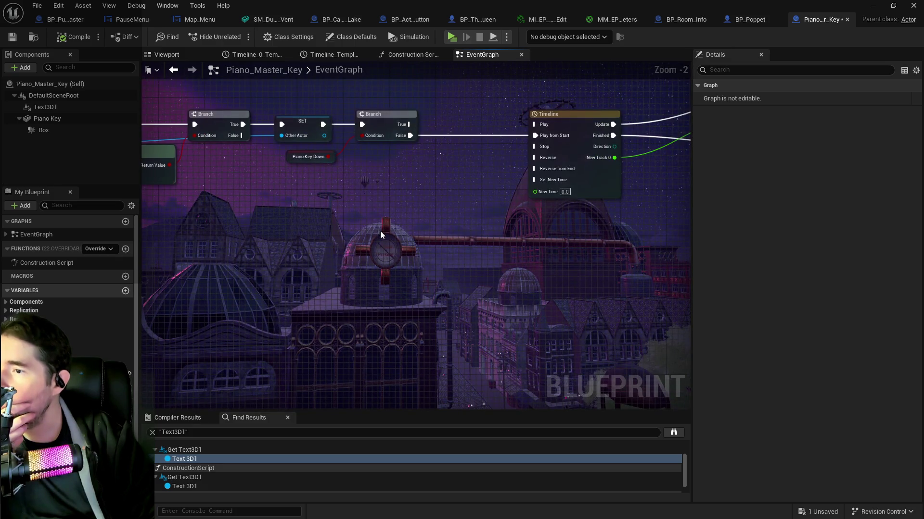
scroll(380, 235, "down", 3)
left_click_drag(380, 235, 113, 229)
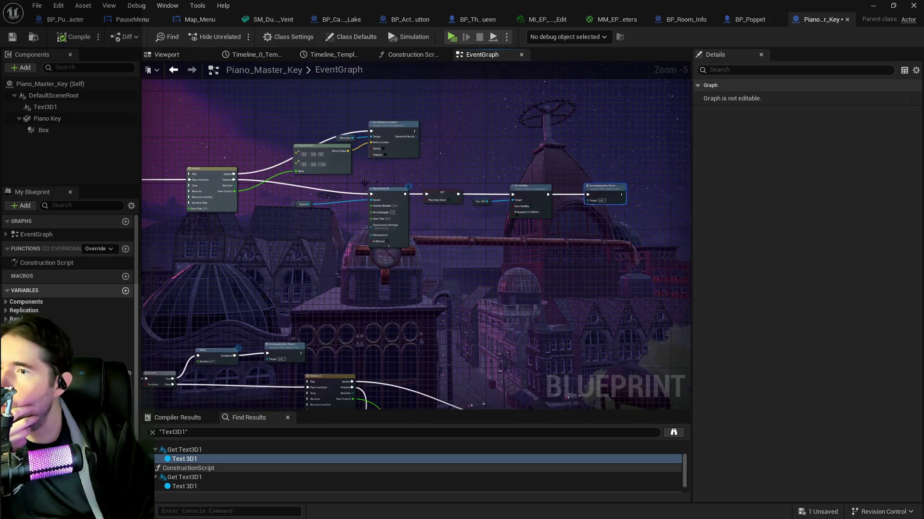
mouse_move(144, 399)
left_mouse_down()
mouse_move(193, 384)
mouse_move(388, 203)
left_mouse_up()
scroll(337, 210, "up", 1)
mouse_move(420, 245)
left_mouse_down()
mouse_move(465, 243)
mouse_move(432, 212)
mouse_move(350, 210)
left_mouse_up()
scroll(412, 218, "down", 2)
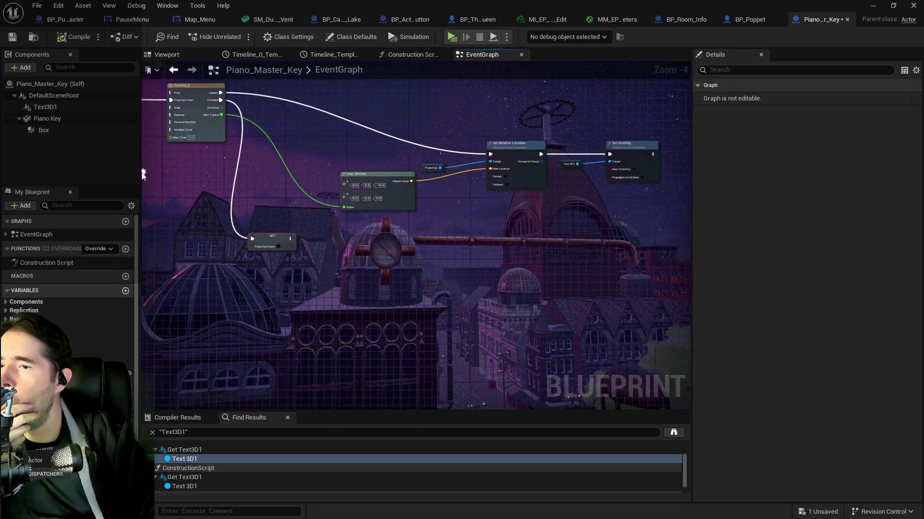
scroll(350, 234, "down", 1)
scroll(350, 229, "up", 3)
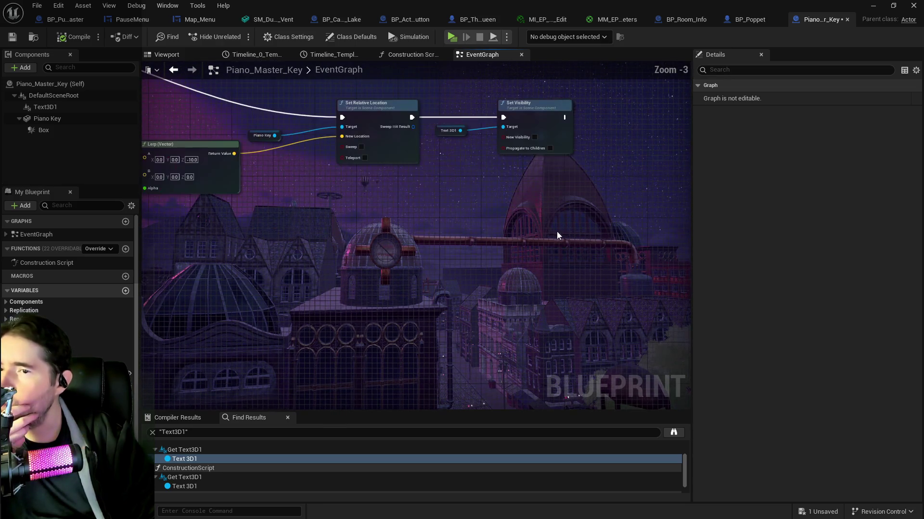
scroll(556, 232, "down", 1)
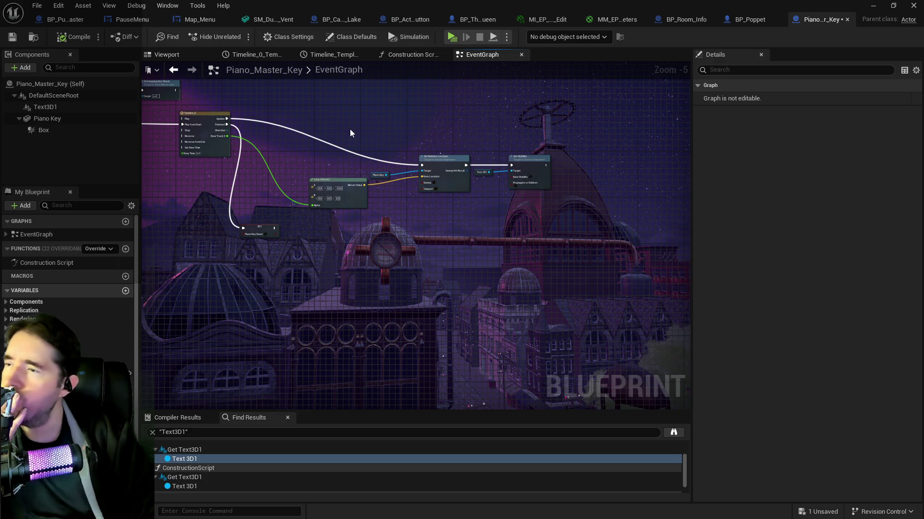
left_click(166, 54)
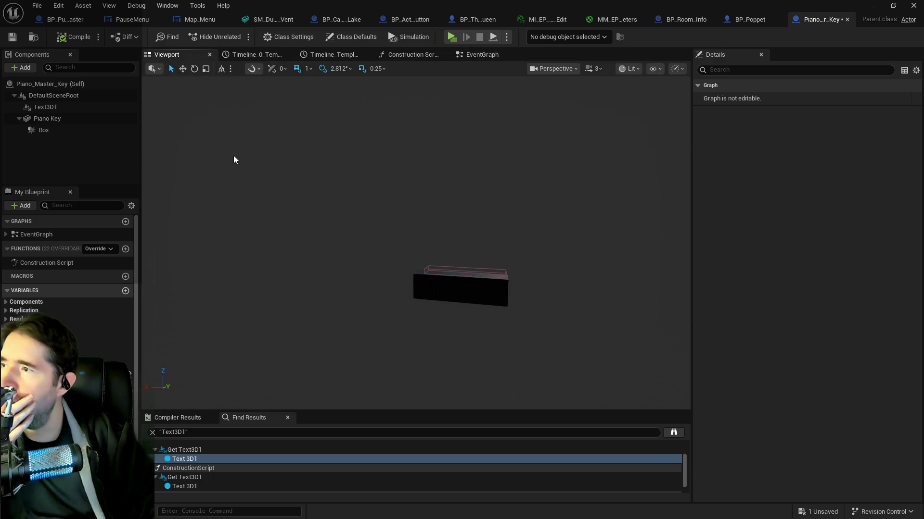
- Set the Key Name variable's default value to Test
left_click_drag(445, 206, 433, 216)
left_click(67, 107)
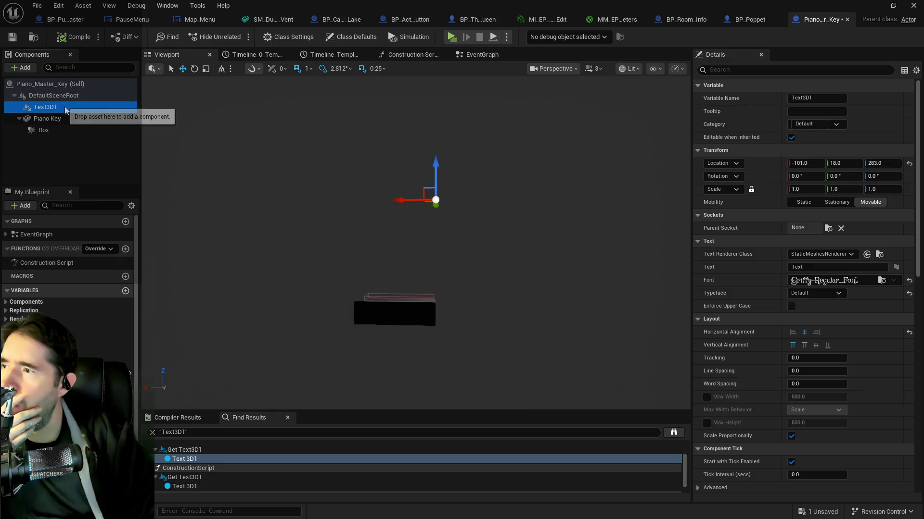
left_click(39, 370)
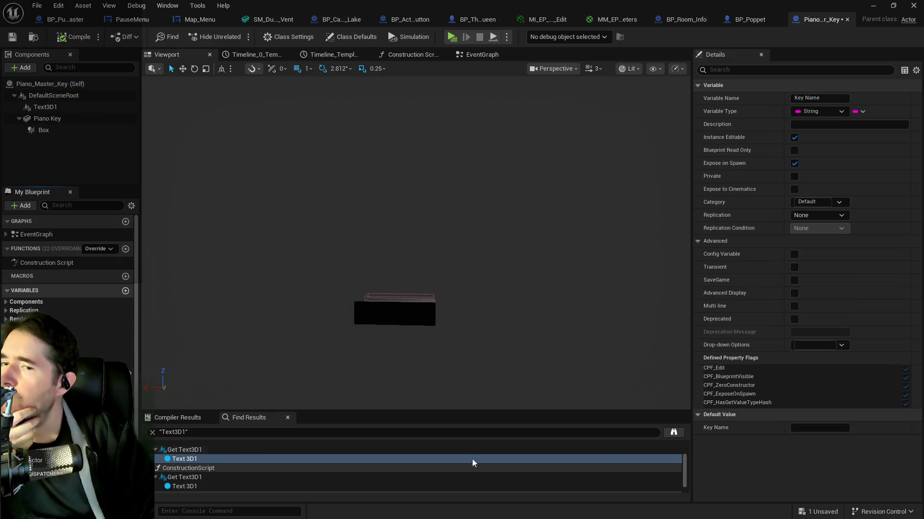
left_click(811, 427)
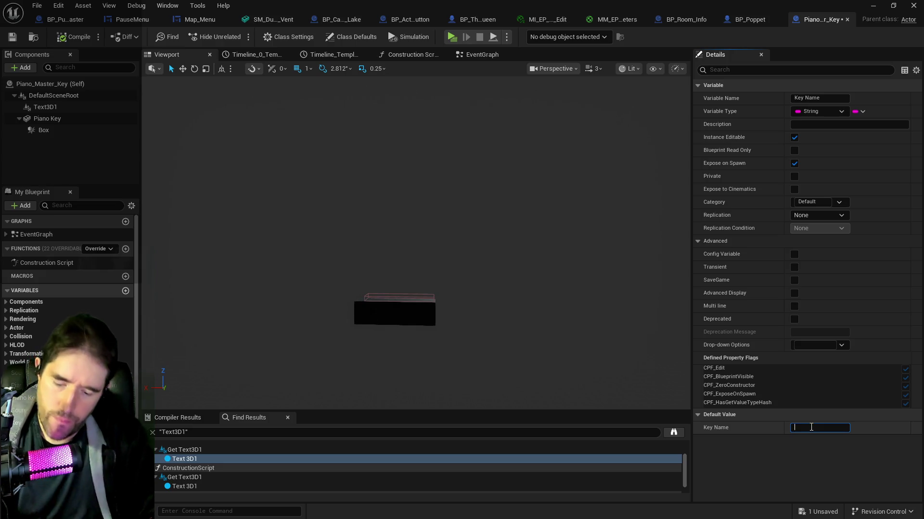
type("Test")
mouse_move(422, 230)
left_mouse_down()
mouse_move(584, 247)
mouse_move(428, 215)
left_mouse_up()
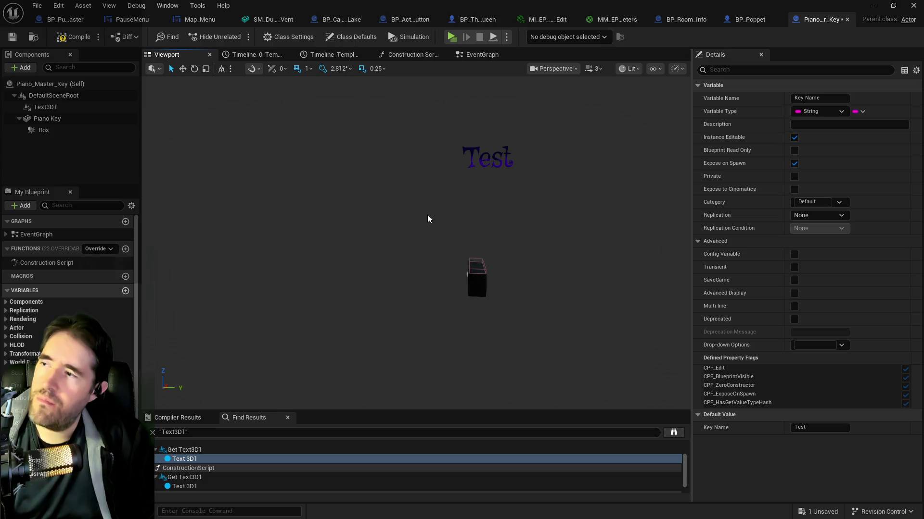
- Drag the 3D text down toward the piano key and save Piano_Master_Key
left_click(491, 153)
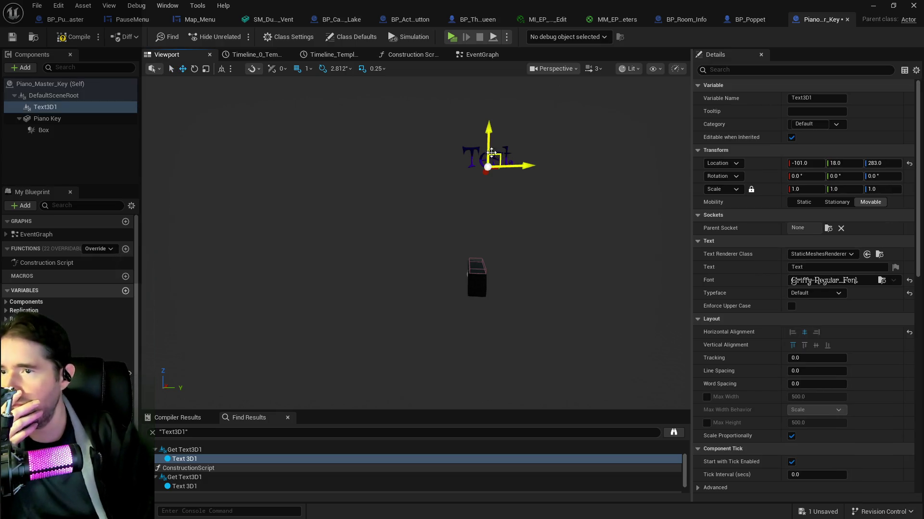
left_click_drag(488, 143, 494, 217)
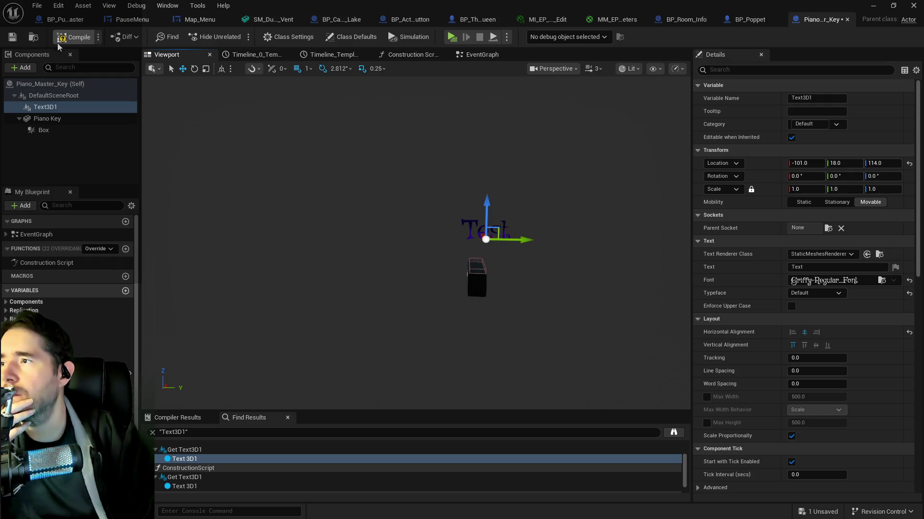
left_click(13, 38)
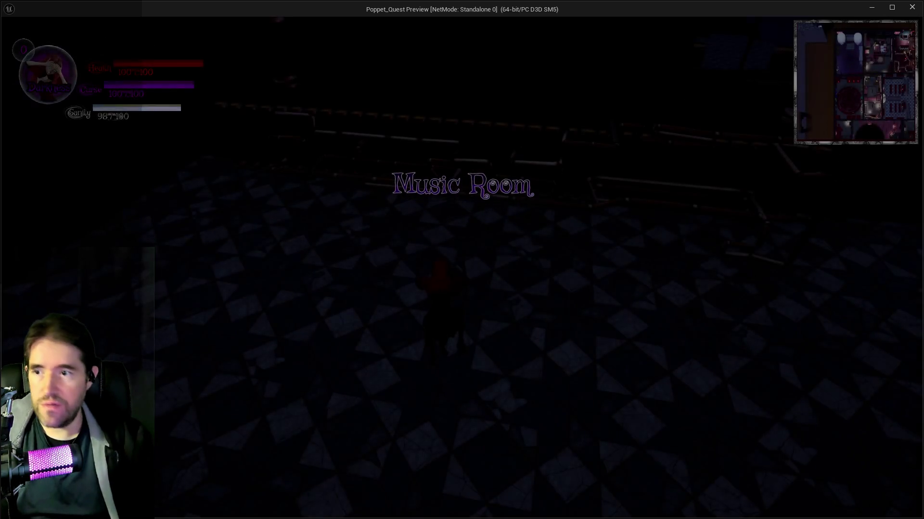
- Run the character into the music room and back and forth across the piano keys
left_click(770, 292)
key("w")
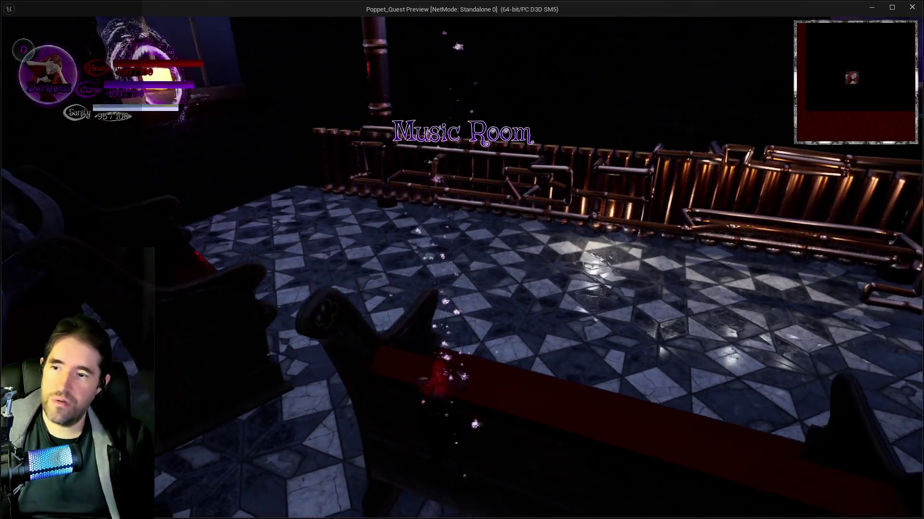
key("w")
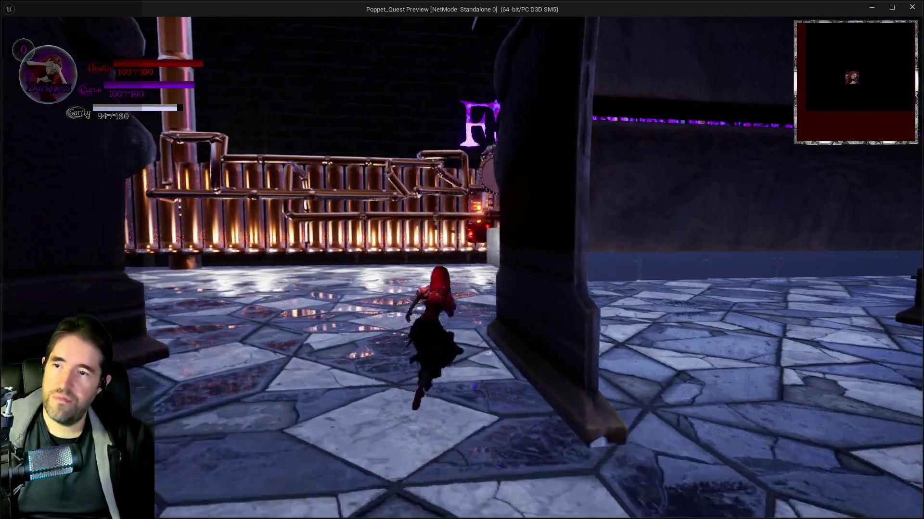
key("w")
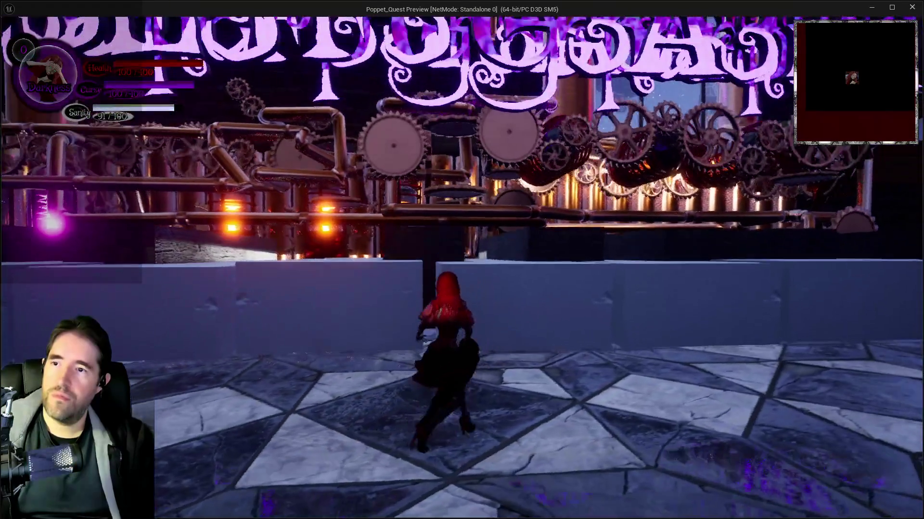
key("w")
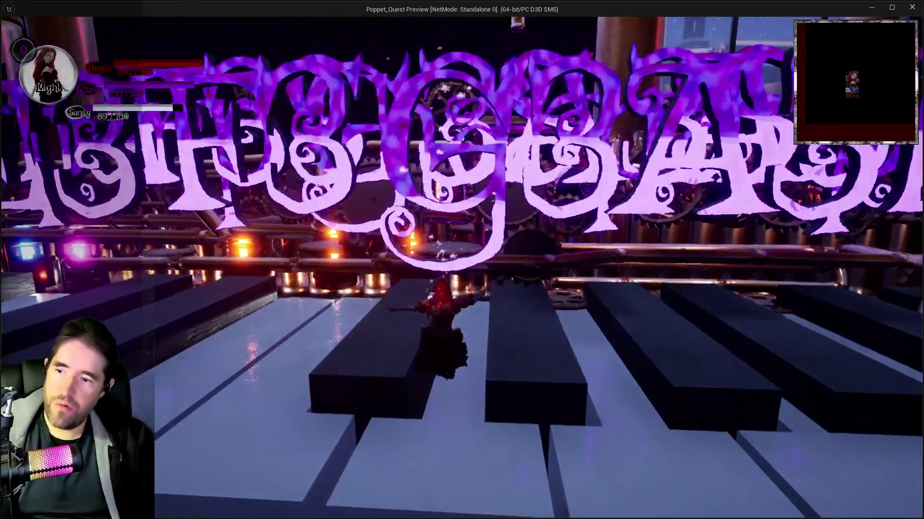
key("w")
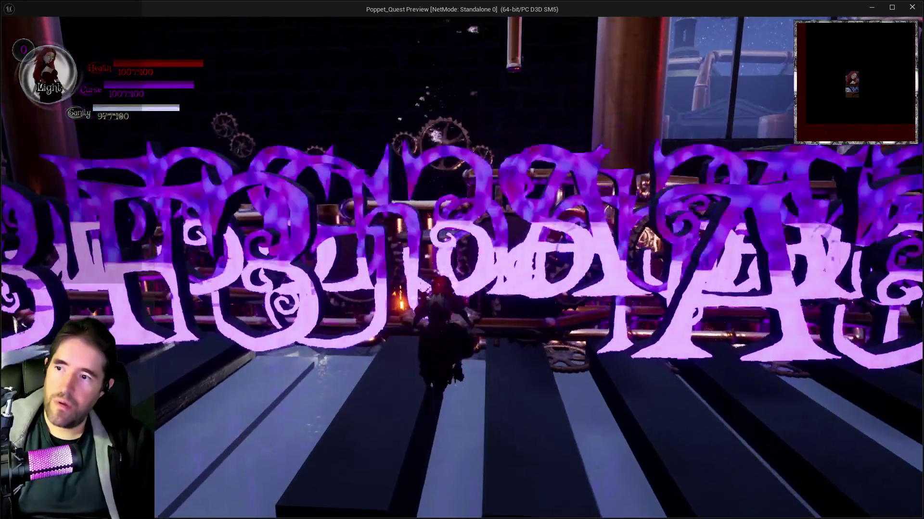
key("s")
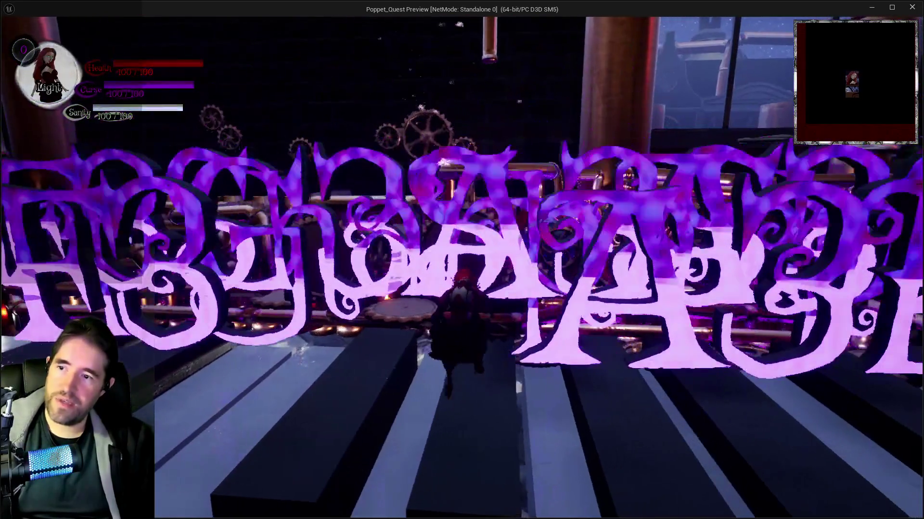
key("w")
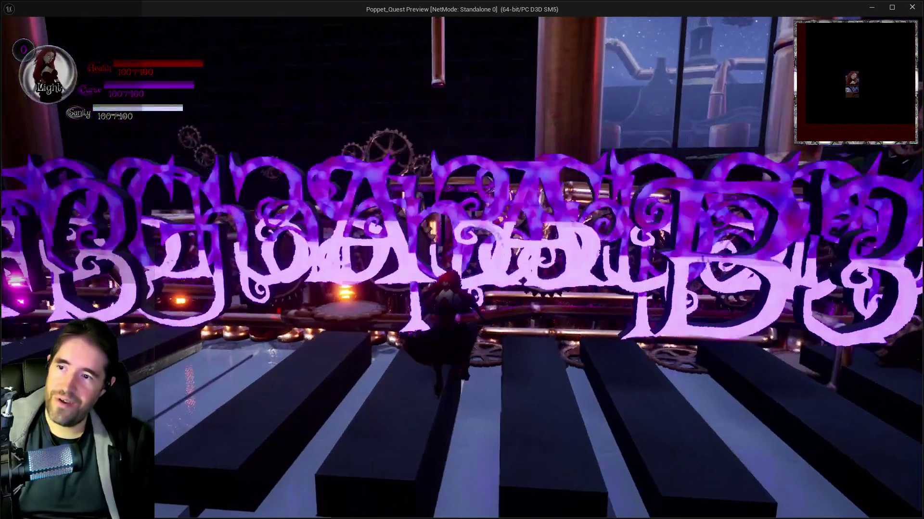
key("w")
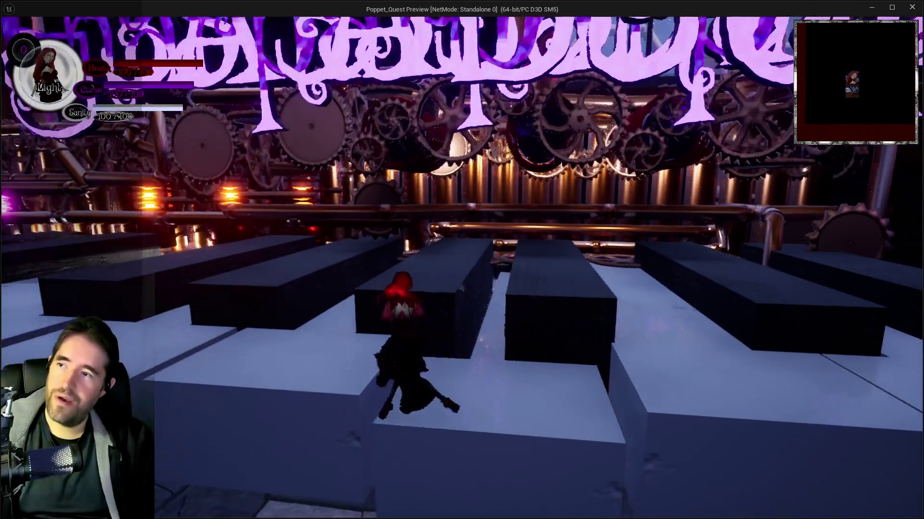
key("w")
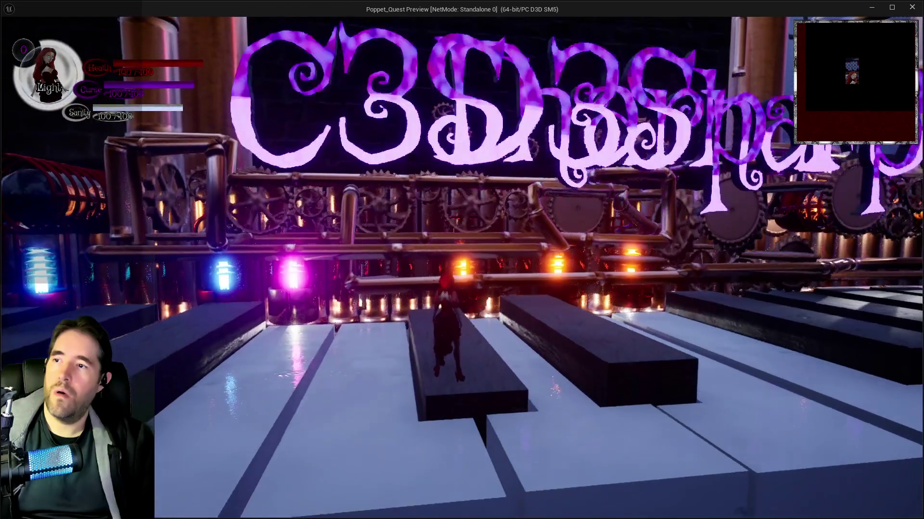
- Jump on a key, run toward the back-wall lettering, then stop play and nudge the 3D text along Y
key("space")
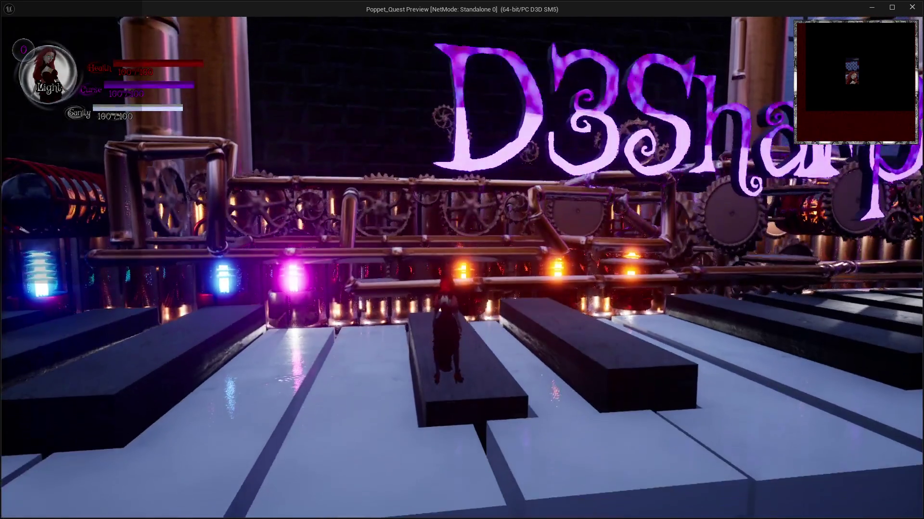
key("d")
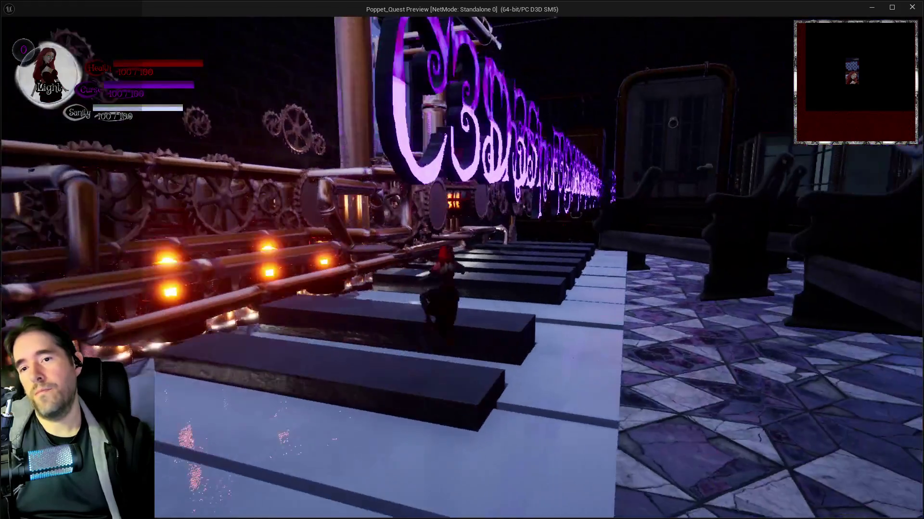
key("s")
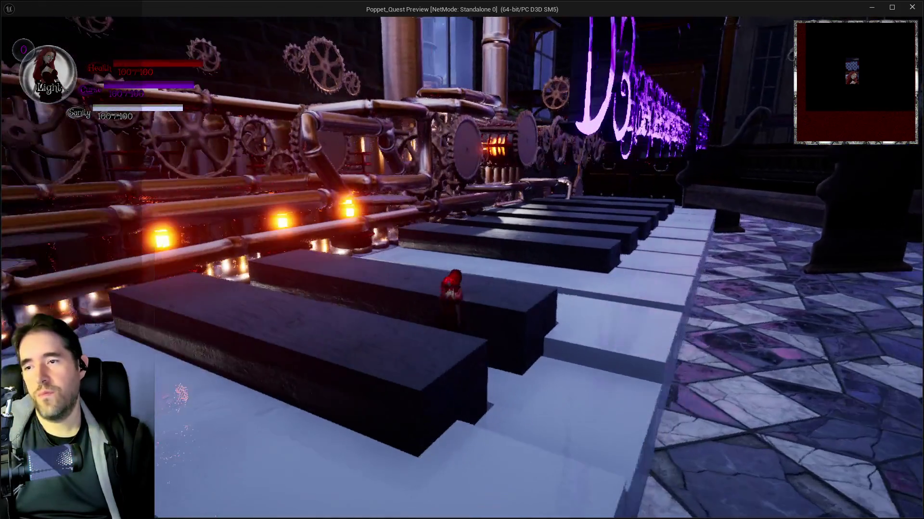
key("w")
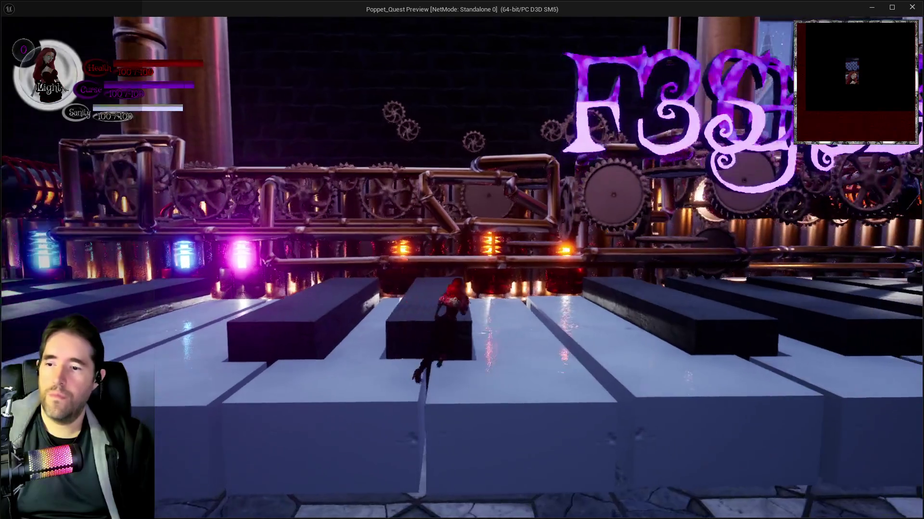
key("w")
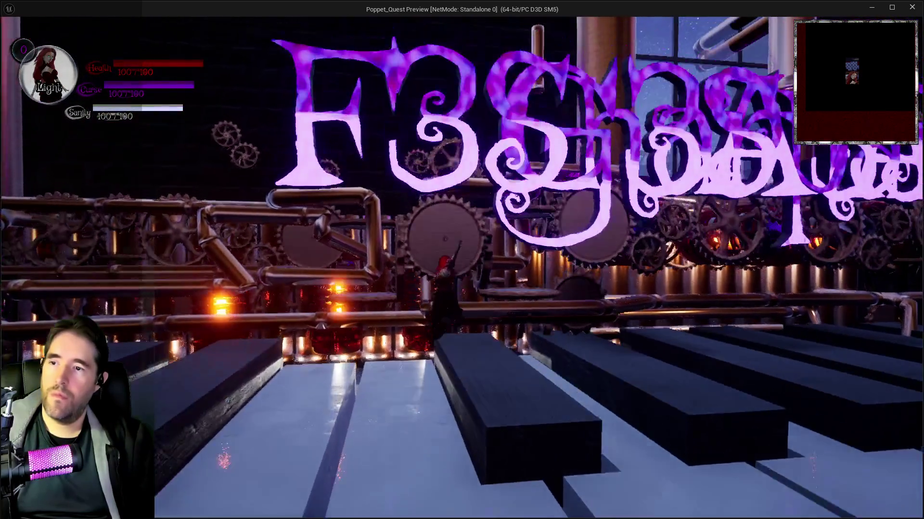
key("s")
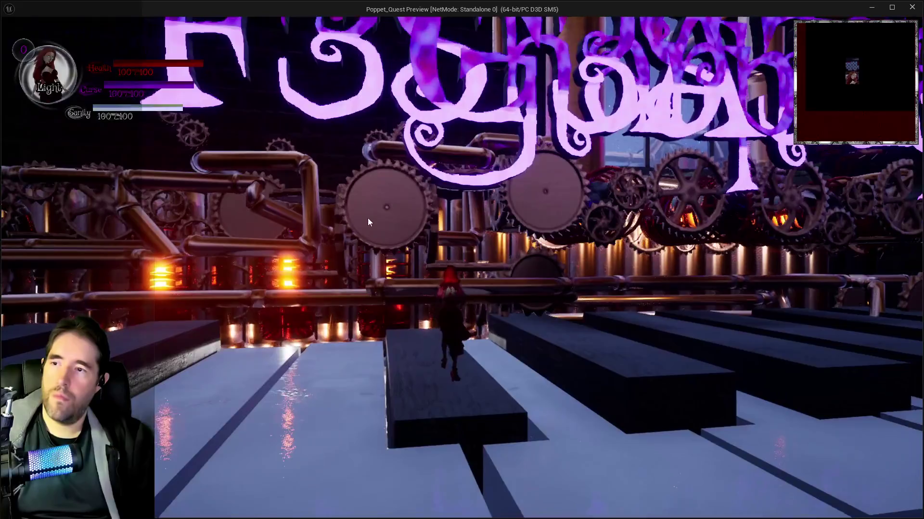
key("Escape")
left_click_drag(515, 239, 508, 240)
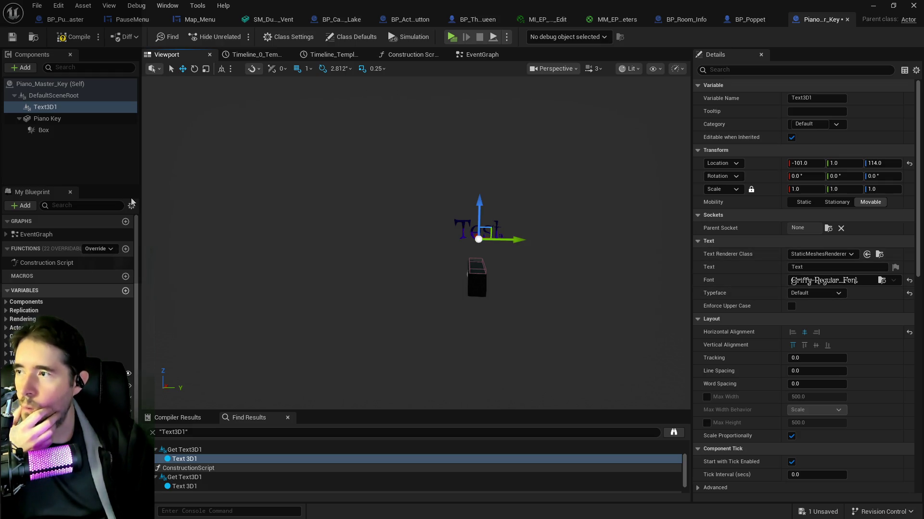
- Filter Details for 'vis', untick Visible on Text3D1, and save Piano_Master_Key
left_click(743, 72)
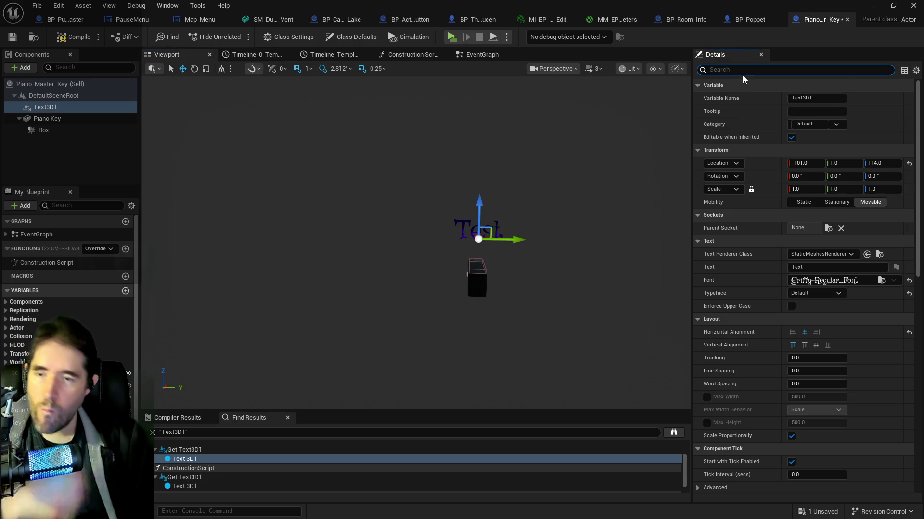
type("vis")
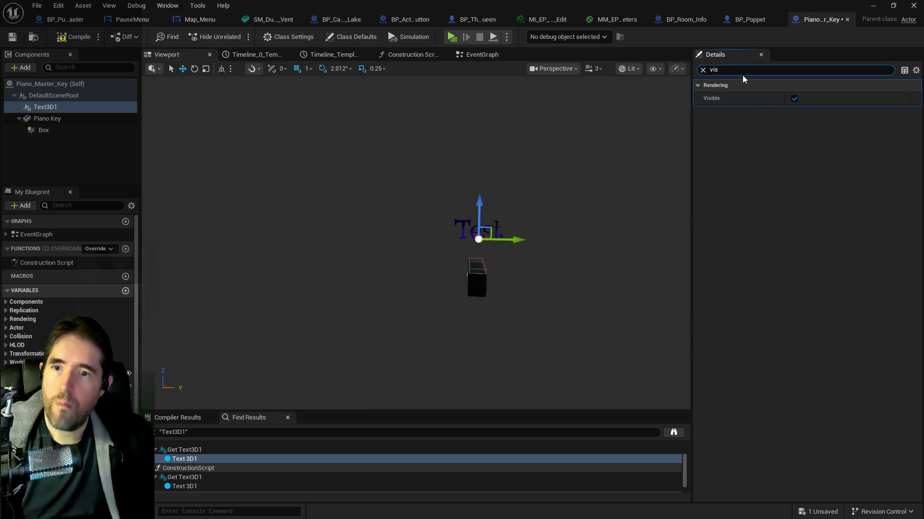
left_click(793, 99)
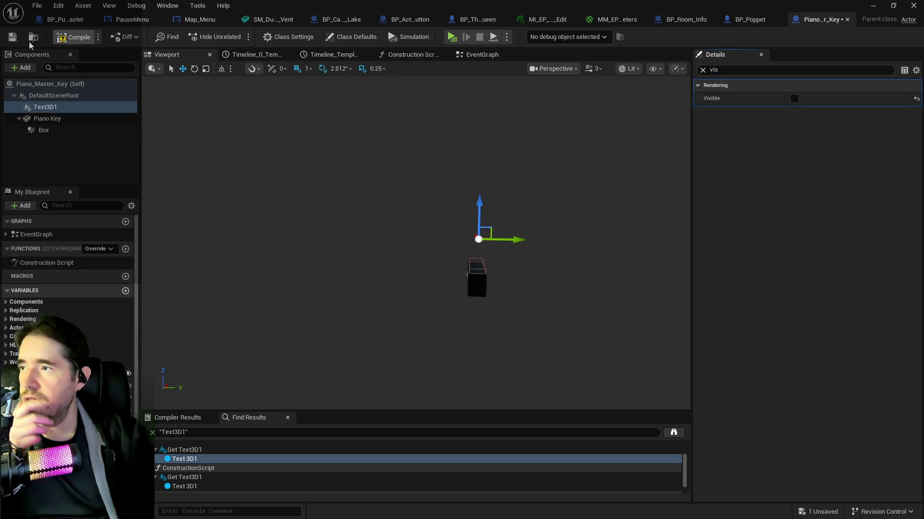
left_click(13, 37)
left_click(37, 5)
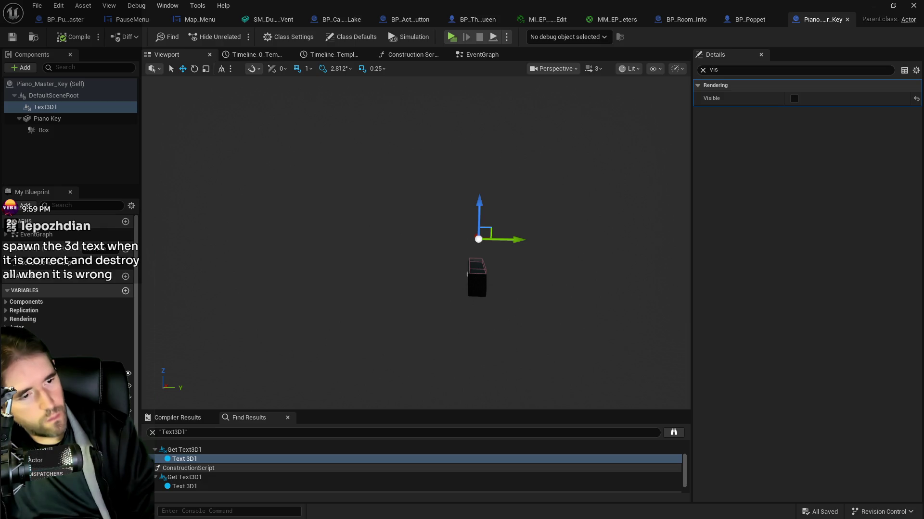
left_click(337, 18)
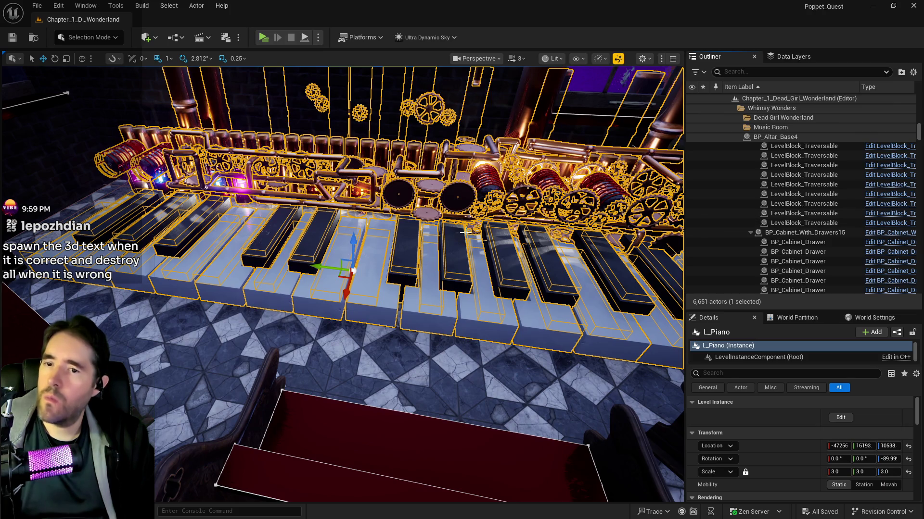
- Choose Edit L_Piano from the Outliner's context menu and orbit around the piano
right_click(781, 216)
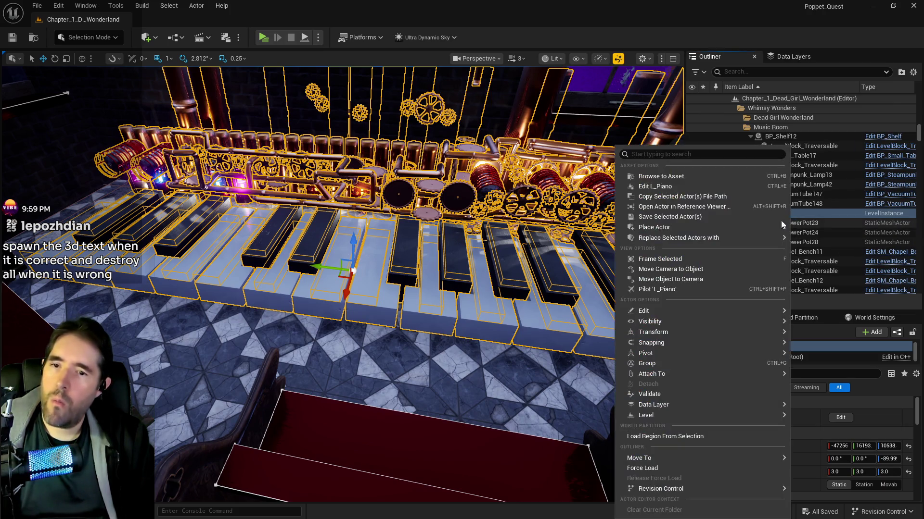
left_click(702, 186)
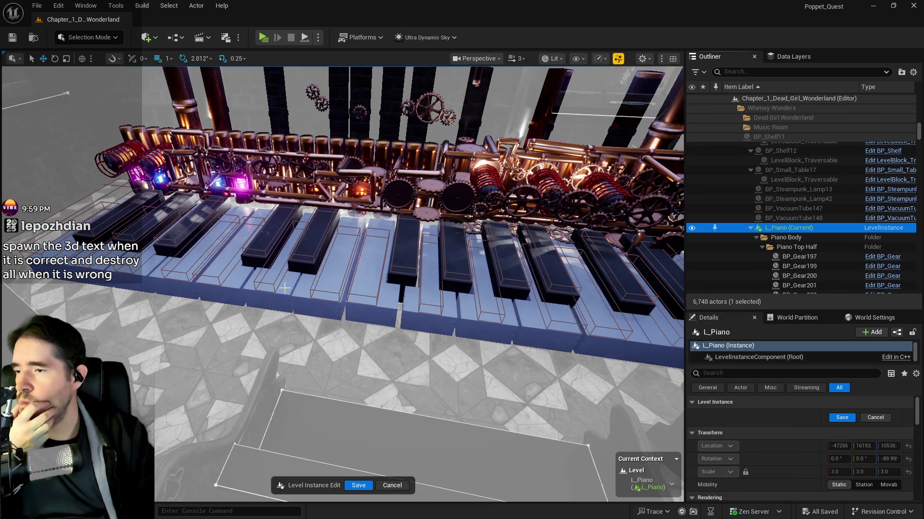
mouse_move(284, 288)
left_mouse_down()
mouse_move(241, 294)
mouse_move(291, 290)
left_mouse_up()
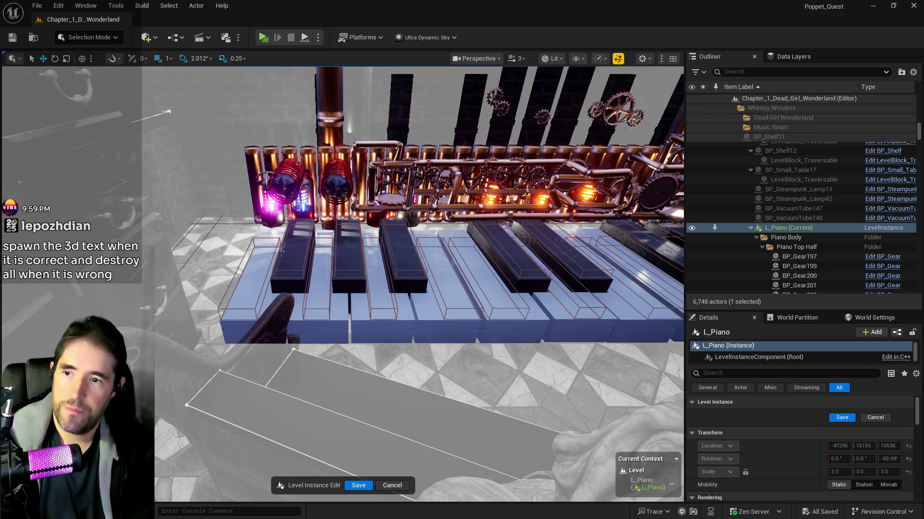
mouse_move(418, 284)
left_mouse_down()
mouse_move(681, 284)
mouse_move(582, 406)
left_mouse_up()
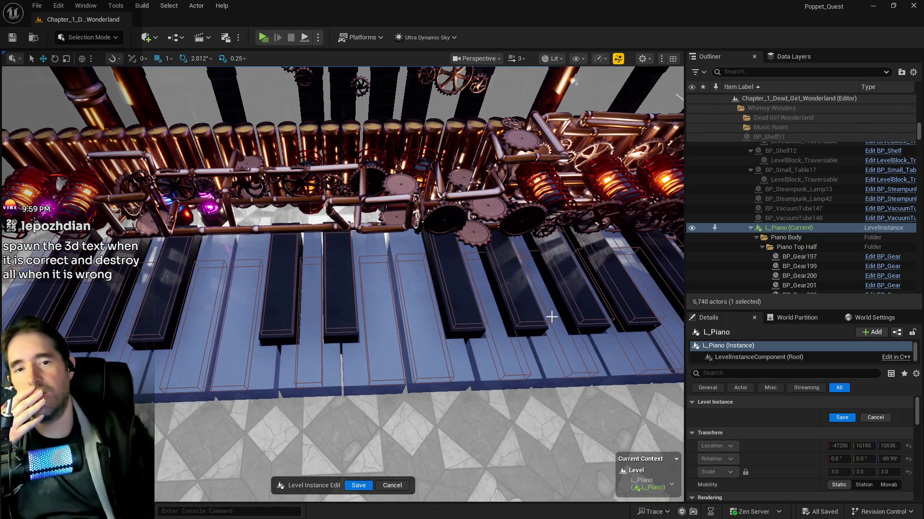
mouse_move(481, 310)
left_mouse_down()
mouse_move(520, 310)
mouse_move(433, 214)
left_mouse_up()
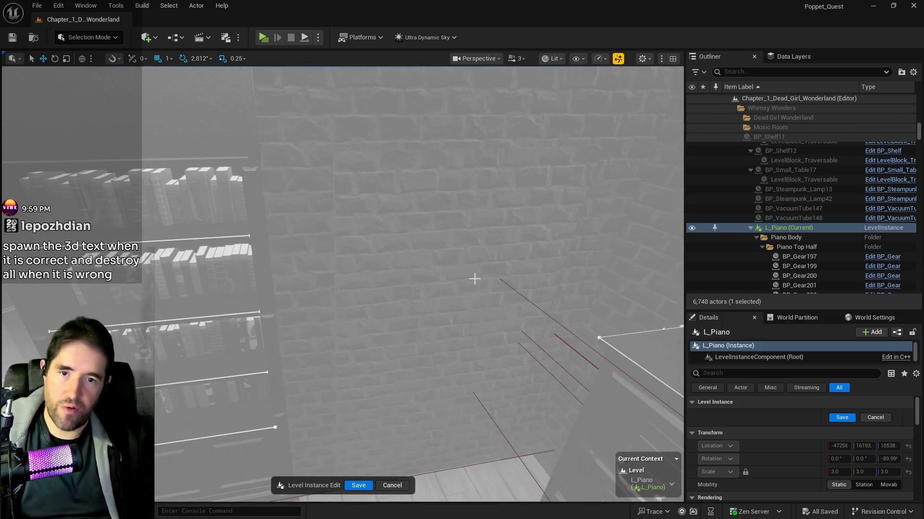
key("f")
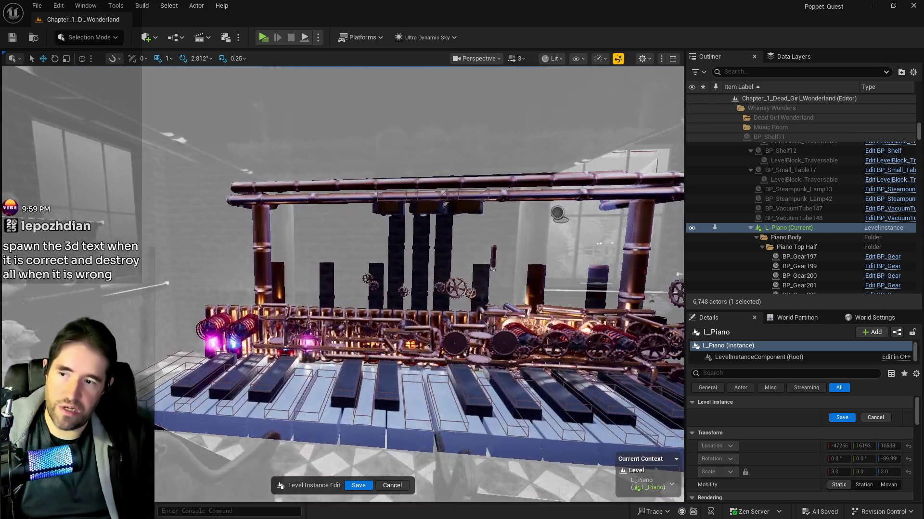
mouse_move(467, 279)
left_mouse_down()
mouse_move(467, 262)
mouse_move(467, 279)
left_mouse_up()
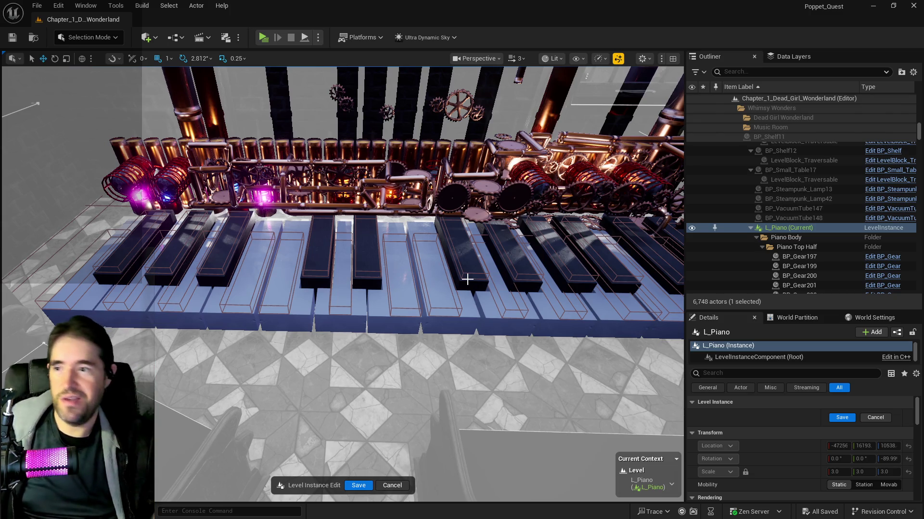
scroll(332, 252, "up", 5)
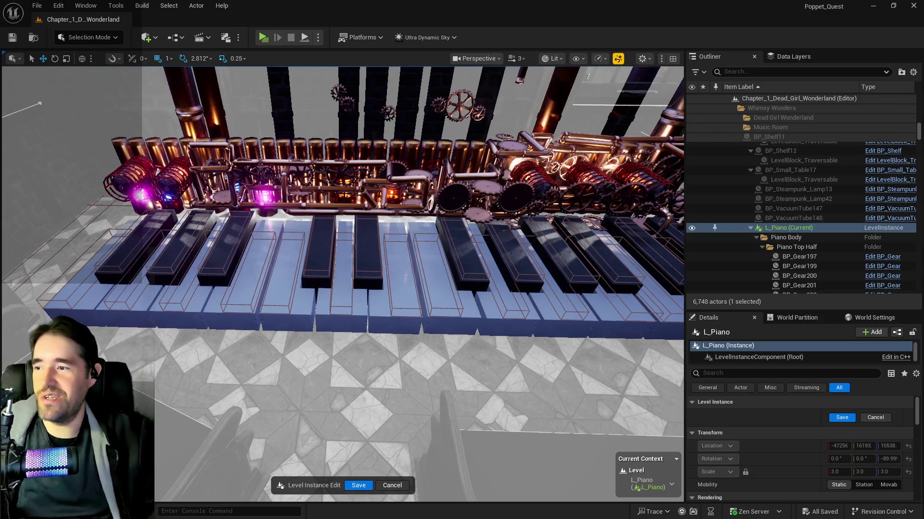
left_click_drag(332, 252, 307, 245)
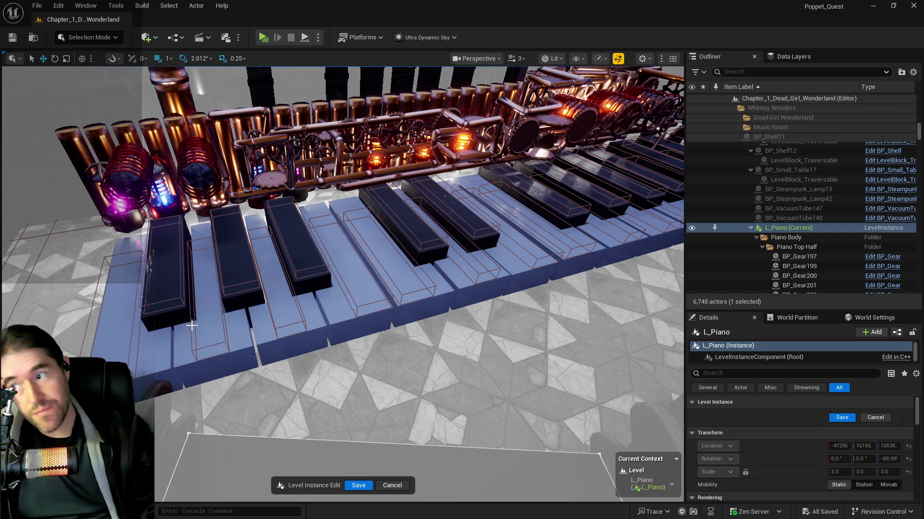
left_click(139, 332)
- Orbit around the piano, confirm pianokeysR5's Key Name is F2, then select pianokeys-M7 (G2)
scroll(799, 462, "down", 4)
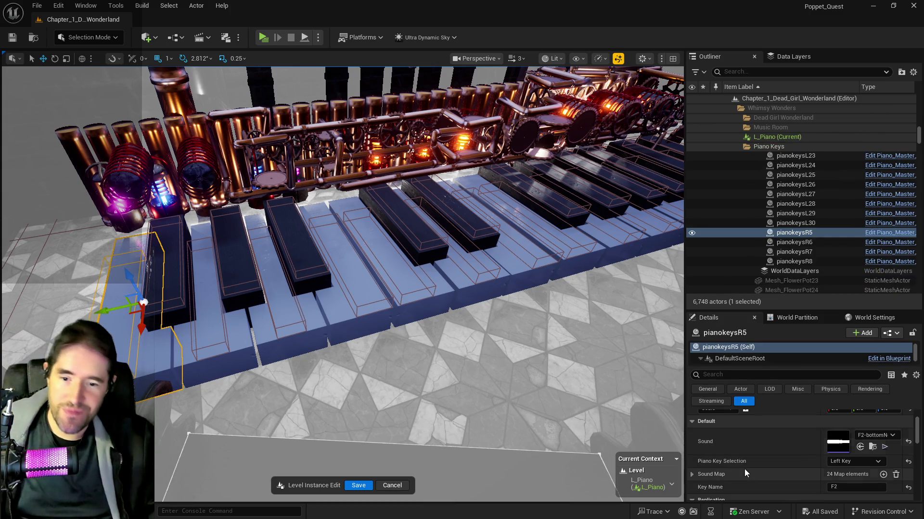
scroll(840, 471, "down", 1)
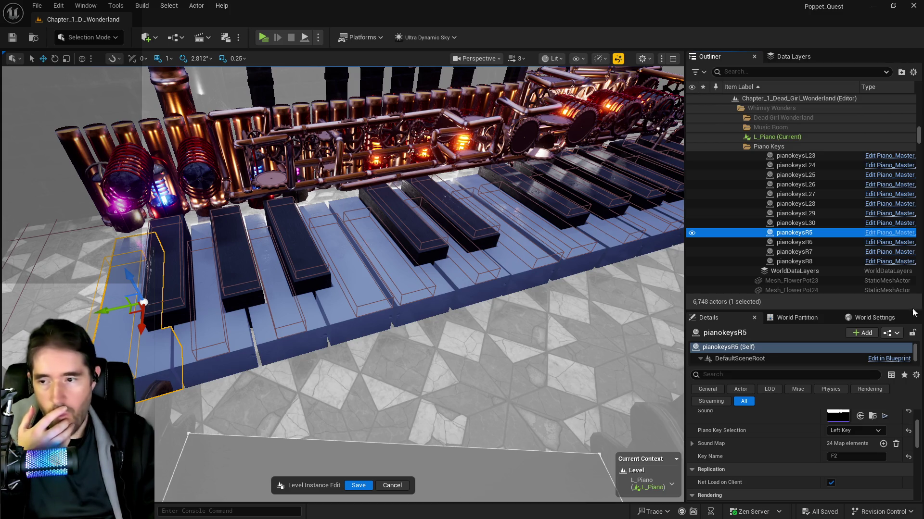
left_click_drag(414, 288, 313, 276)
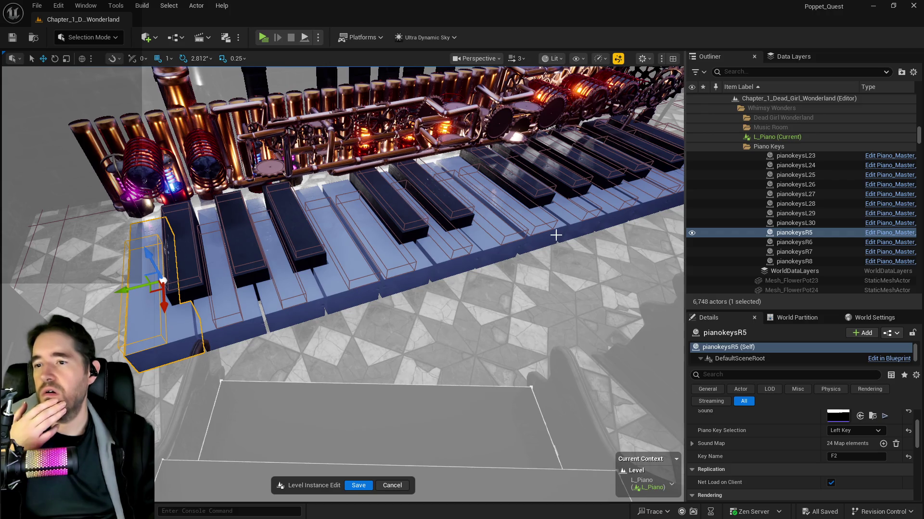
left_click_drag(553, 233, 579, 247)
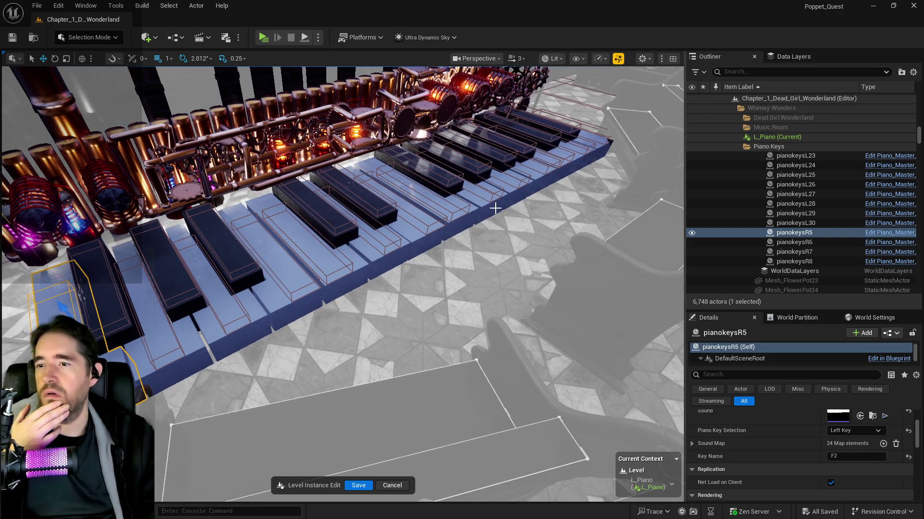
left_click_drag(579, 163, 539, 171)
left_click_drag(255, 263, 255, 263)
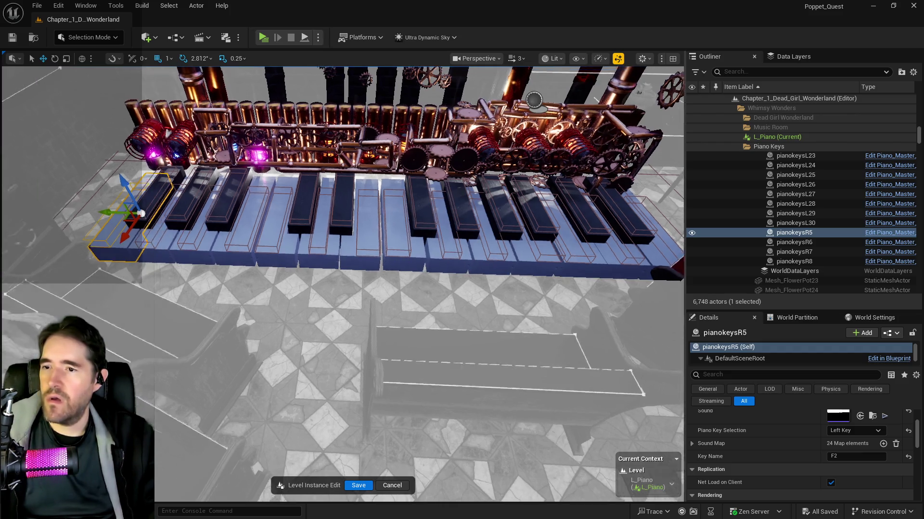
left_click_drag(539, 255, 514, 173)
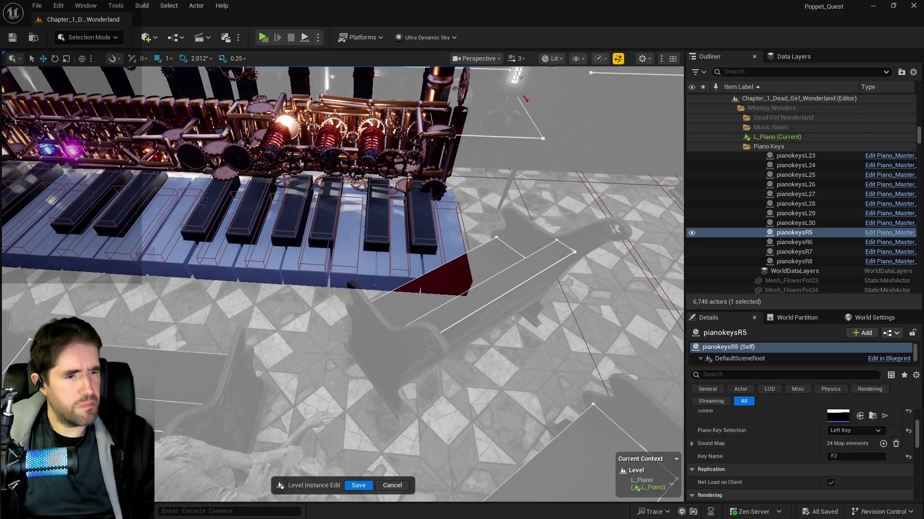
left_click(794, 232)
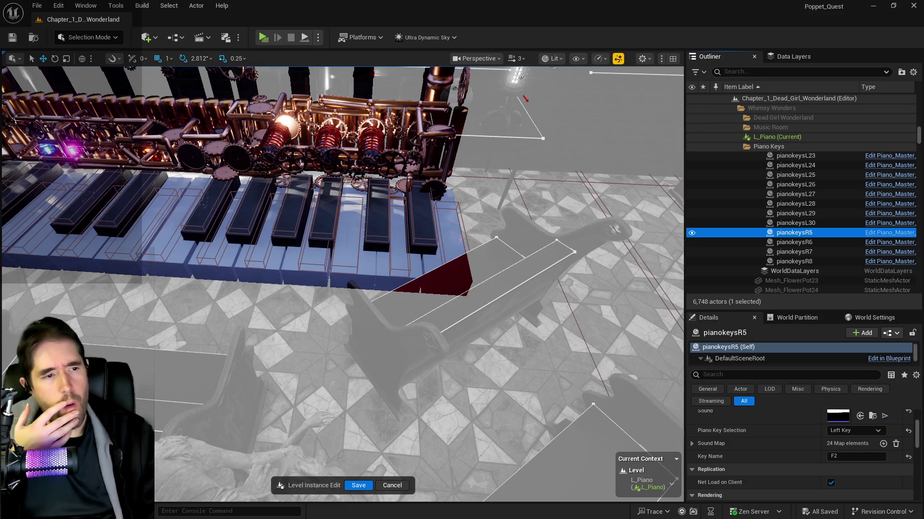
mouse_move(259, 279)
left_mouse_down()
mouse_move(433, 255)
mouse_move(263, 302)
left_mouse_up()
left_click(263, 301)
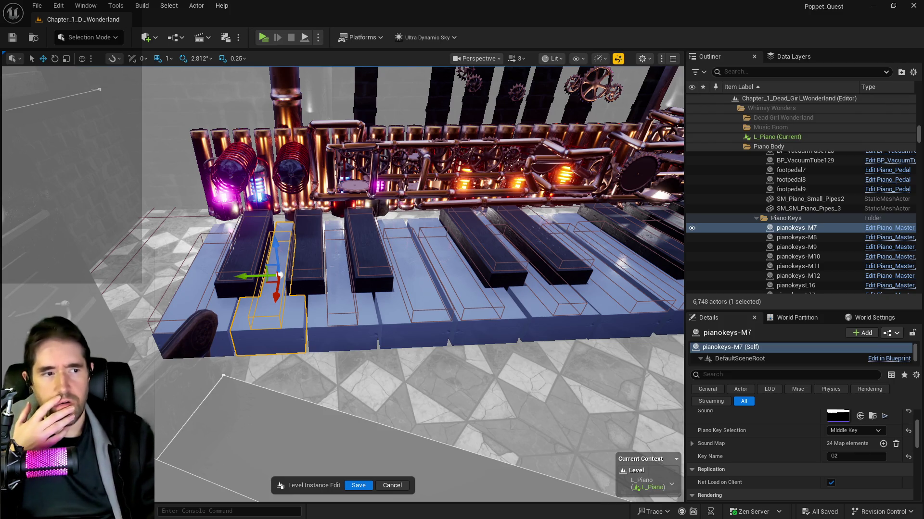
- Read Key Name on pianokeys-M8, pianokeysL16 and pianokeysR6 (C3), then switch to the reference page
left_click(362, 312)
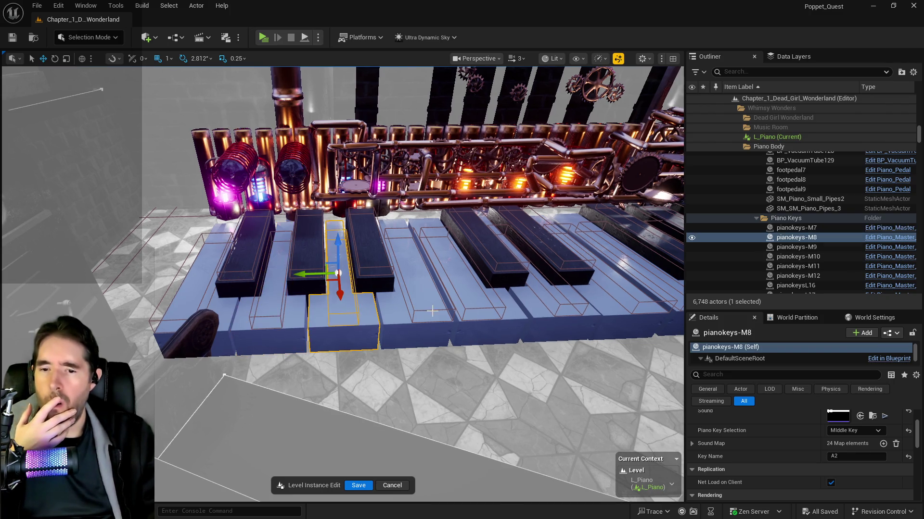
left_click(433, 306)
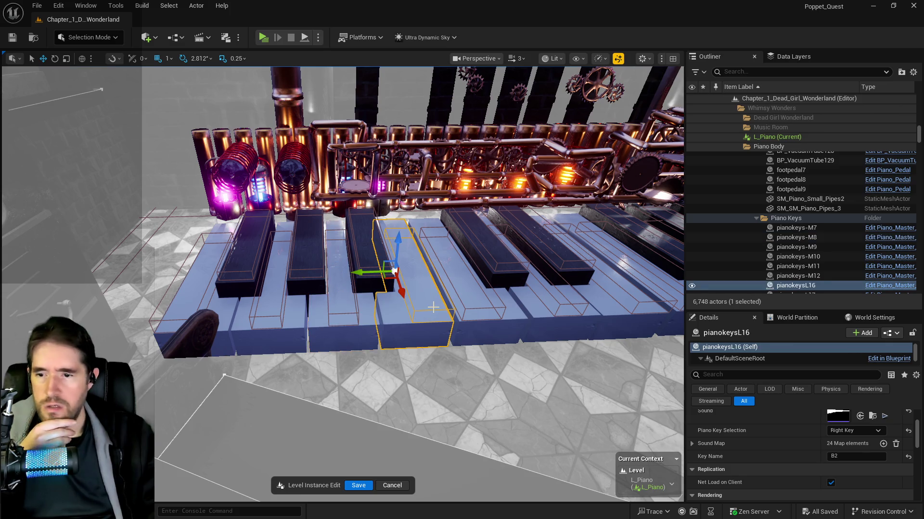
left_click(487, 296)
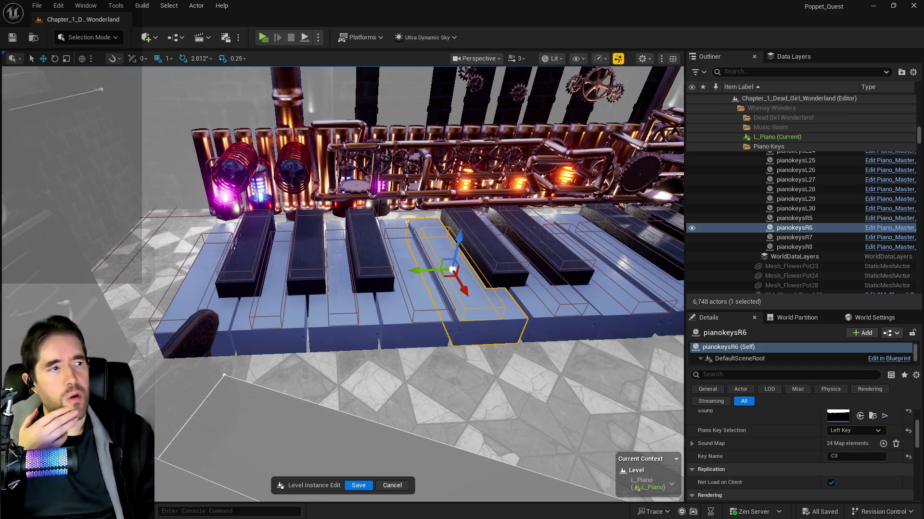
key("alt+Tab")
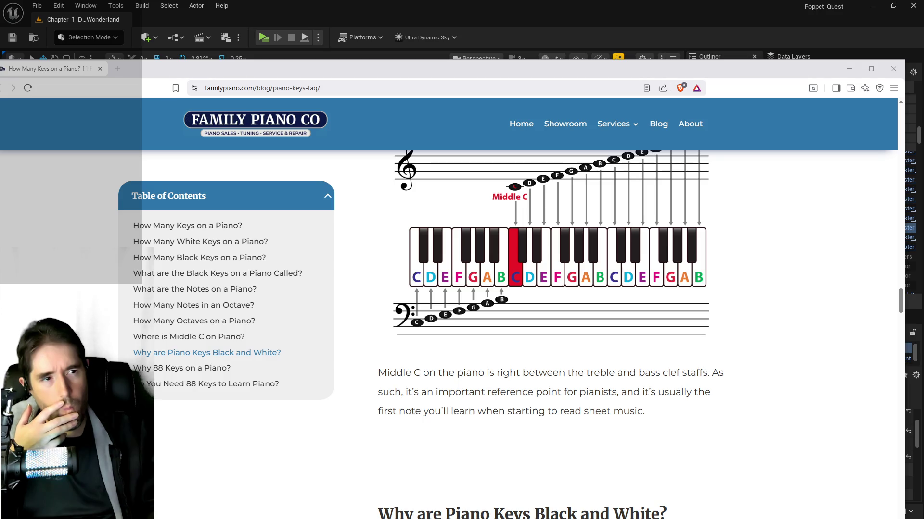
- Compare familypiano.com's Middle C keyboard diagram in Brave, then maximize the Unreal editor
left_click(549, 220)
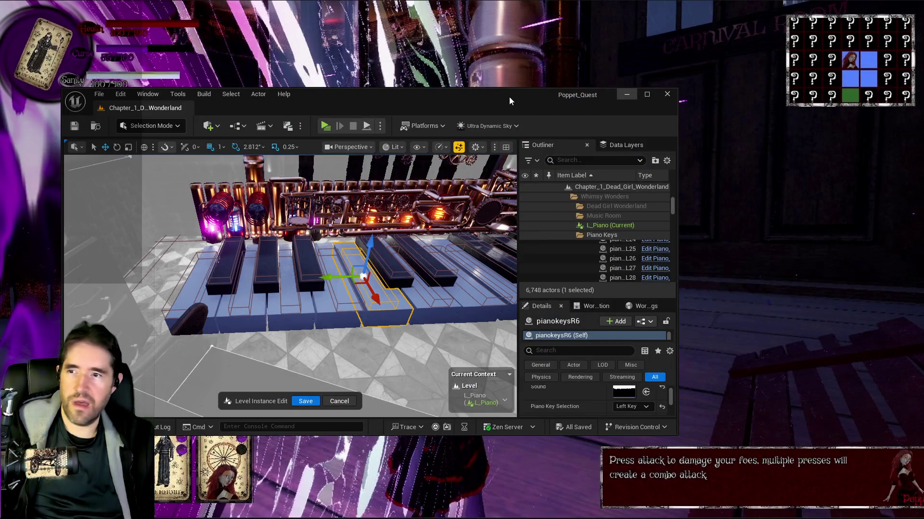
double_click(510, 100)
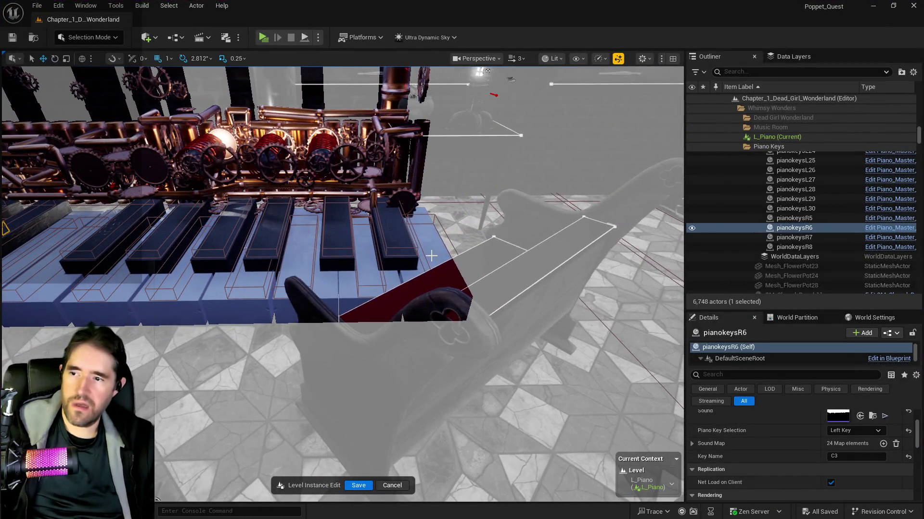
- Select the far-right key pianokeysL19, confirm its Key Name is E4, then return to the FAQ page
left_click(431, 255)
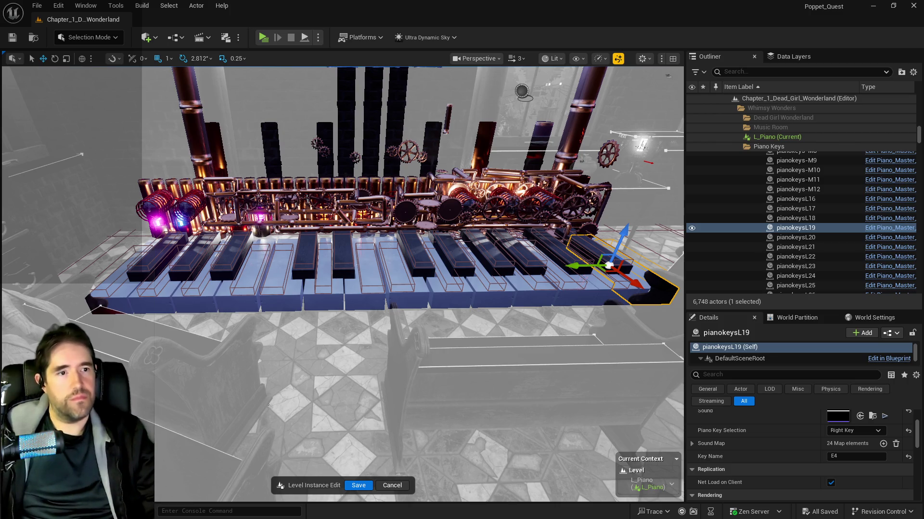
key("alt+Tab")
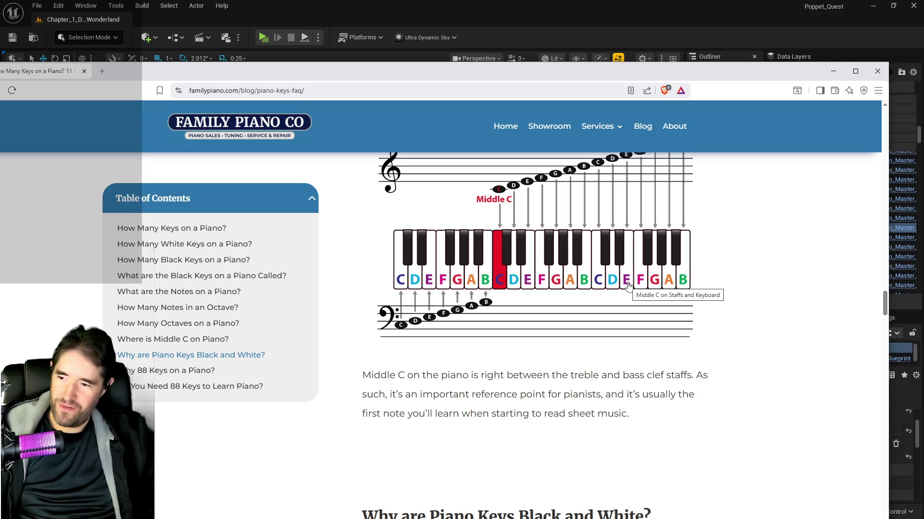
- Scroll around familypiano.com's Middle C diagram, then go back to the Unreal editor
scroll(602, 308, "down", 2)
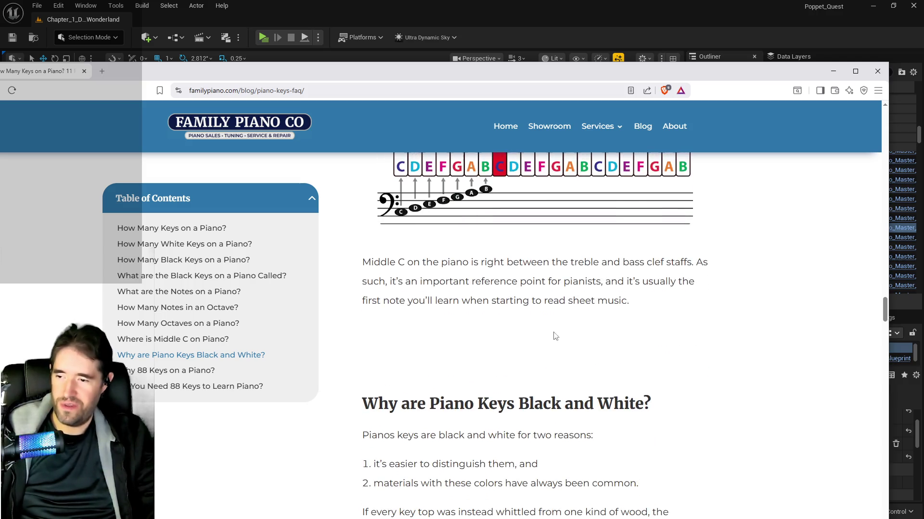
scroll(466, 352, "up", 1)
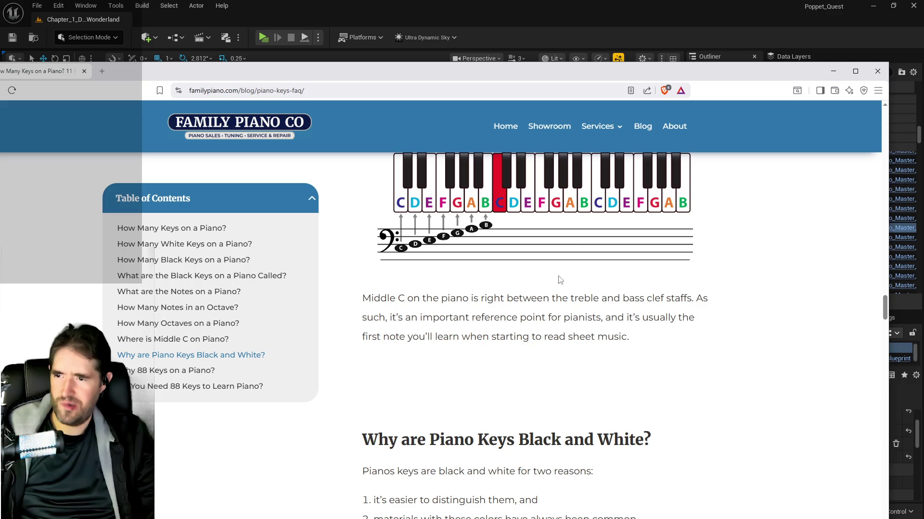
scroll(536, 262, "up", 2)
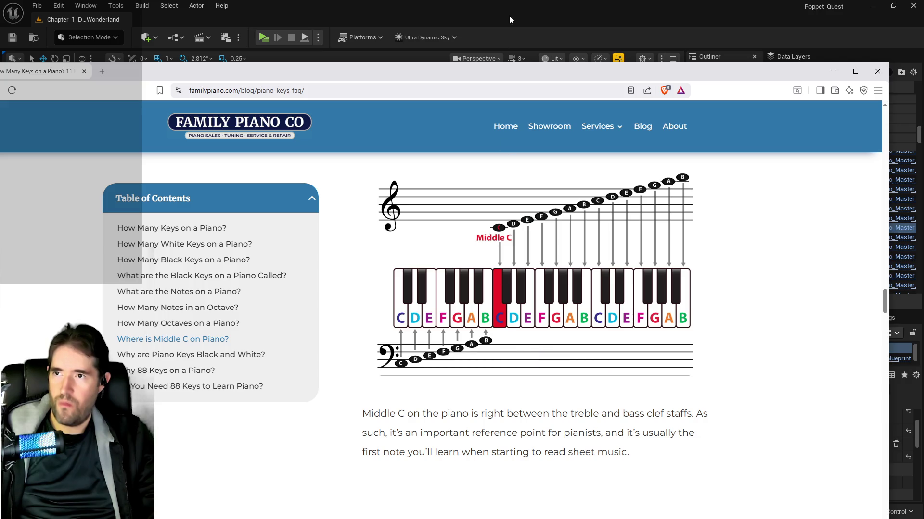
key("alt+Tab")
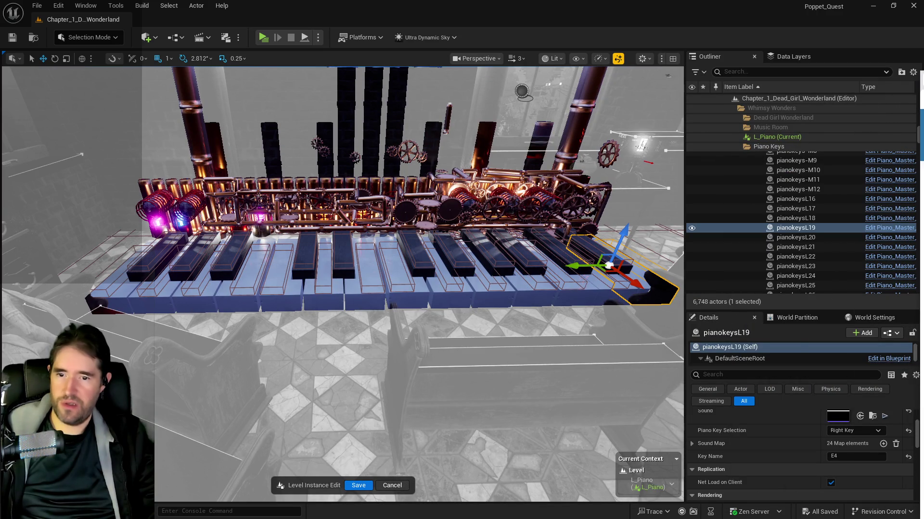
- Locate pianokeysL19's E4 sound wave in Steampunk/piano/pianonotes and move the Content Browser top-left
scroll(818, 455, "up", 2)
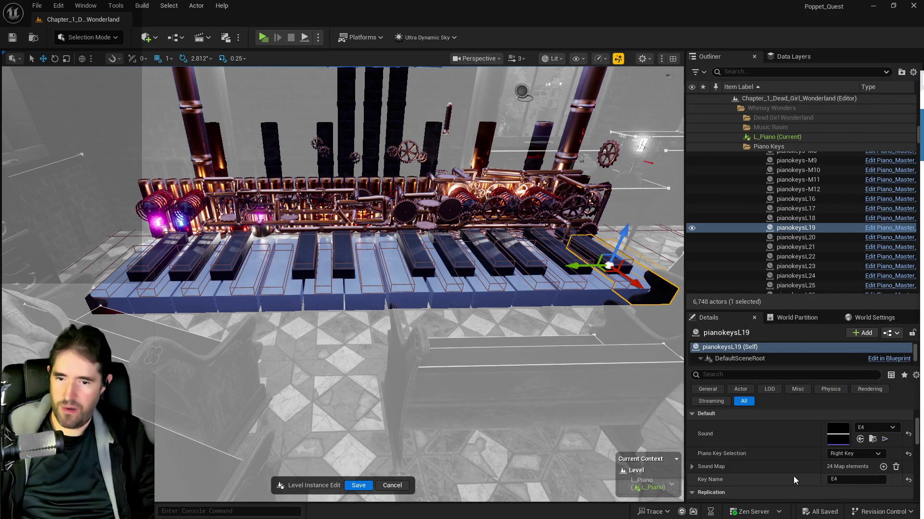
left_click(865, 439)
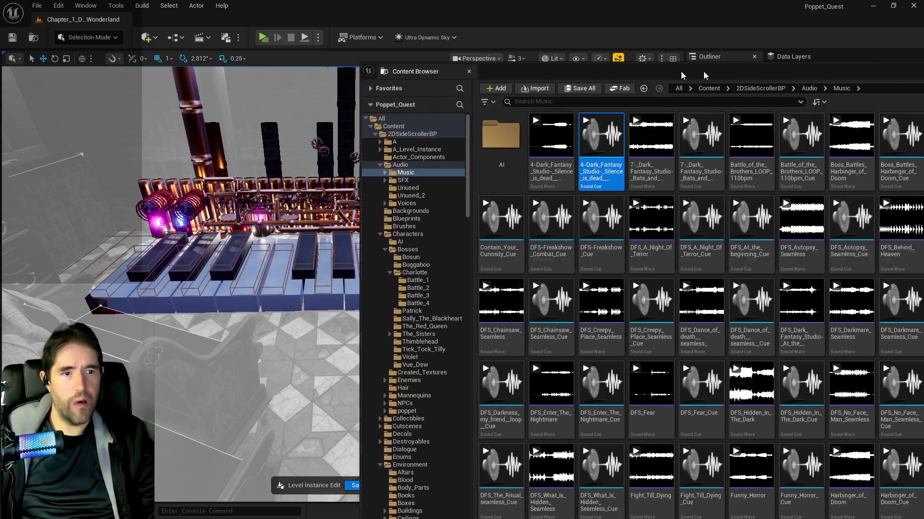
left_click(872, 439)
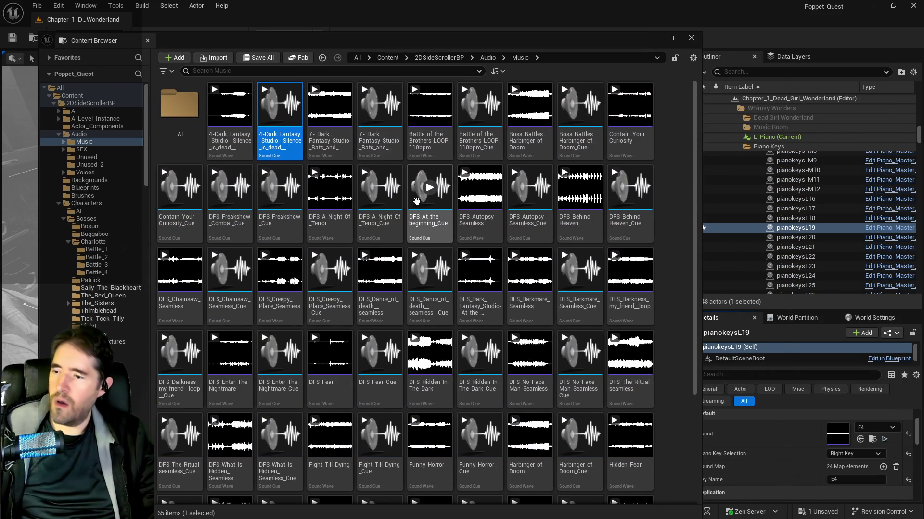
scroll(416, 214, "down", 2)
scroll(415, 250, "up", 2)
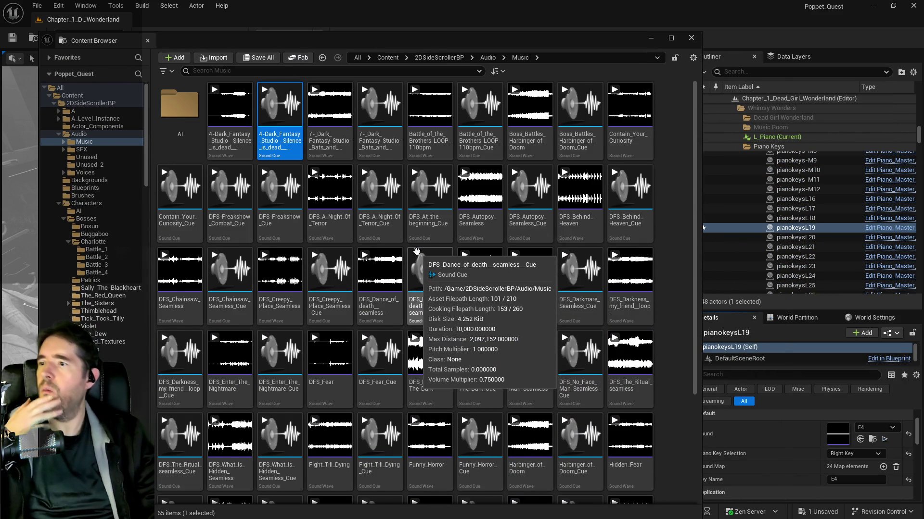
mouse_move(481, 40)
left_mouse_down()
mouse_move(916, 173)
mouse_move(923, 192)
left_mouse_up()
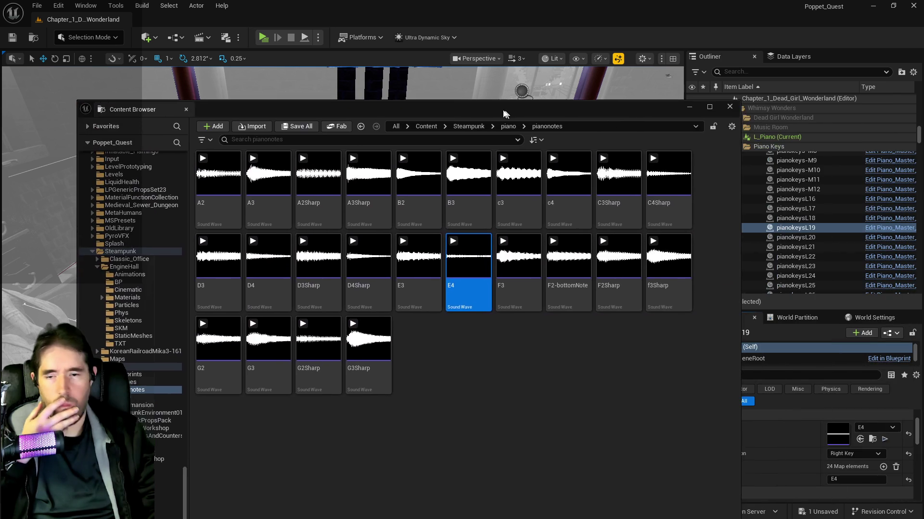
left_click_drag(511, 106, 488, 38)
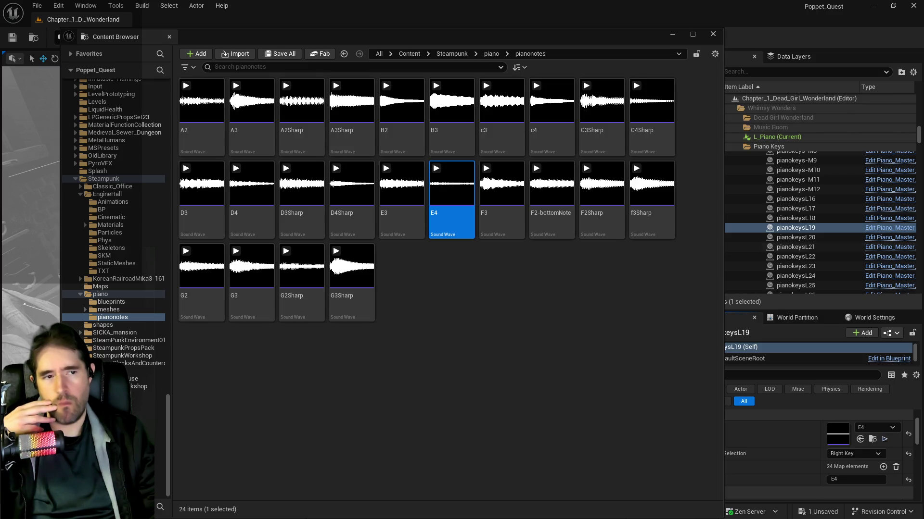
key("alt+Tab")
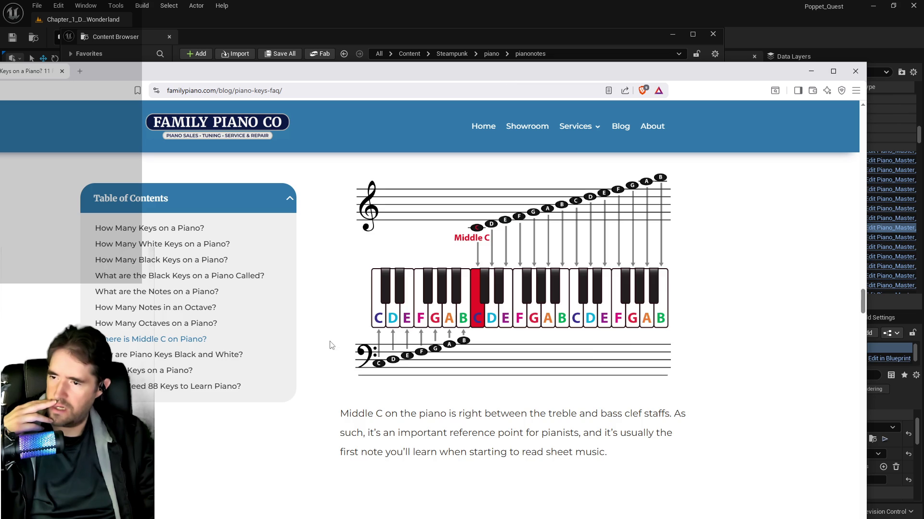
- Read further down the familypiano.com FAQ, then return to the pianonotes sound waves
scroll(303, 419, "down", 3)
scroll(303, 419, "down", 10)
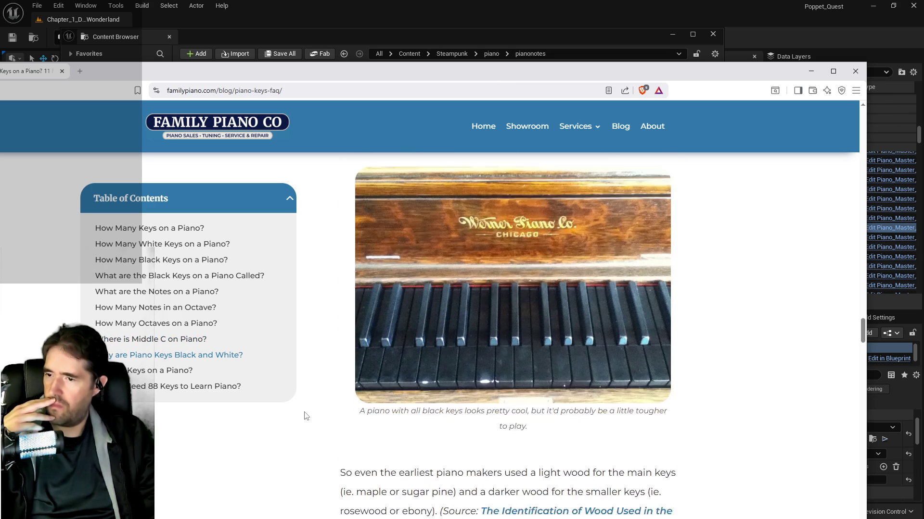
scroll(304, 417, "down", 3)
scroll(304, 416, "down", 5)
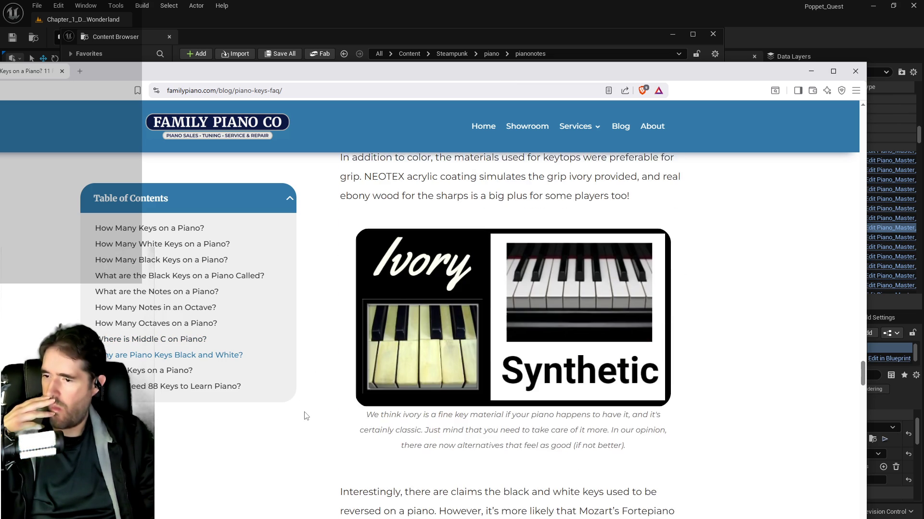
scroll(305, 416, "up", 5)
key("alt+Tab")
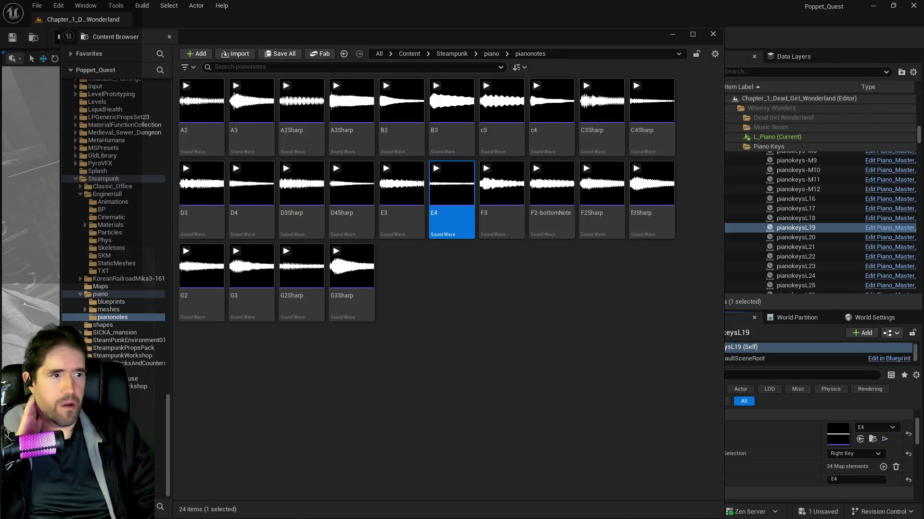
- Leave the 24 pianonotes sound waves for Brave's 'piano keys labeled' image search
key("alt+Tab")
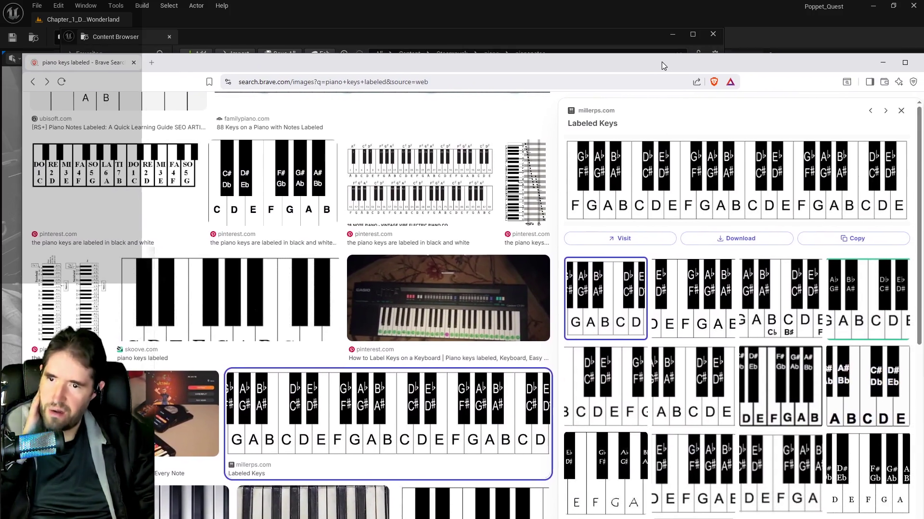
- Study the millerps Labeled Keys image with sharp names like C# and F#, then return to Unreal
left_click_drag(662, 62, 656, 49)
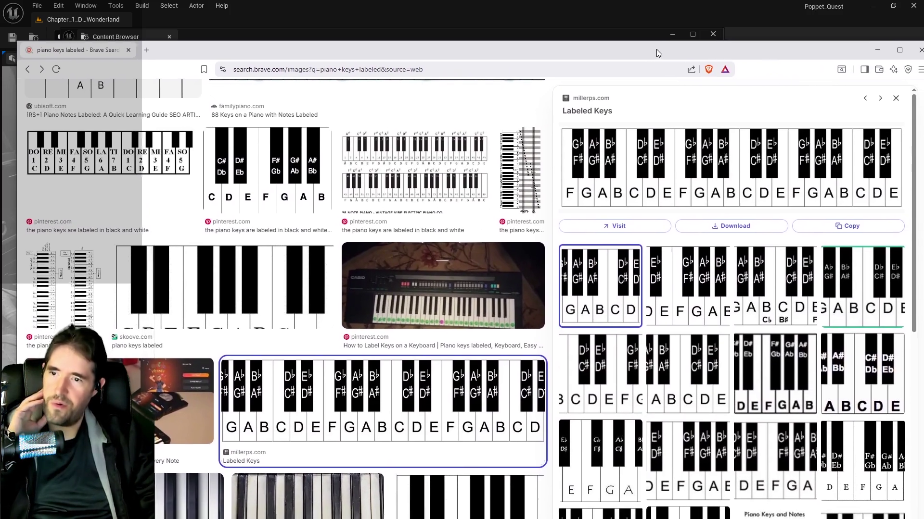
scroll(478, 332, "down", 3)
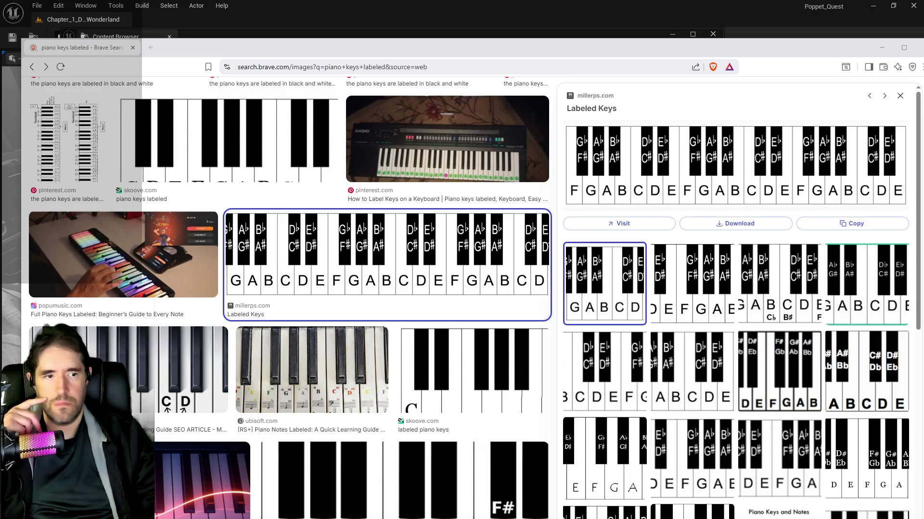
mouse_move(923, 201)
left_mouse_down()
mouse_move(500, 179)
mouse_move(465, 196)
mouse_move(459, 226)
mouse_move(466, 223)
left_mouse_up()
key("alt+Tab")
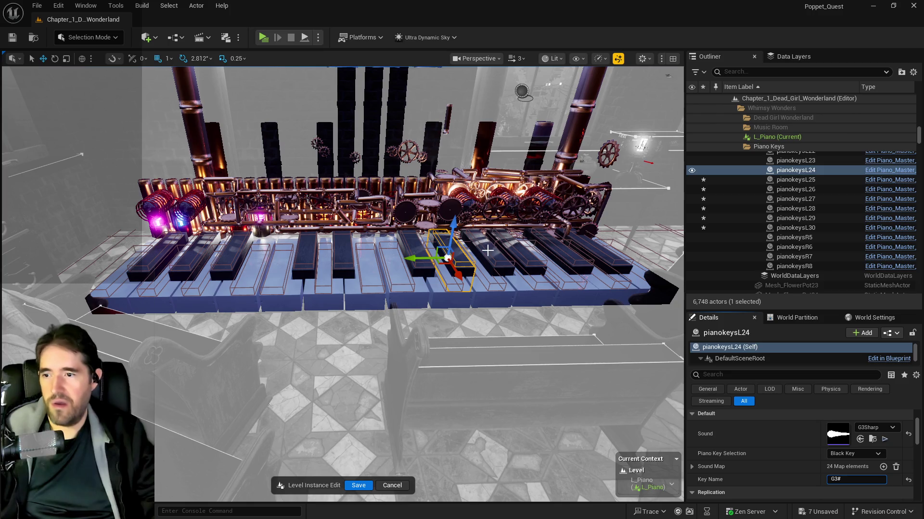
- Change the A3Sharp key names to A3# on the first two black keys, including pianokeysL23
left_click_drag(854, 479, 839, 480)
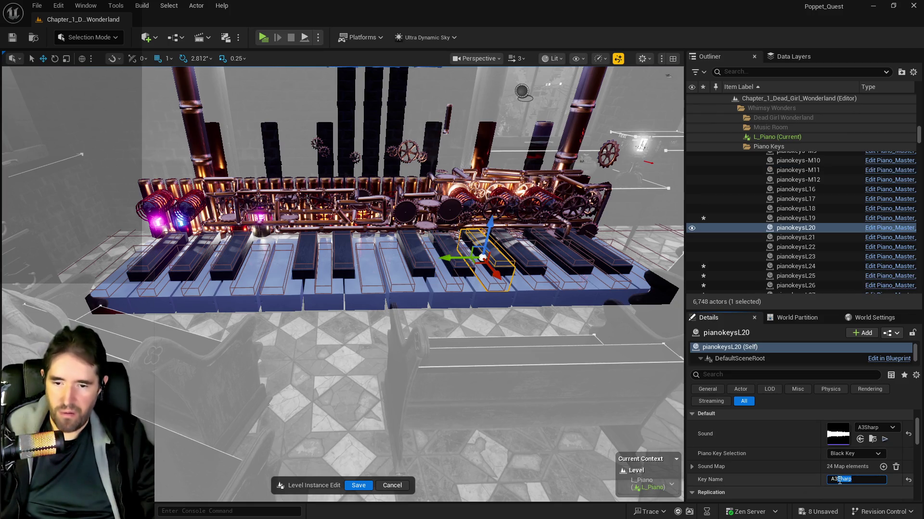
key("Return")
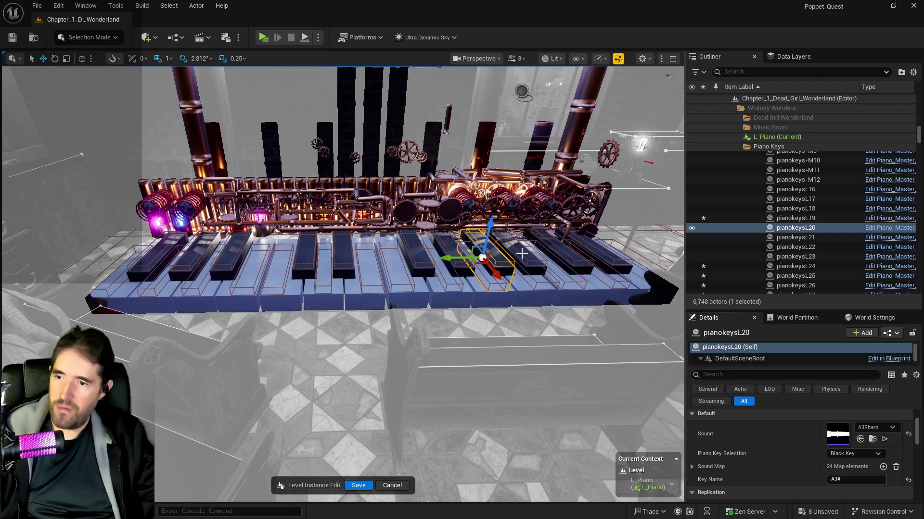
left_click(518, 253)
left_click_drag(852, 479, 837, 482)
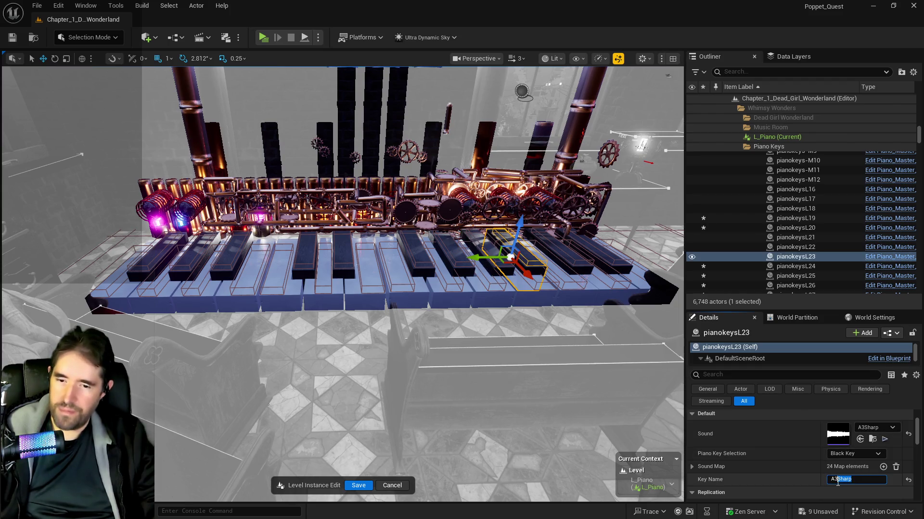
key("Return")
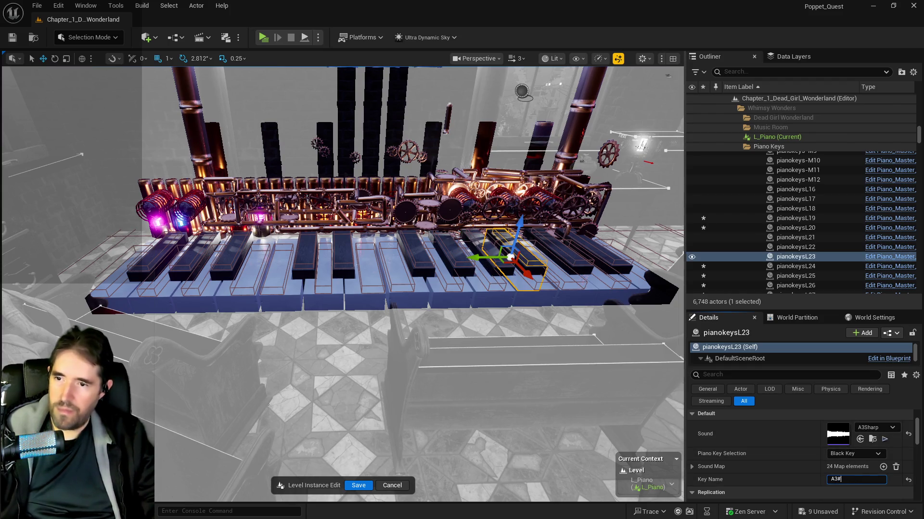
- Rename pianokeysL22 from C4Sharp and pianokeysL21 to D4#, then save the L_Piano level instance
key("Up")
left_click_drag(861, 480, 837, 480)
key("BackSpace")
key("Return")
left_click(617, 256)
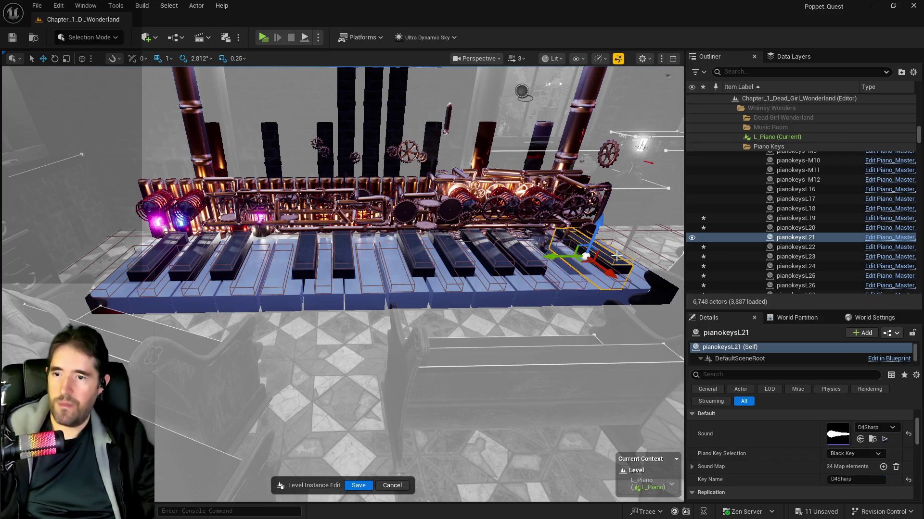
left_click_drag(851, 480, 840, 480)
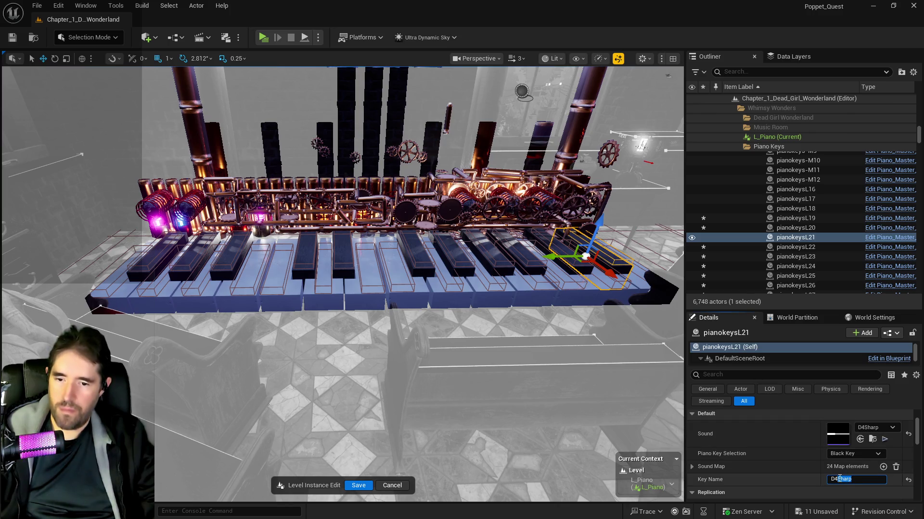
type("#")
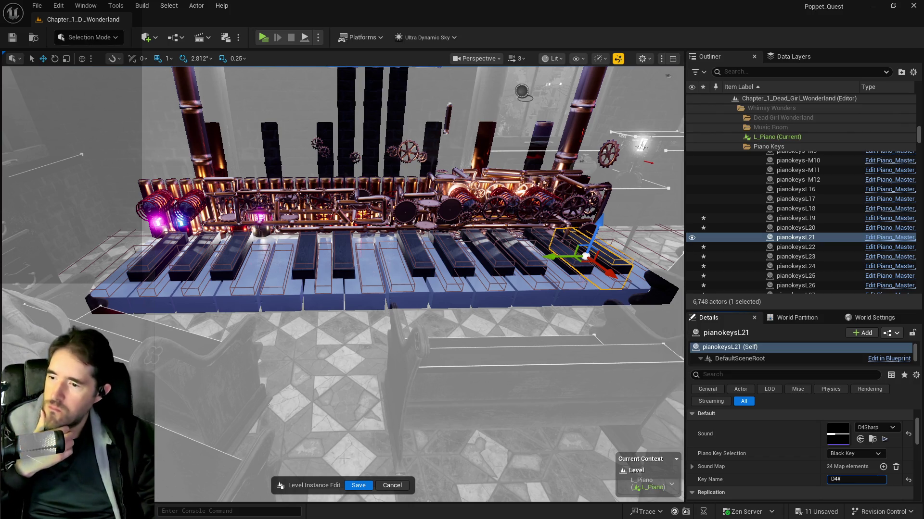
left_click(364, 487)
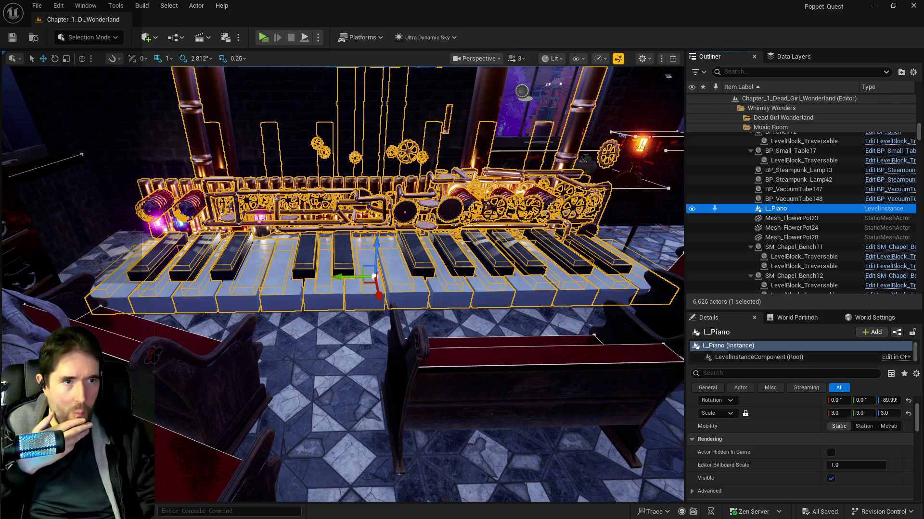
- Review the Piano_Master_Key event graph's sound and visibility nodes, then bring up BP_Poppet
key("alt+Tab")
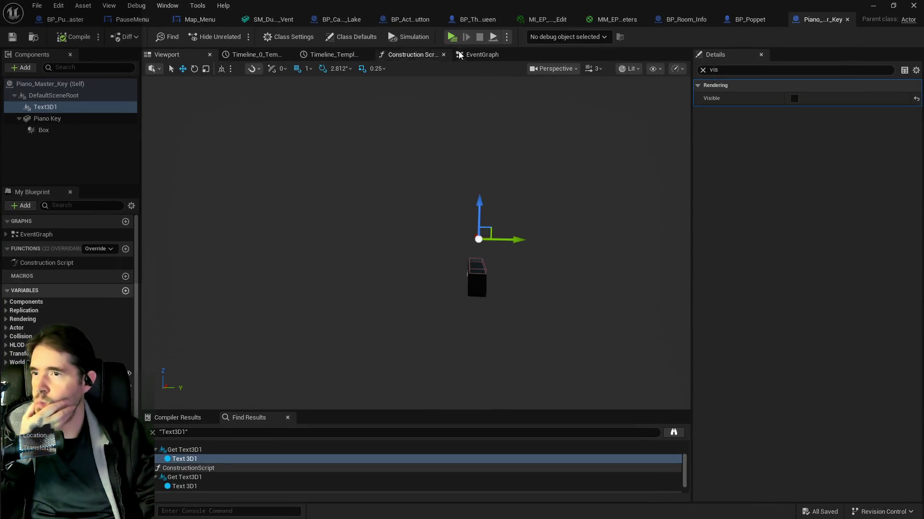
left_click(460, 55)
scroll(438, 147, "down", 4)
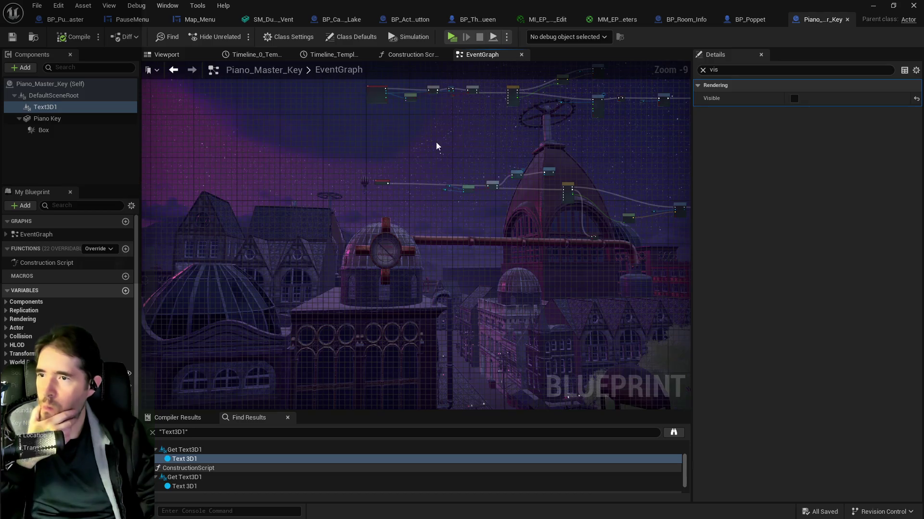
scroll(391, 217, "up", 6)
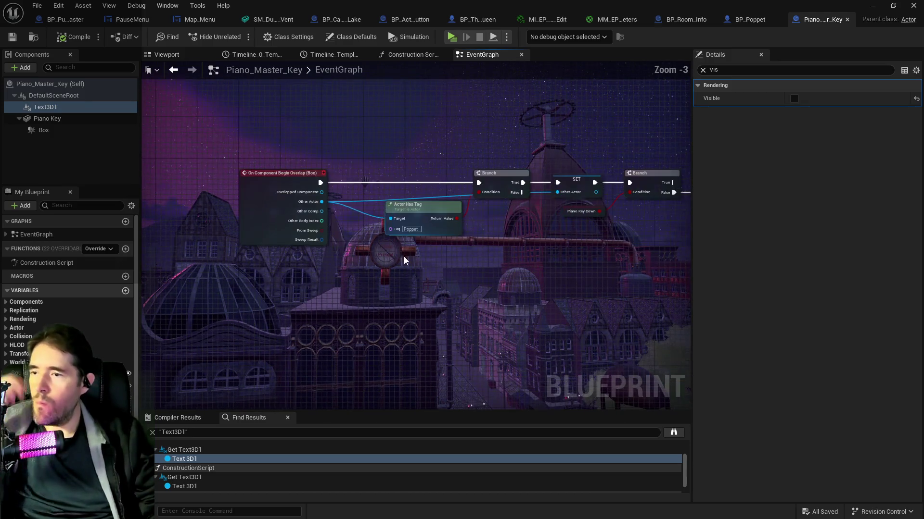
mouse_move(435, 287)
left_mouse_down()
mouse_move(383, 270)
mouse_move(449, 305)
mouse_move(182, 295)
mouse_move(343, 286)
left_mouse_up()
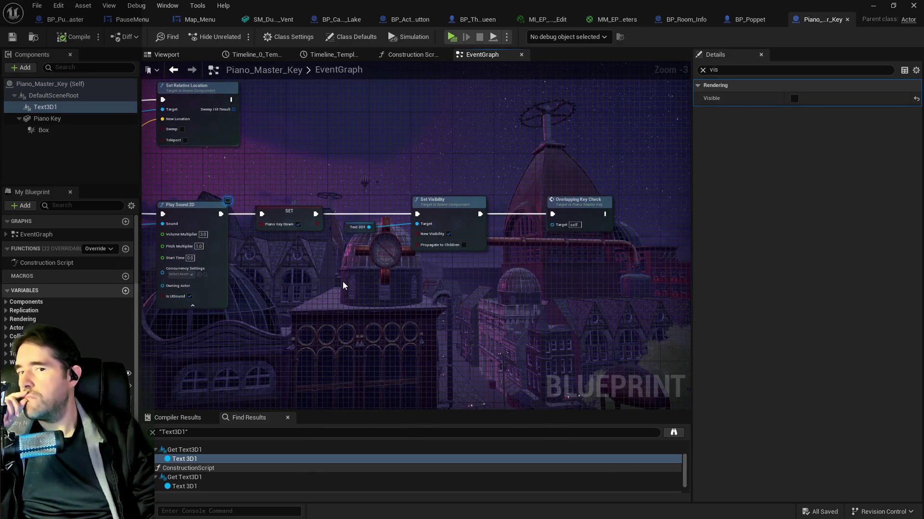
left_click_drag(343, 286, 473, 274)
scroll(473, 273, "down", 3)
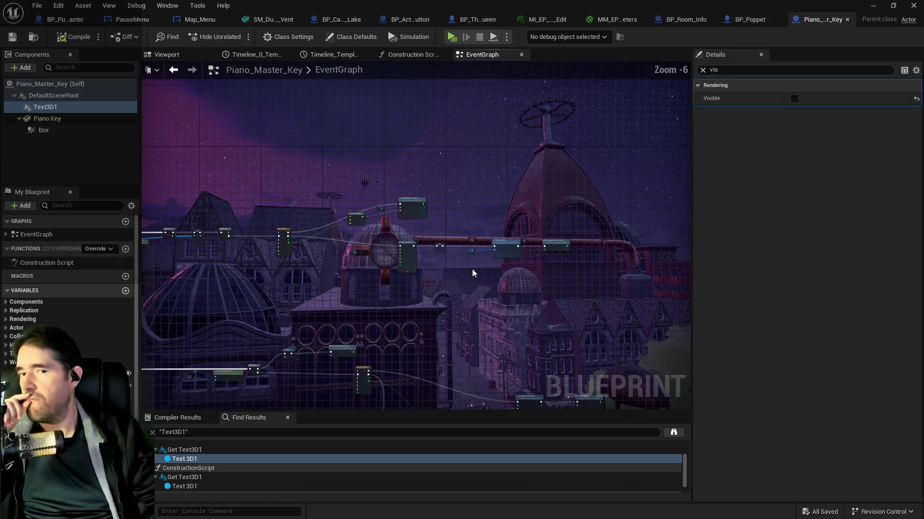
scroll(473, 274, "up", 2)
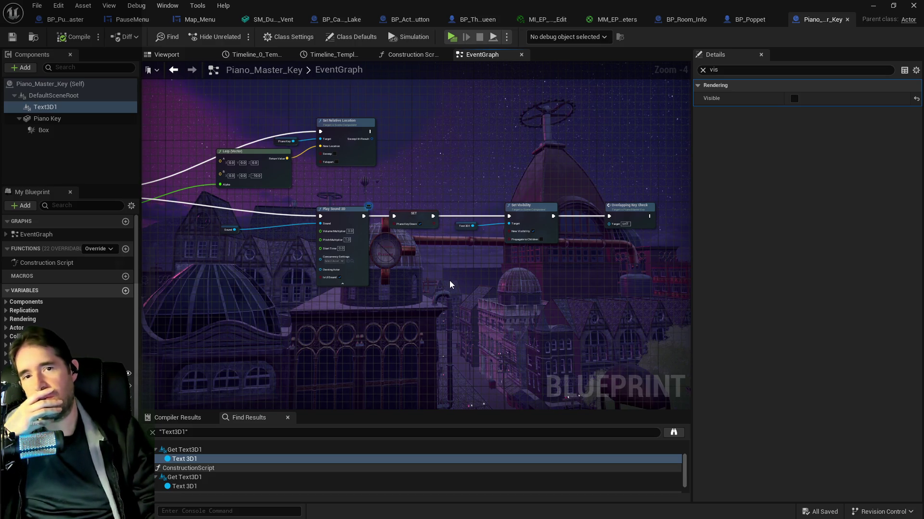
left_click(741, 19)
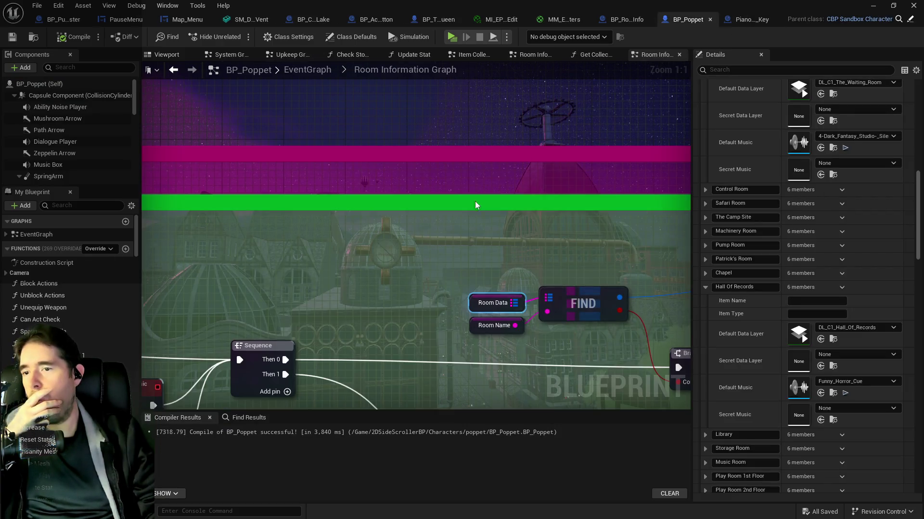
- In BP_Poppet's Puzzle Graph, give Switch on String a tenth case pin, Case_0
left_click(315, 75)
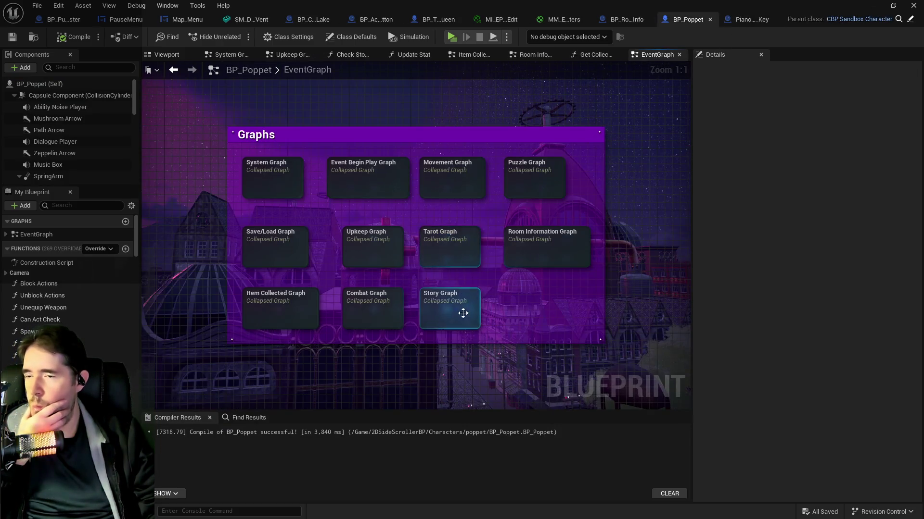
left_click(532, 187)
scroll(580, 227, "up", 6)
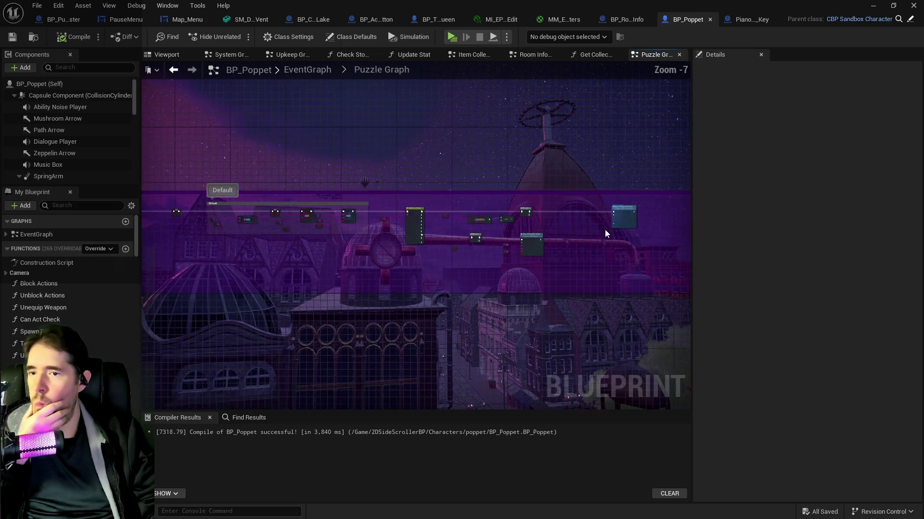
scroll(231, 220, "up", 2)
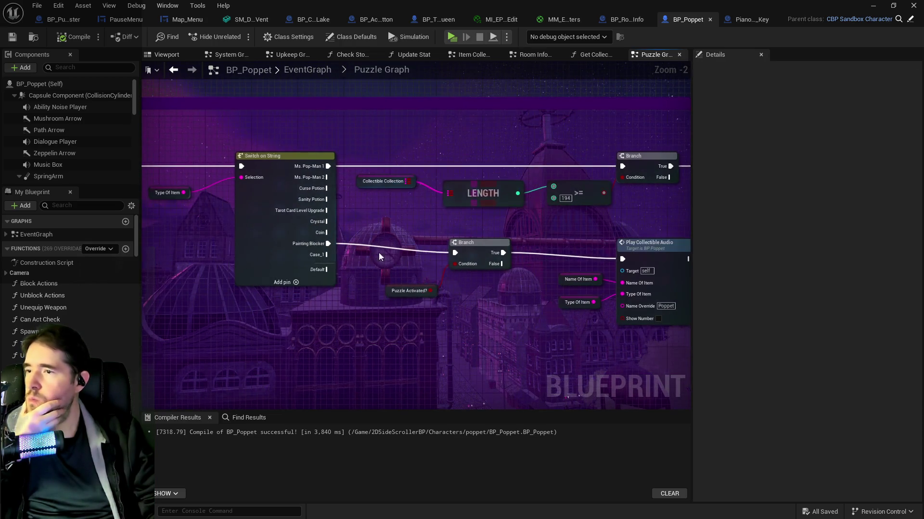
mouse_move(344, 283)
left_mouse_down()
mouse_move(471, 254)
mouse_move(325, 218)
left_mouse_up()
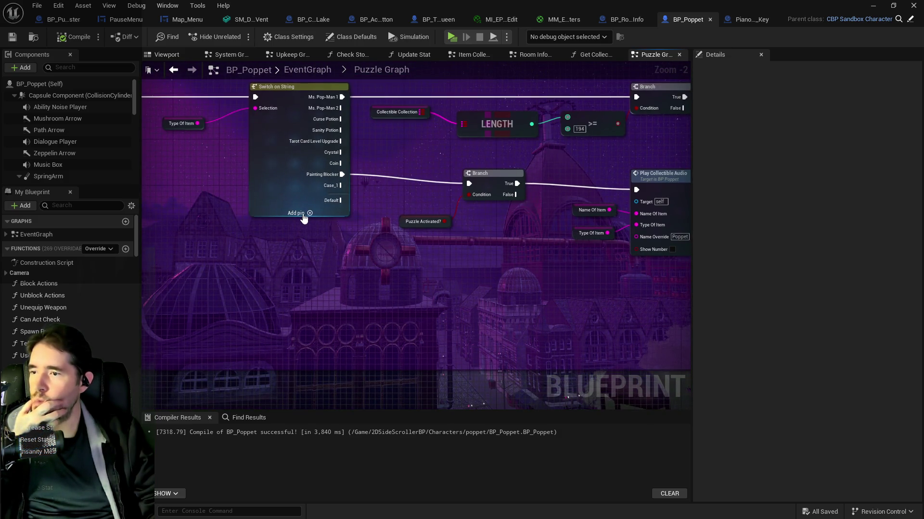
left_click(303, 213)
left_click(286, 202)
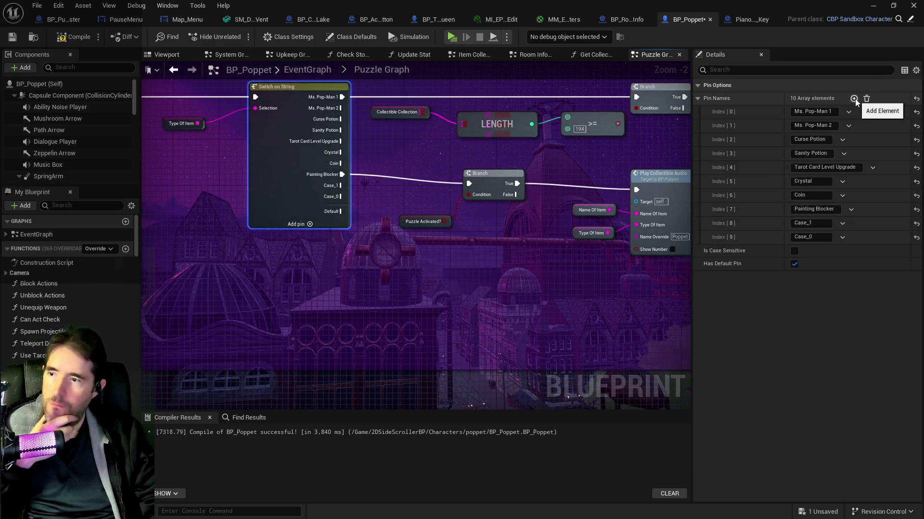
- Delete the extra Case_0 pin at Index [9] and rename the Case_1 pin to 'Piano Key'
left_click(840, 237)
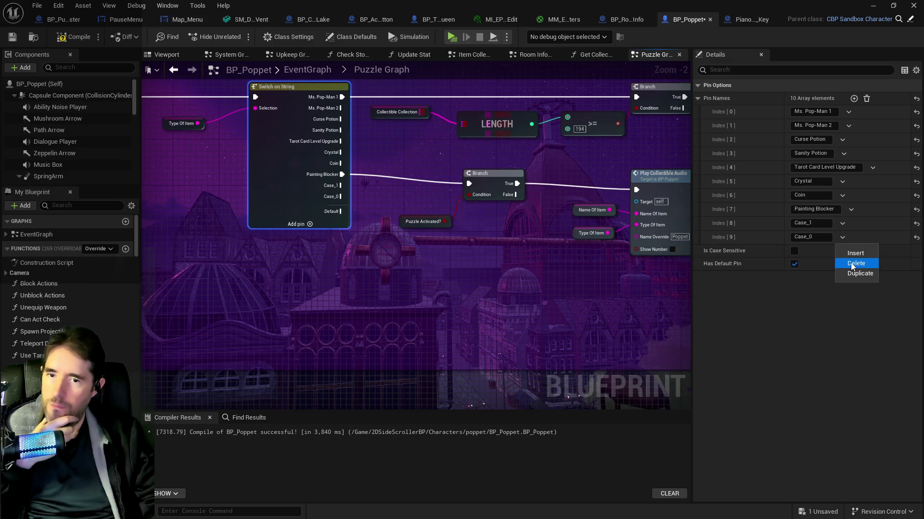
left_click(850, 263)
left_click(800, 223)
type("Pi")
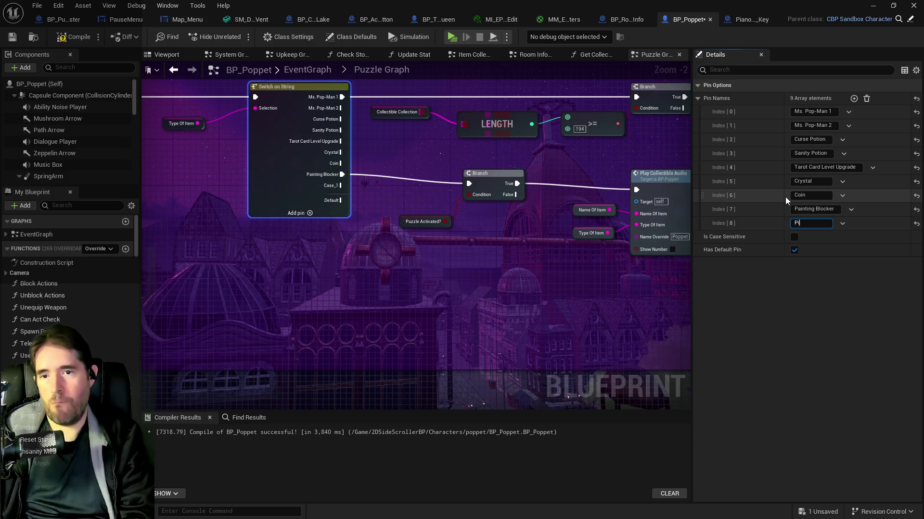
type("ano Key")
key("Return")
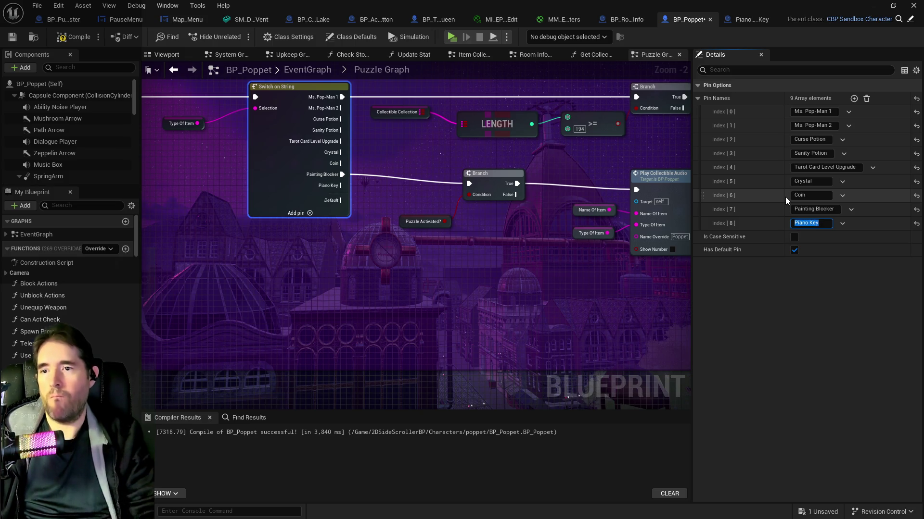
left_click_drag(586, 261, 458, 255)
scroll(435, 277, "down", 1)
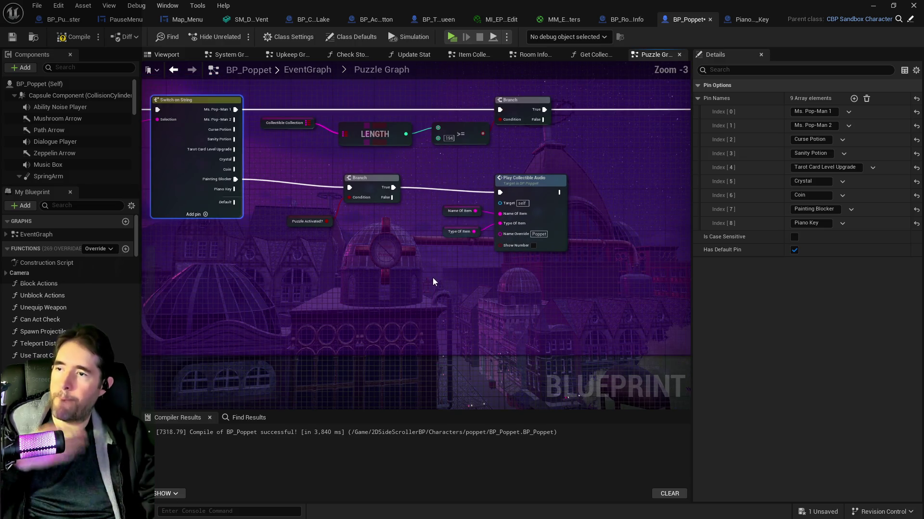
scroll(408, 262, "down", 1)
scroll(402, 261, "up", 1)
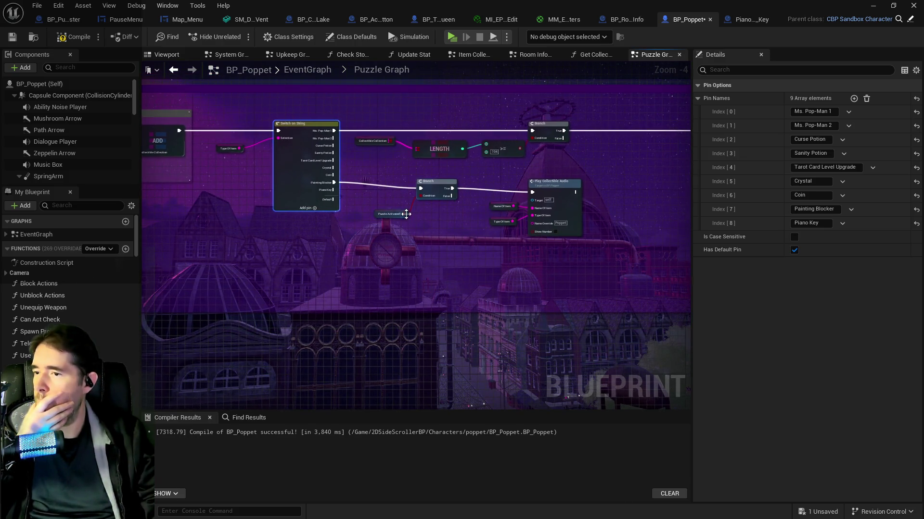
mouse_move(399, 188)
left_mouse_down()
mouse_move(429, 206)
mouse_move(409, 224)
mouse_move(511, 237)
mouse_move(274, 214)
left_mouse_up()
left_click_drag(572, 211, 306, 209)
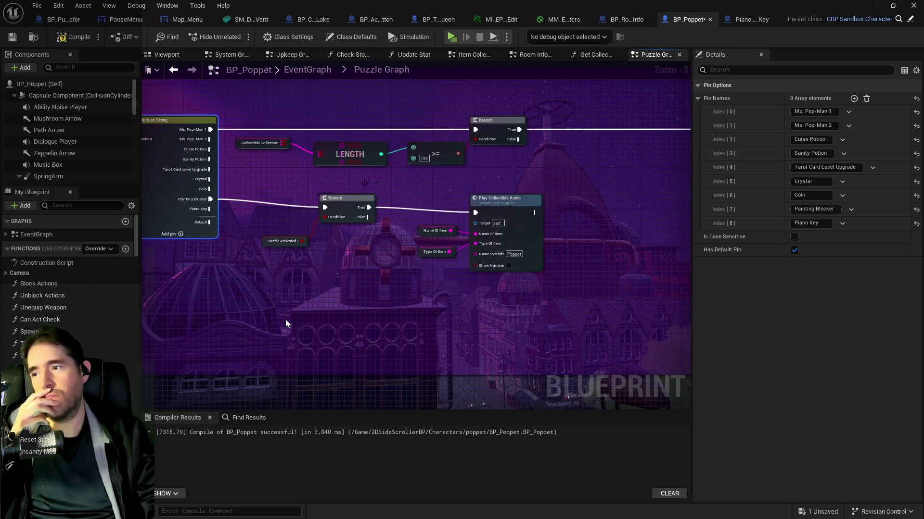
left_click_drag(328, 290, 293, 279)
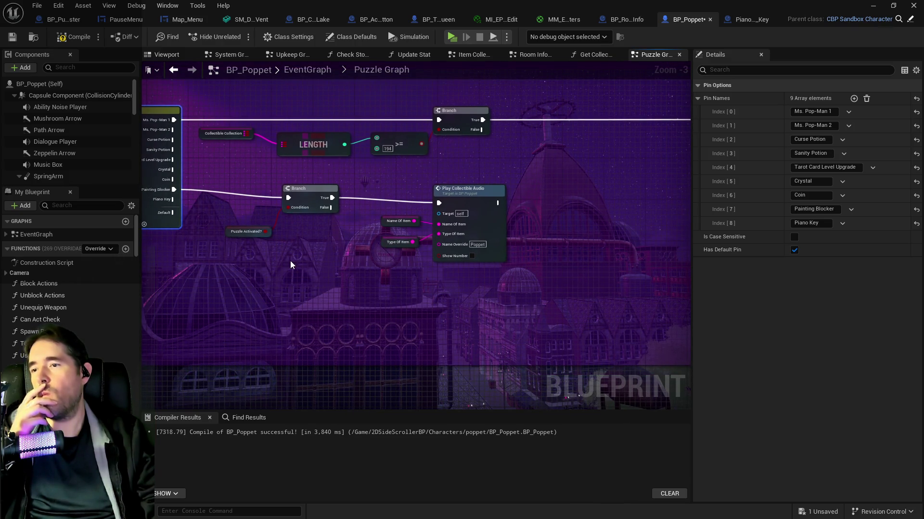
mouse_move(290, 261)
left_mouse_down()
mouse_move(643, 249)
mouse_move(644, 287)
left_mouse_up()
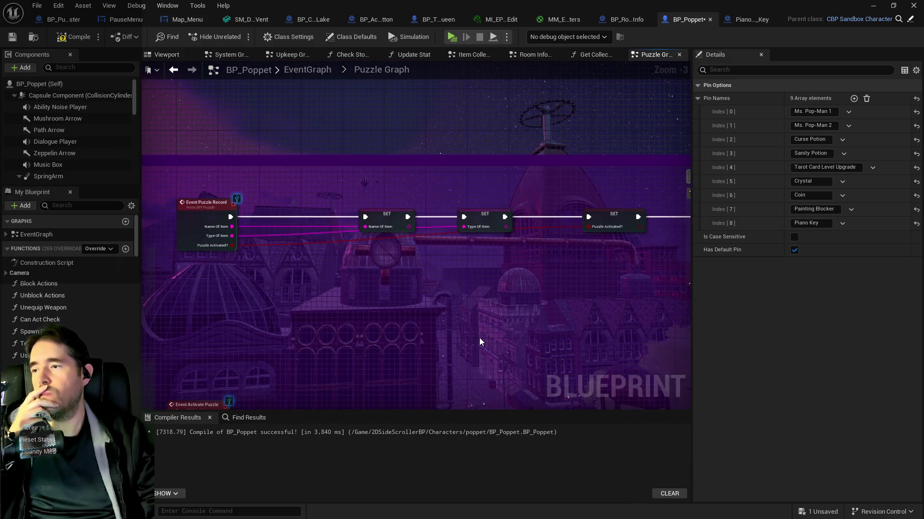
left_click_drag(479, 337, 245, 294)
left_click_drag(439, 302, 317, 272)
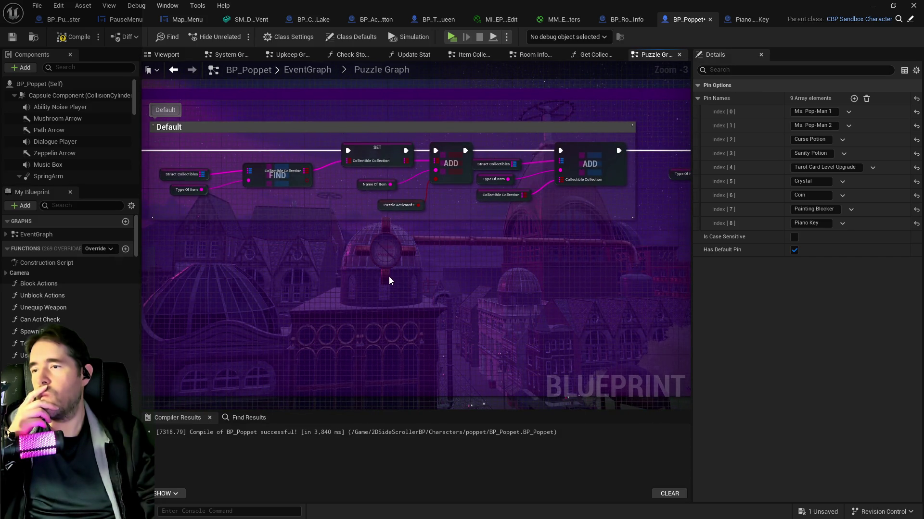
left_click_drag(388, 276, 28, 241)
left_click_drag(554, 290, 339, 260)
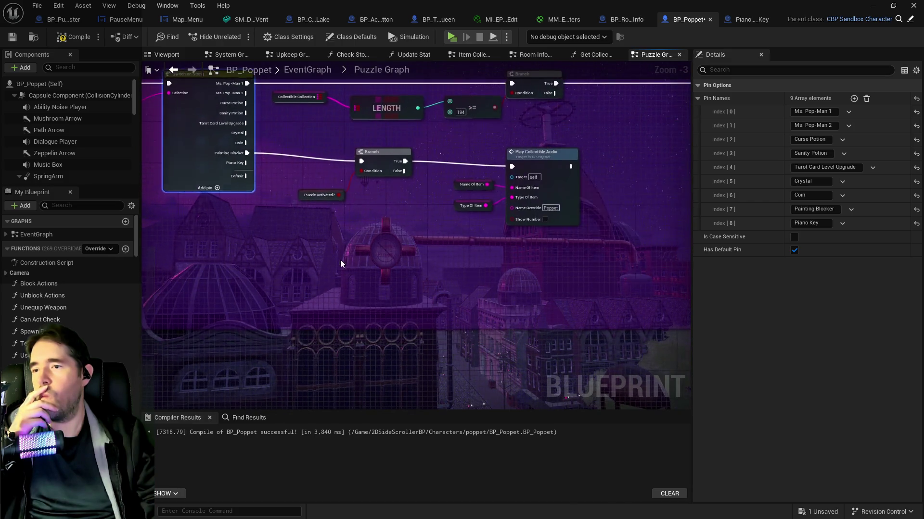
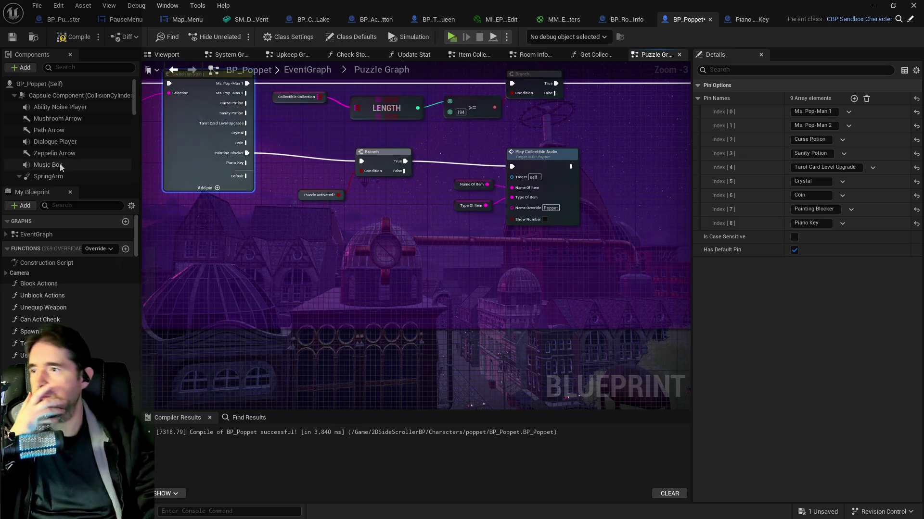
- Copy the Collectible Collection node, paste it below Puzzle Activated?, and pull a wire from it
scroll(213, 251, "down", 1)
left_click_drag(213, 252, 660, 244)
left_click_drag(578, 231, 164, 219)
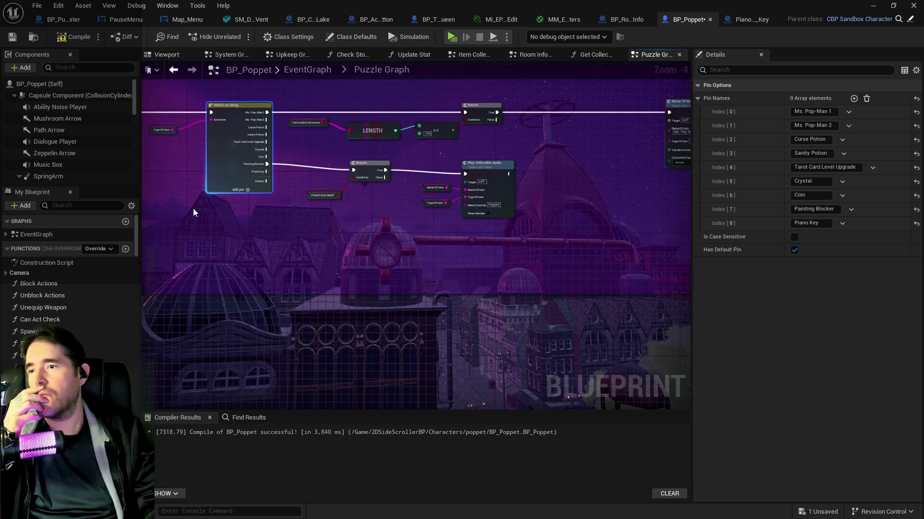
left_click(292, 124)
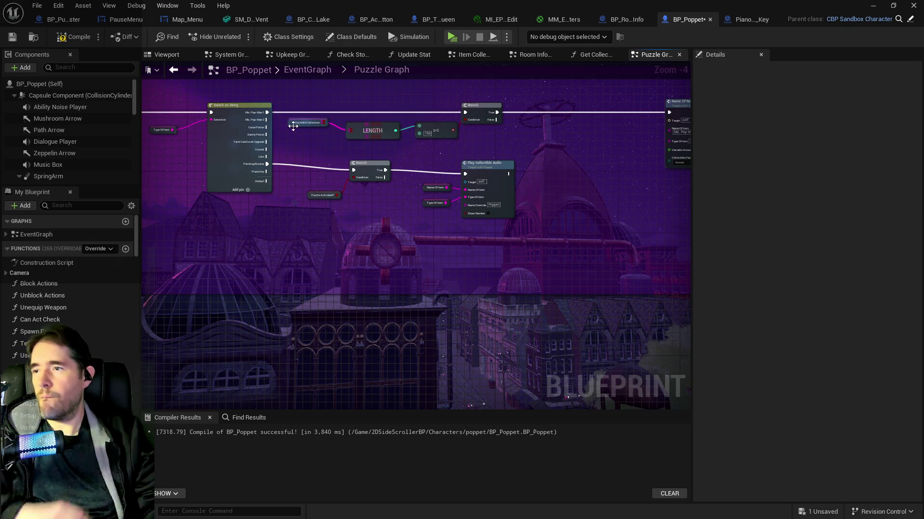
key("ctrl+c")
key("ctrl+v")
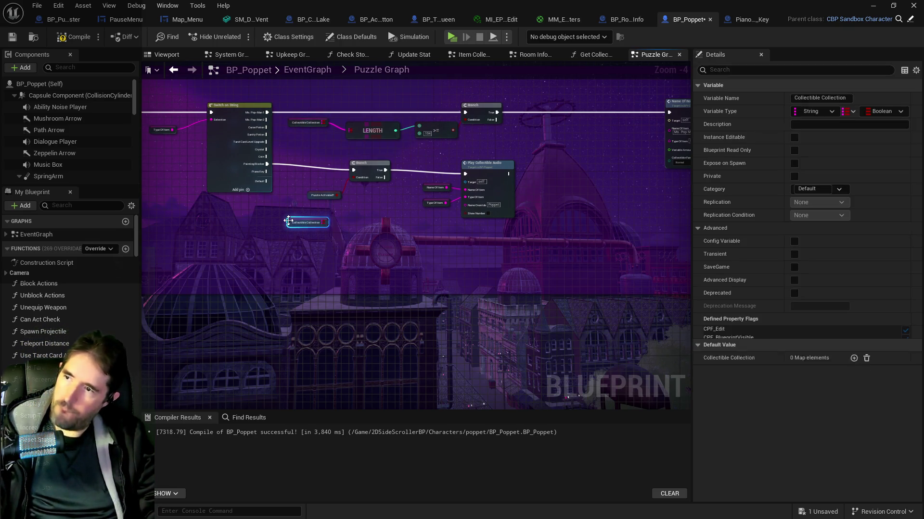
scroll(284, 220, "up", 2)
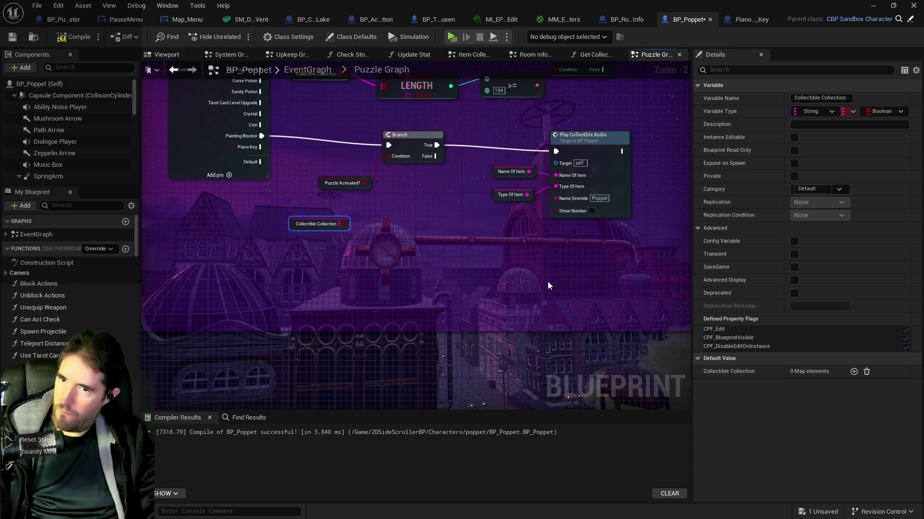
left_click_drag(341, 224, 432, 254)
- Add a Map Keys node on the copied Collectible Collection and wire the Piano Key case into it
type("get key")
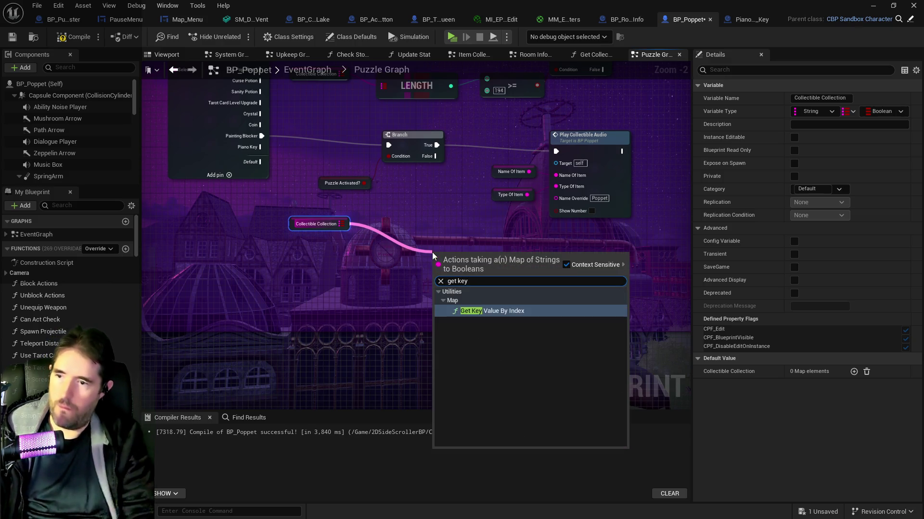
key("BackSpace")
key("BackSpace")
key("BackSpace")
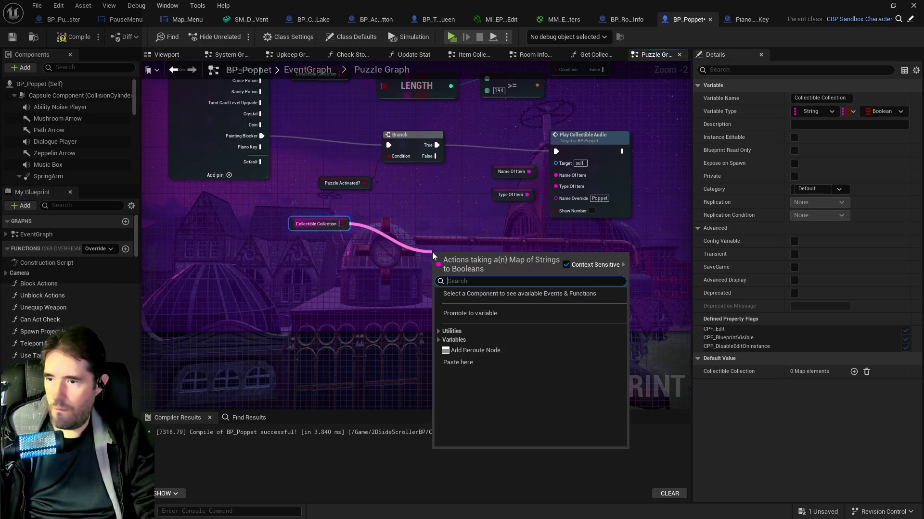
type("keys")
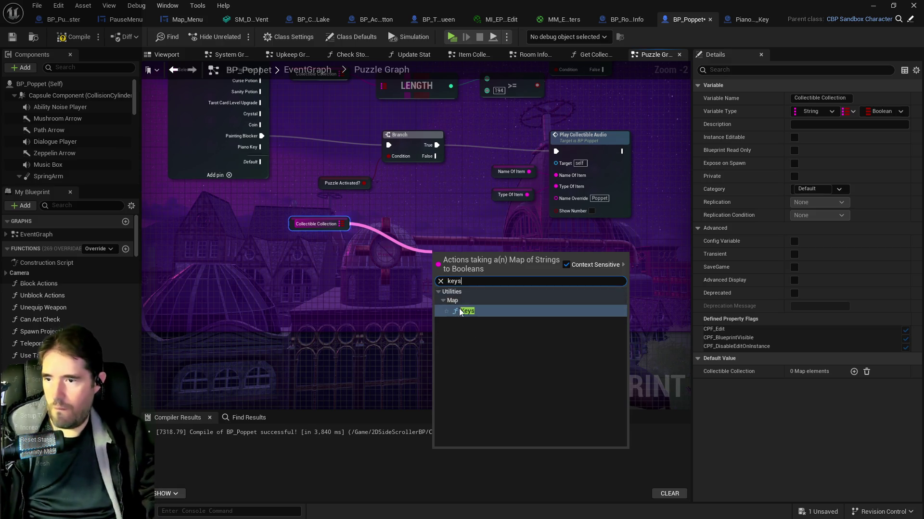
left_click(460, 311)
left_click_drag(298, 225, 292, 260)
mouse_move(261, 147)
left_mouse_down()
mouse_move(436, 247)
mouse_move(439, 259)
mouse_move(429, 245)
mouse_move(417, 248)
left_mouse_up()
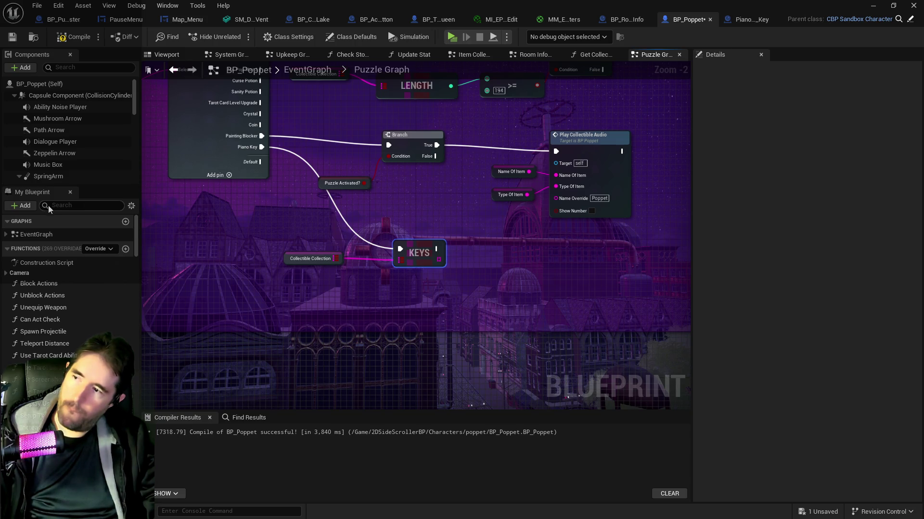
- Add a String array variable named Piano Puzzle Answer to BP_Poppet and save the blueprint
left_click(20, 207)
left_click(27, 250)
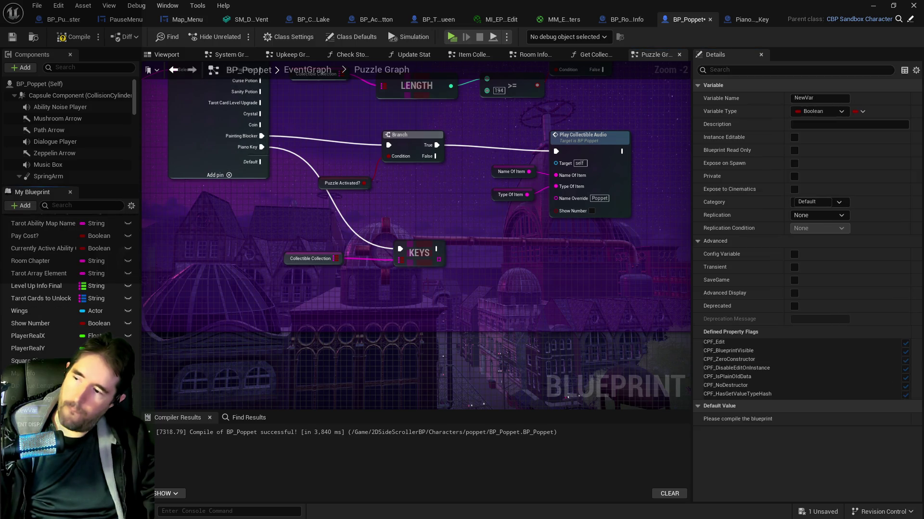
left_click(82, 410)
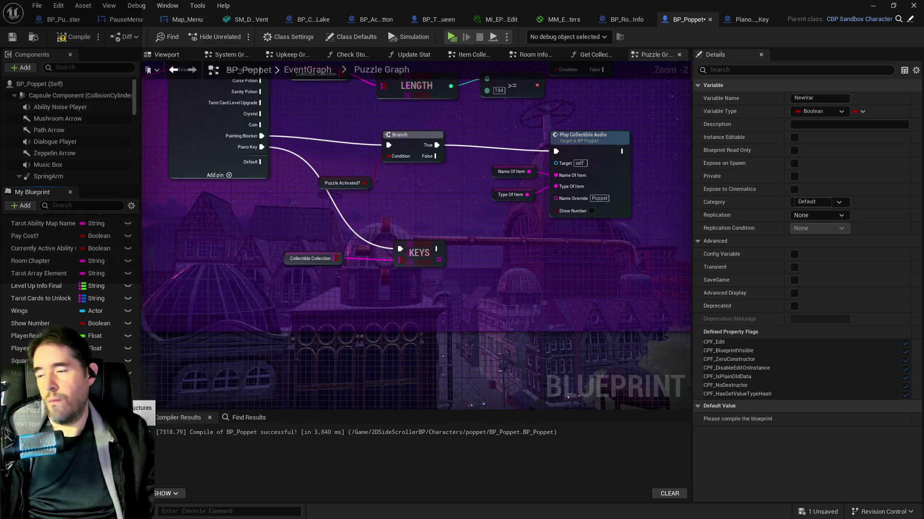
type("Piano Puzzle Answe")
key("Return")
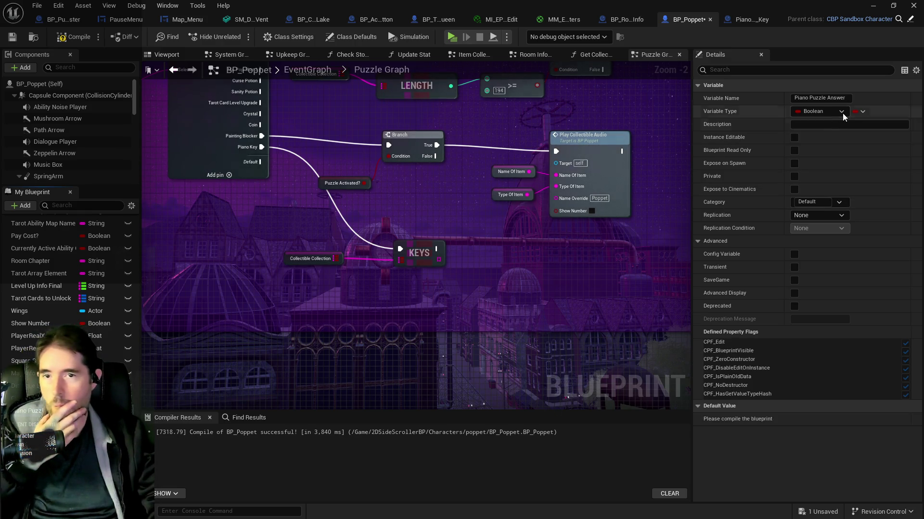
left_click(841, 111)
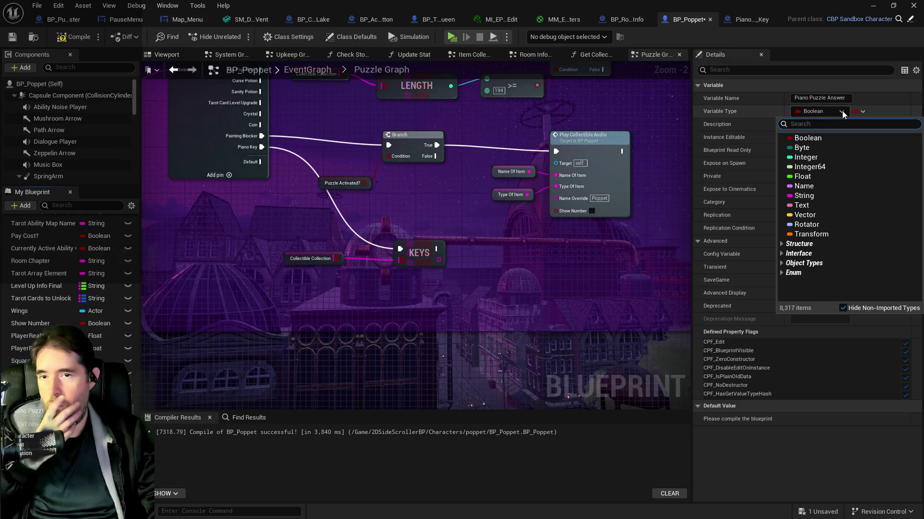
left_click(811, 196)
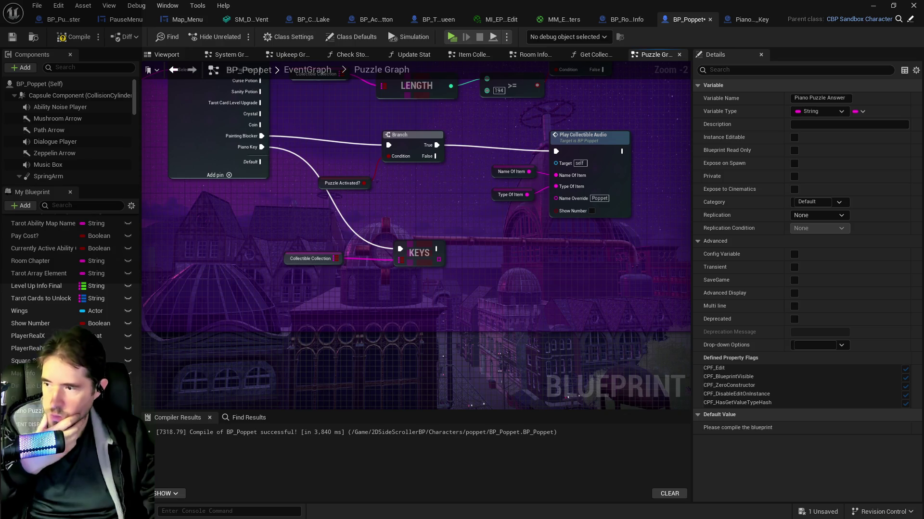
left_click(862, 111)
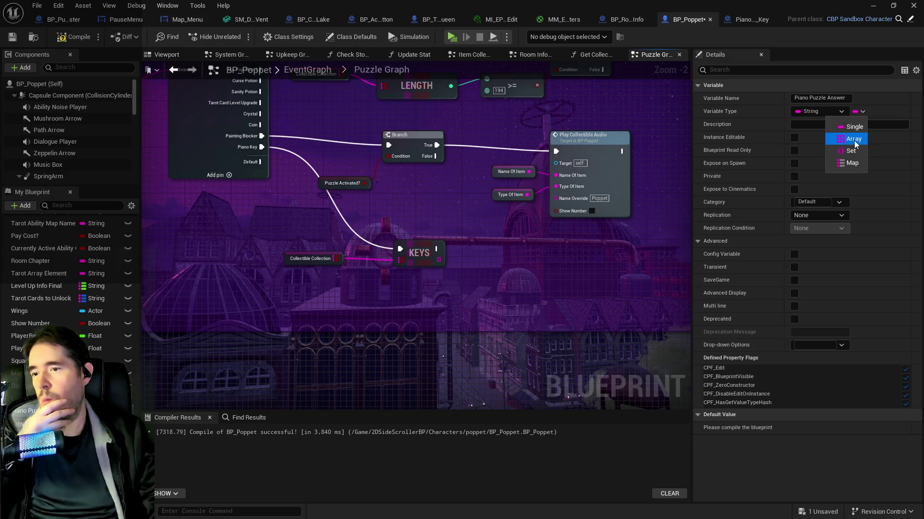
left_click(853, 141)
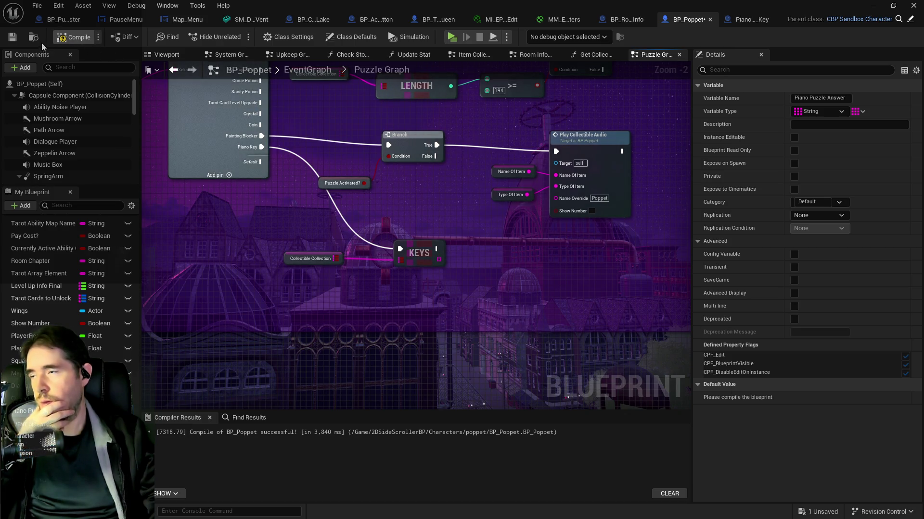
left_click(12, 38)
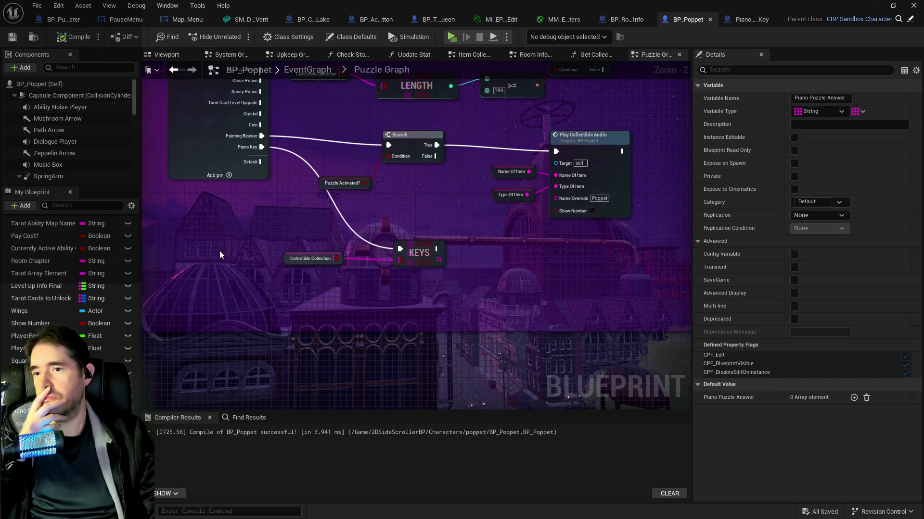
scroll(216, 246, "down", 4)
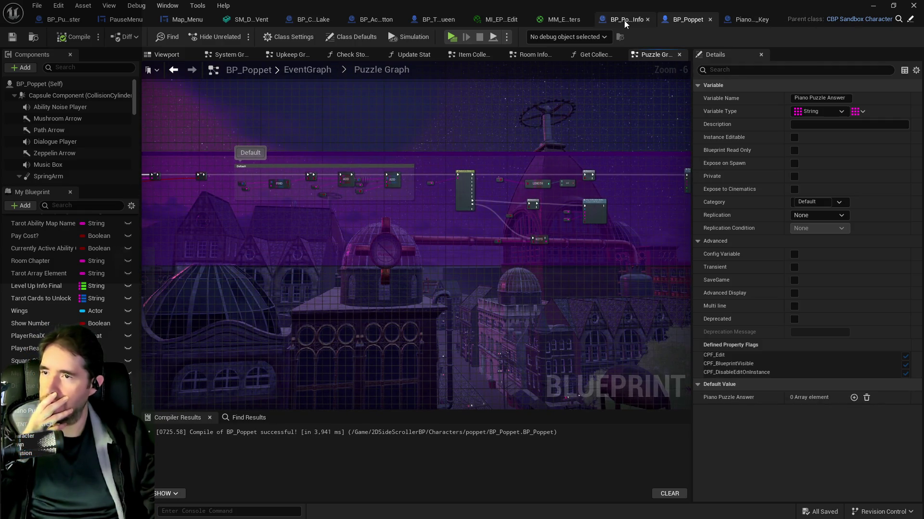
- Back in the level, select BP_Activation_Button4, review its blueprint graph, then minimize the blueprint window
key("alt+Tab")
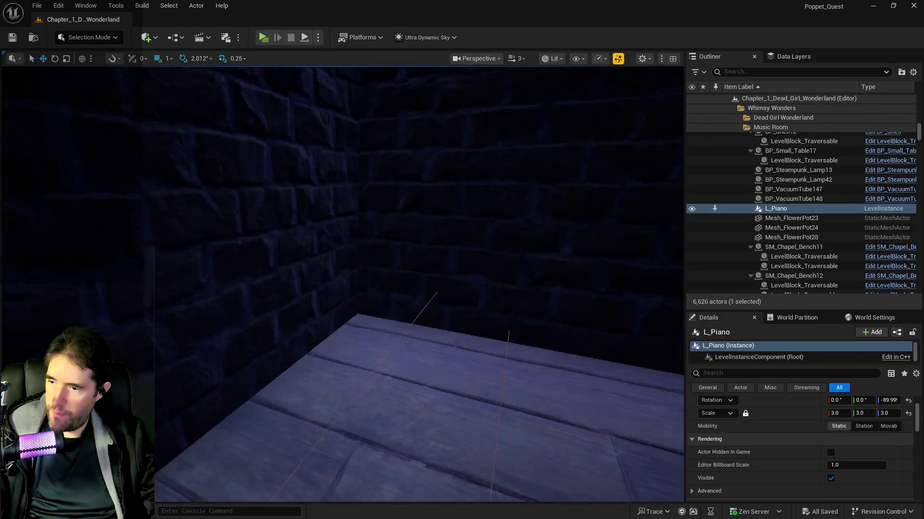
left_click(301, 264)
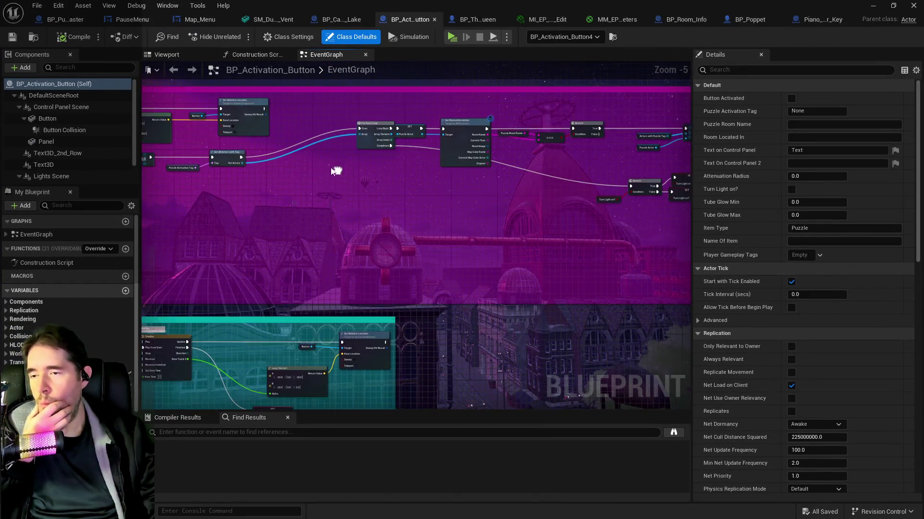
mouse_move(168, 120)
left_mouse_down()
mouse_move(340, 128)
mouse_move(560, 177)
mouse_move(591, 223)
mouse_move(585, 241)
mouse_move(772, 251)
mouse_move(650, 267)
mouse_move(693, 272)
mouse_move(529, 287)
mouse_move(596, 287)
left_mouse_up()
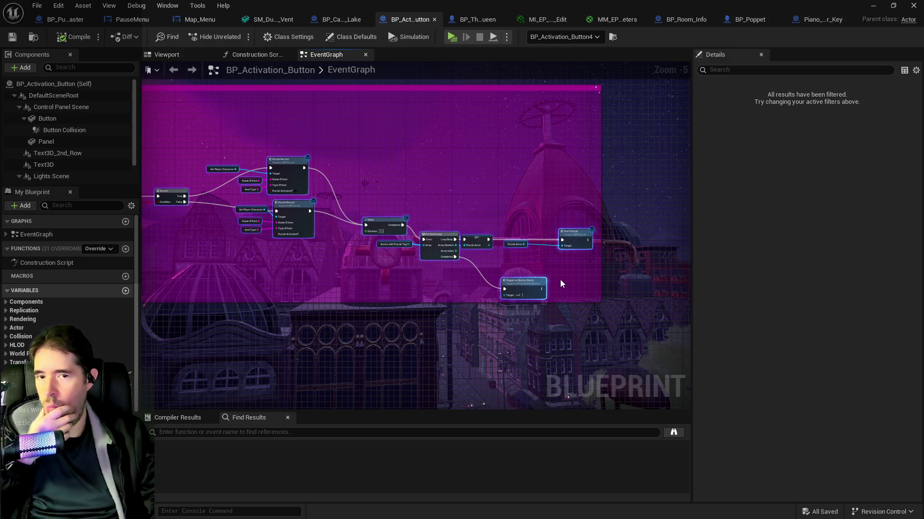
left_click(872, 7)
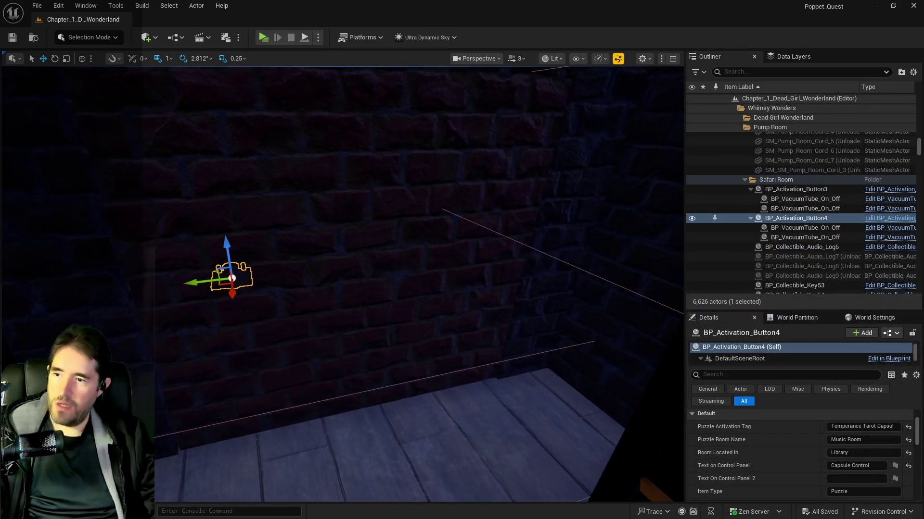
- Select BP_Secret_Door6 and look through its settings, including the required Maestro item
left_click(353, 289)
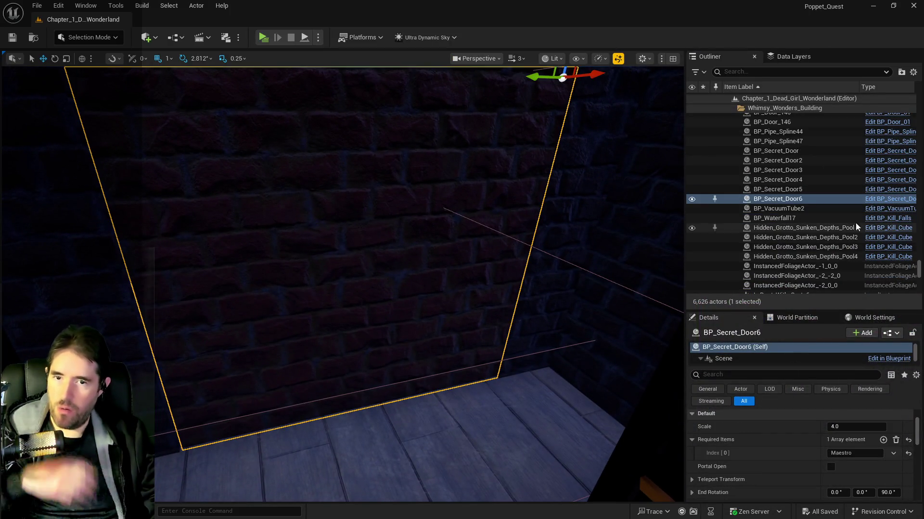
scroll(752, 451, "down", 2)
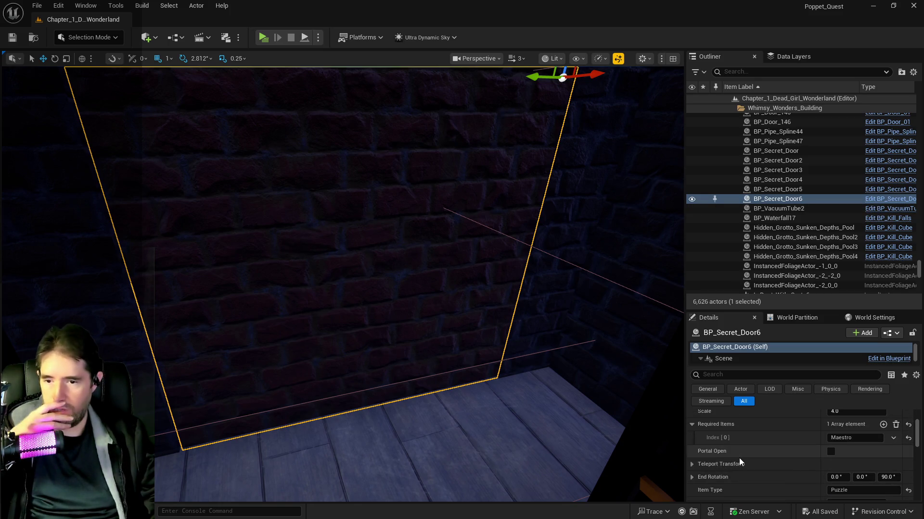
scroll(737, 454, "up", 2)
scroll(737, 454, "down", 2)
scroll(737, 454, "down", 3)
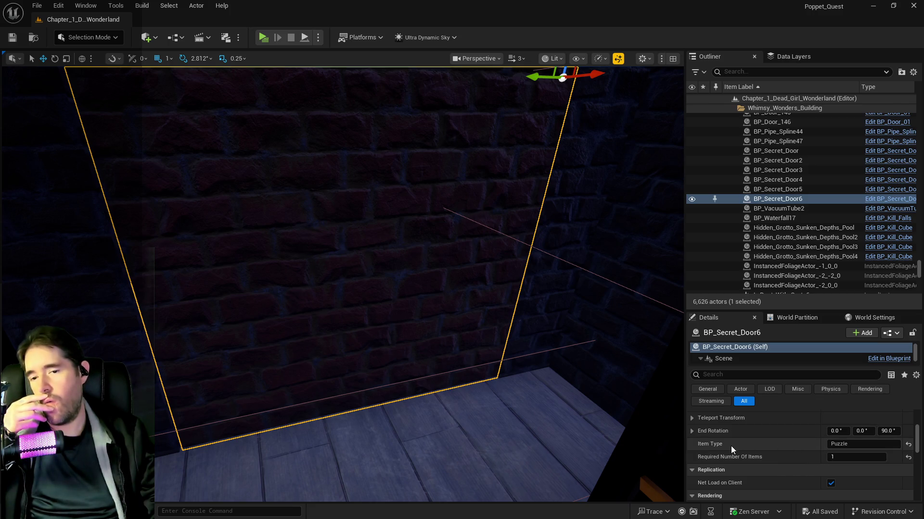
scroll(722, 448, "up", 2)
scroll(723, 449, "up", 1)
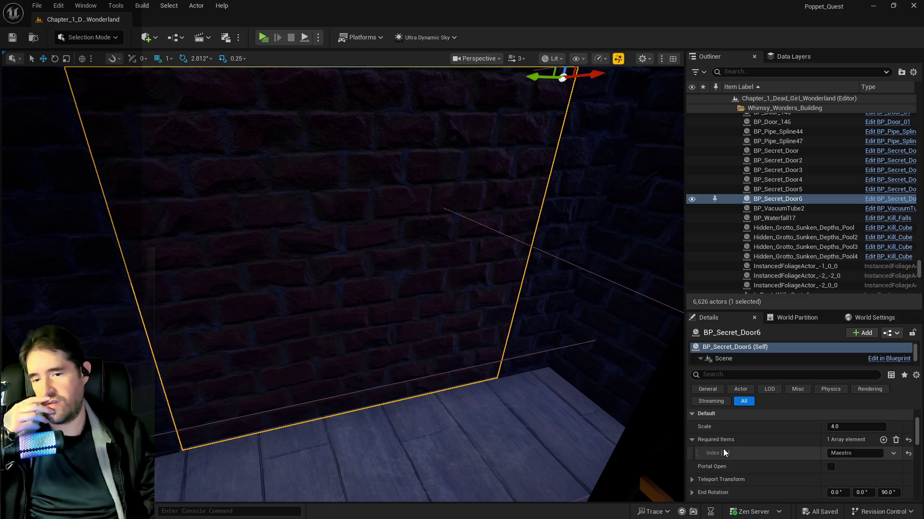
scroll(722, 452, "down", 1)
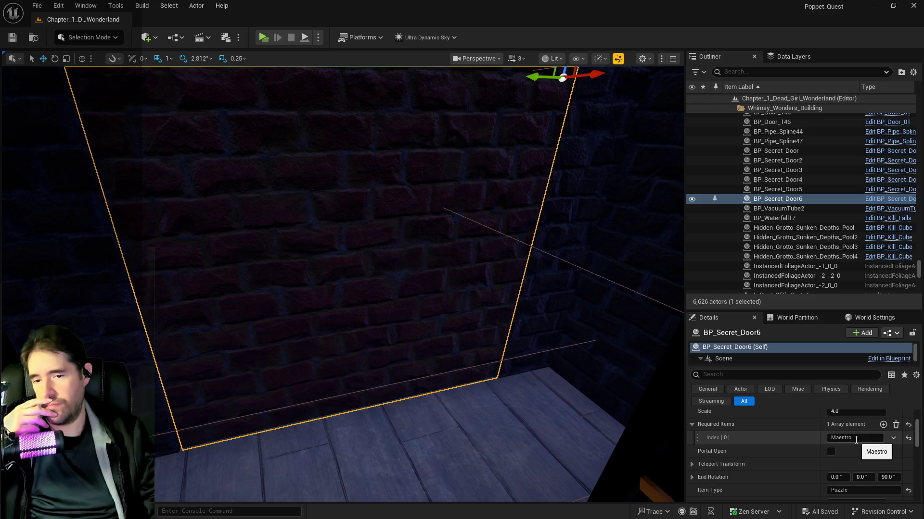
scroll(774, 453, "down", 1)
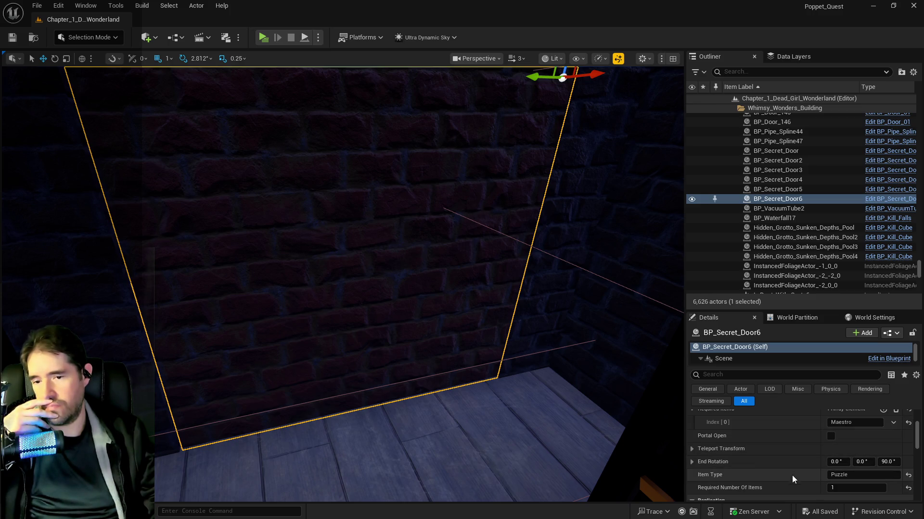
scroll(798, 477, "up", 1)
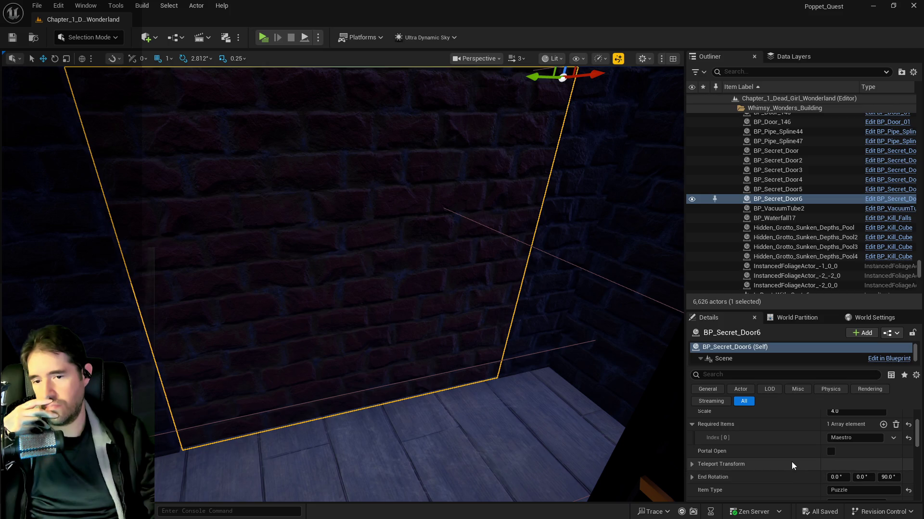
scroll(792, 461, "down", 2)
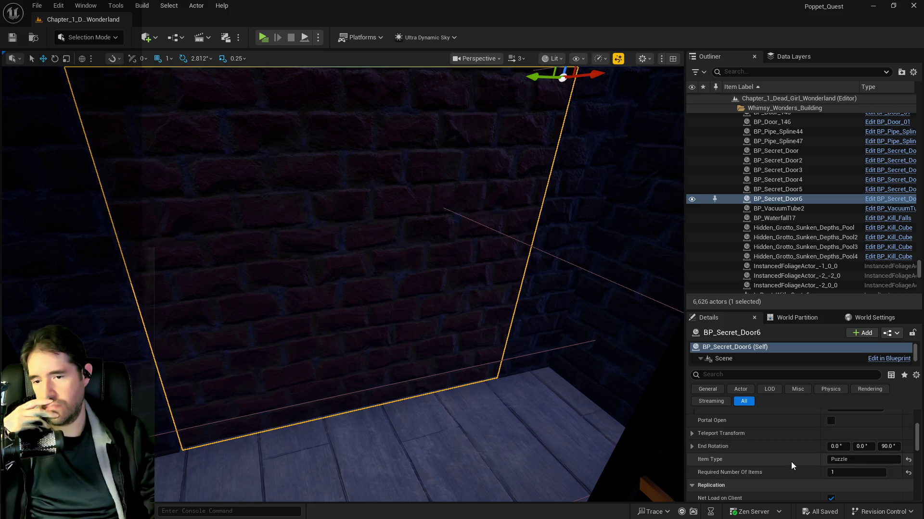
scroll(791, 462, "up", 1)
scroll(791, 462, "up", 1)
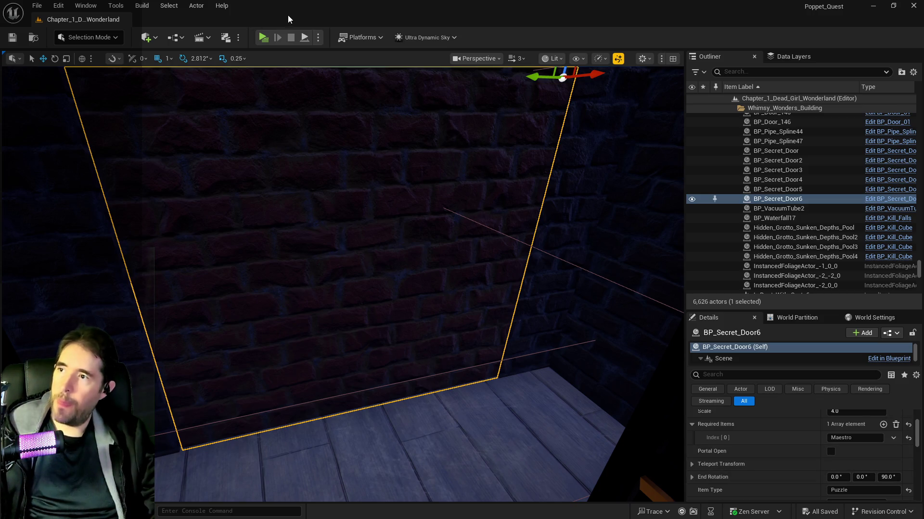
- Fly the camera onto the piano keys and bring up the BP_Activation_Button event graph
left_click_drag(289, 21, 316, 140)
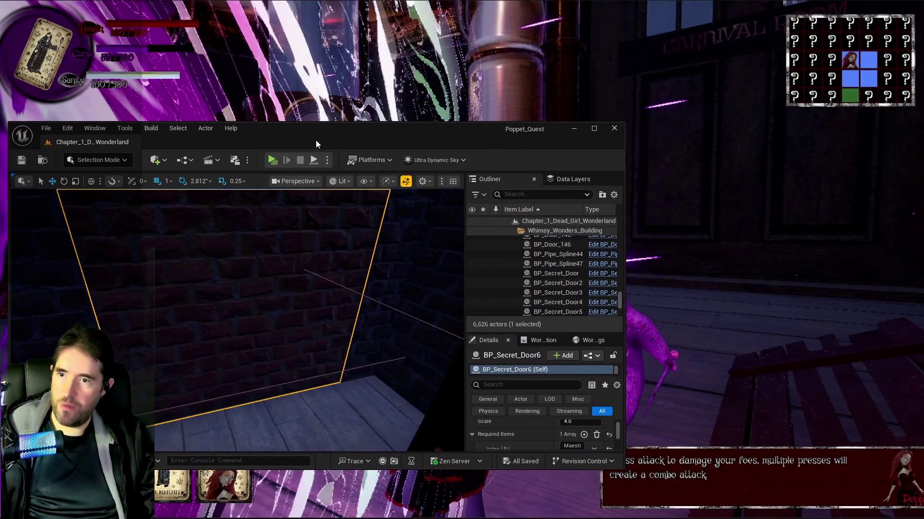
double_click(316, 140)
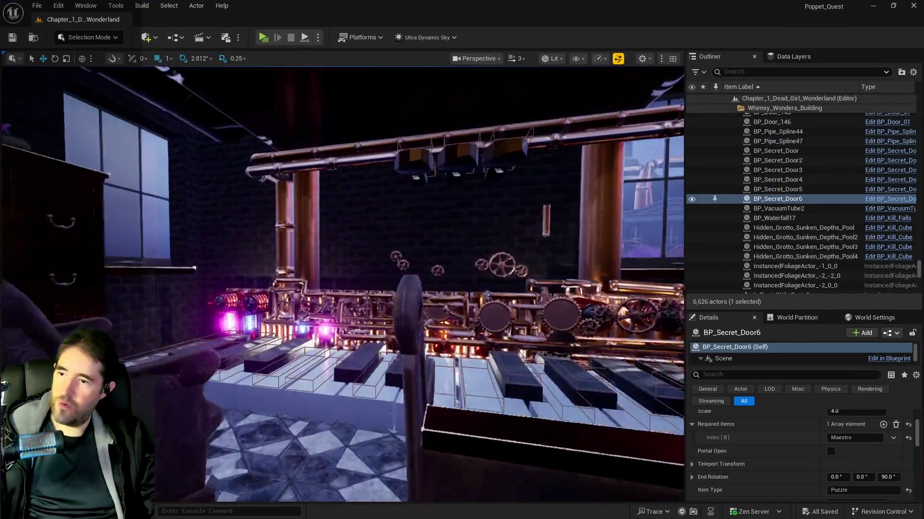
left_click_drag(635, 243, 635, 243)
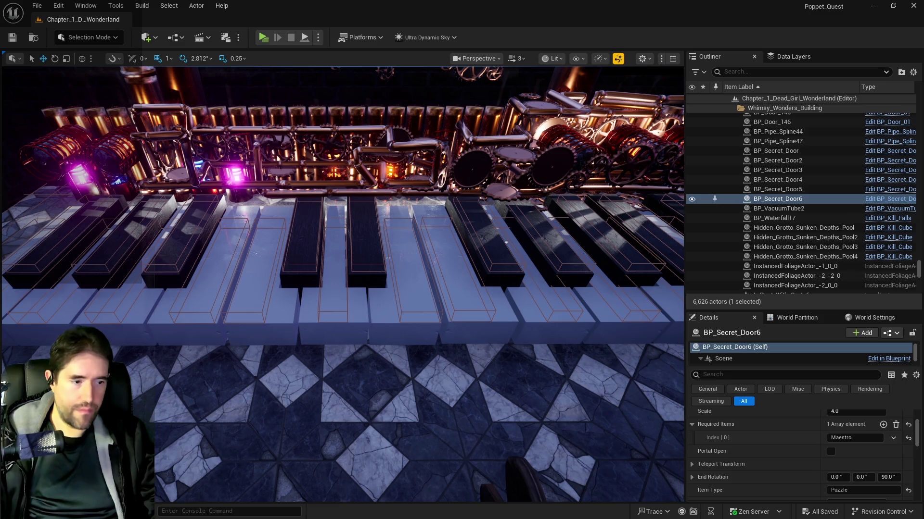
key("alt+Tab")
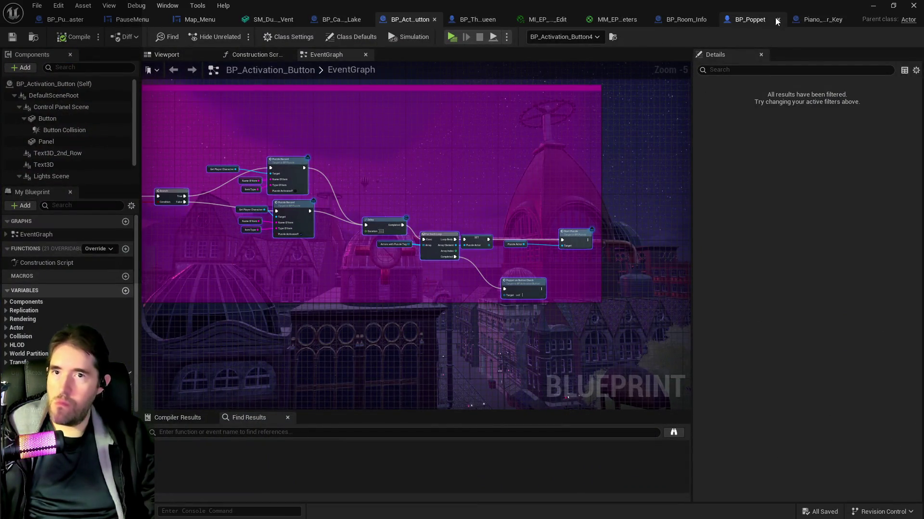
- In BP_Poppet's Puzzle Graph, place a Piano Puzzle Answer getter near the KEYS node
left_click(747, 21)
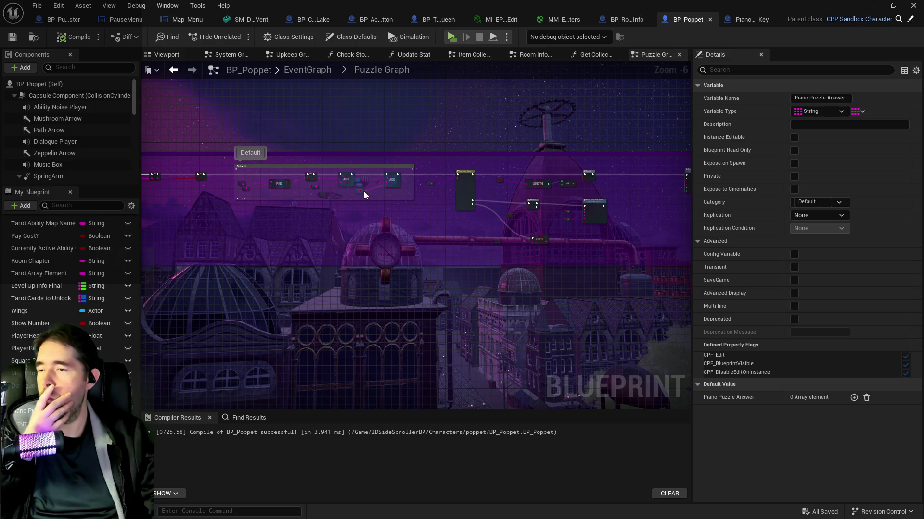
scroll(481, 130, "up", 3)
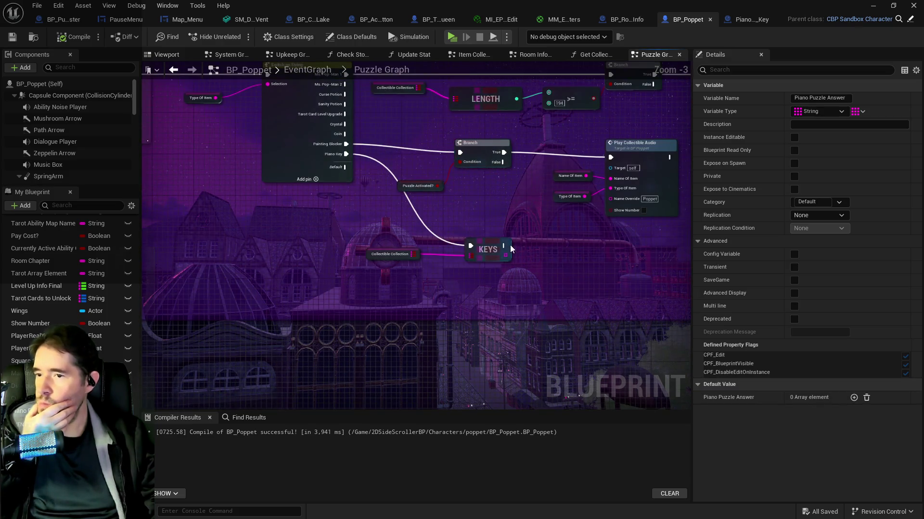
left_click_drag(510, 245, 407, 242)
left_click_drag(26, 411, 327, 247)
left_click(366, 270)
left_click_drag(401, 215, 454, 229)
type("equal")
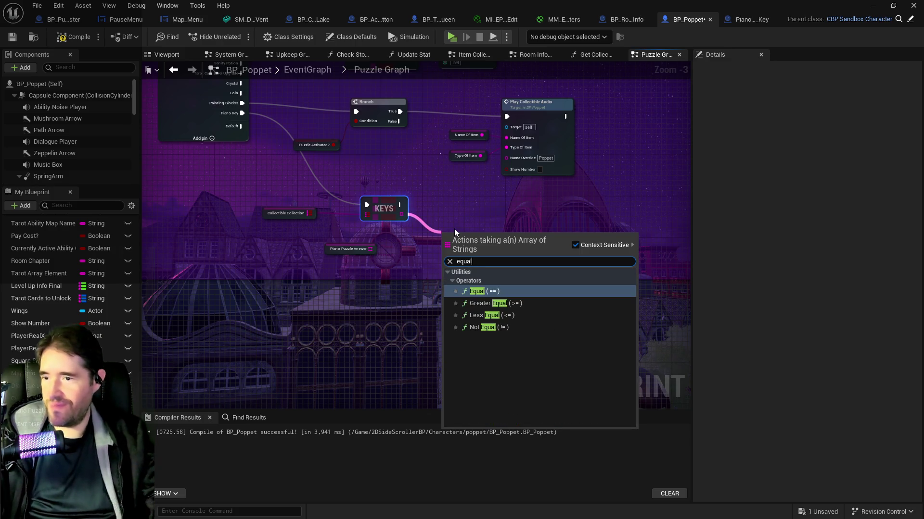
left_click(481, 290)
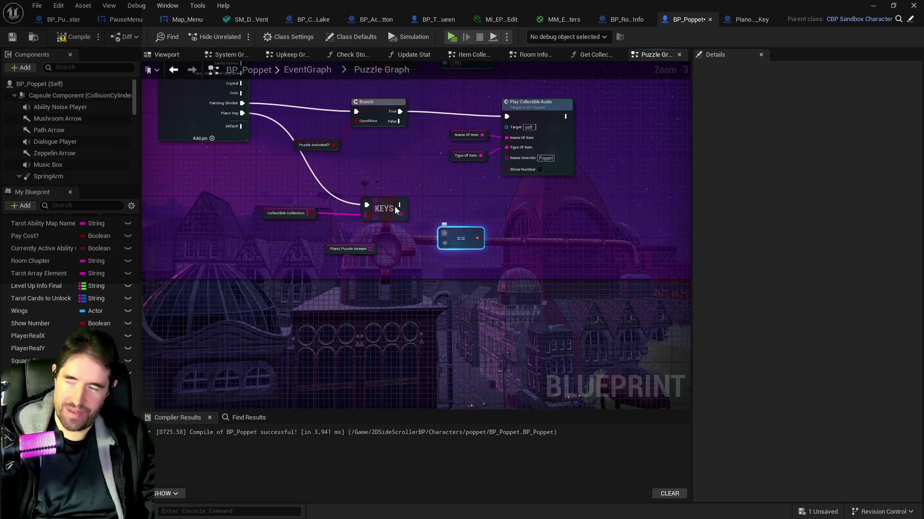
key("Delete")
- Add a For Each Loop over the KEYS output
left_click_drag(401, 219, 437, 219)
type("for ea")
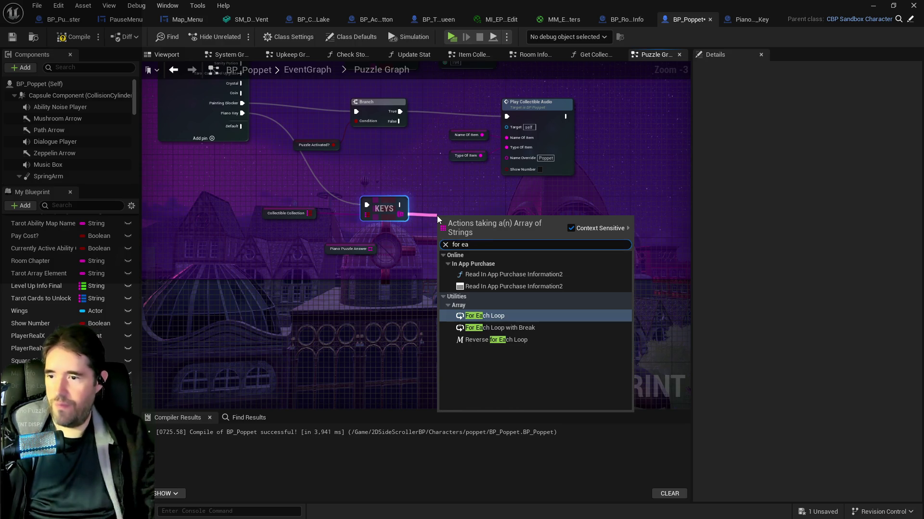
left_click(484, 315)
left_click_drag(453, 215, 438, 195)
mouse_move(343, 249)
left_mouse_down()
mouse_move(462, 270)
mouse_move(530, 243)
left_mouse_up()
- Get the Piano Puzzle Answer entry at the loop's Array Index
type("get")
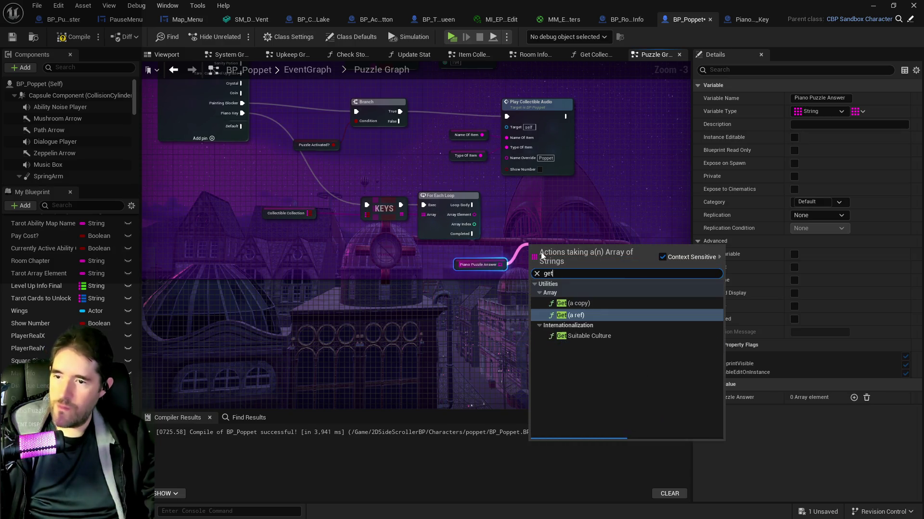
left_click(578, 304)
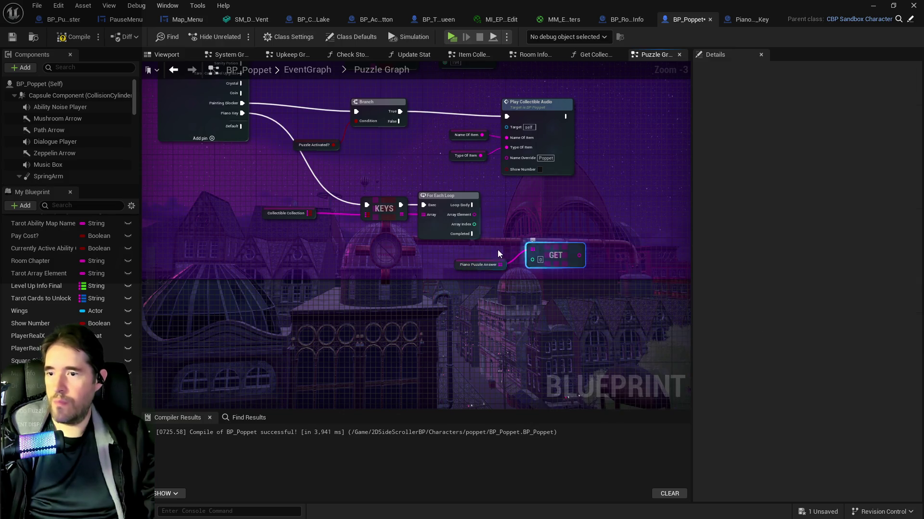
mouse_move(472, 226)
left_mouse_down()
mouse_move(511, 262)
mouse_move(532, 260)
left_mouse_up()
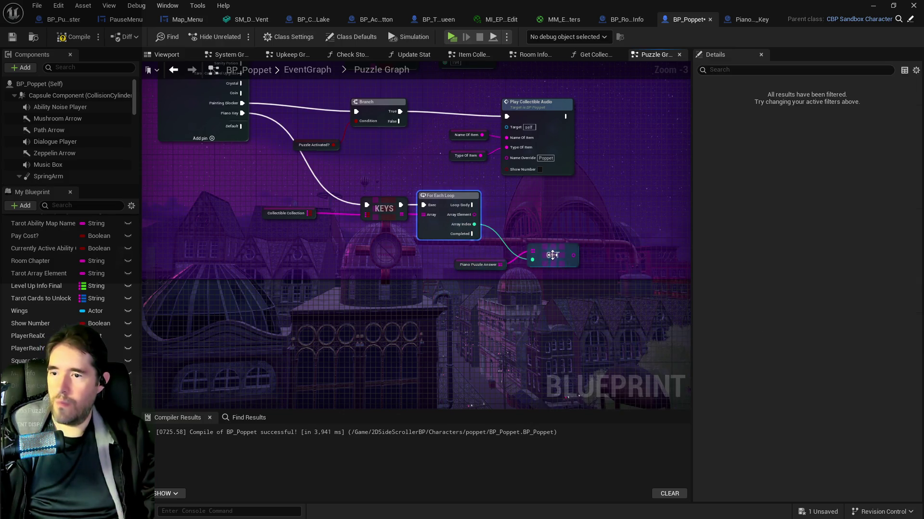
left_click(553, 251)
left_click(471, 261)
left_click_drag(470, 261, 490, 245)
mouse_move(571, 255)
left_mouse_down()
mouse_move(581, 260)
mouse_move(621, 229)
left_mouse_up()
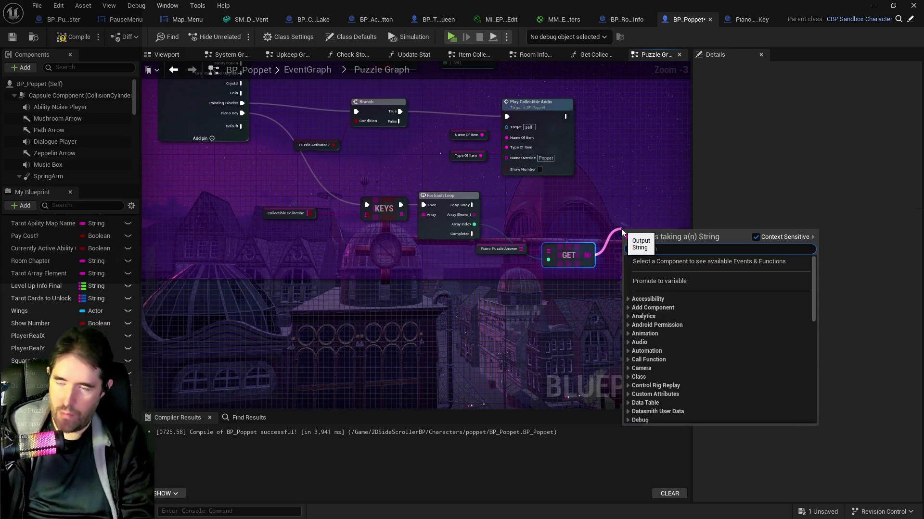
- Compare that answer entry with the loop's Array Element using a string == node
type("==")
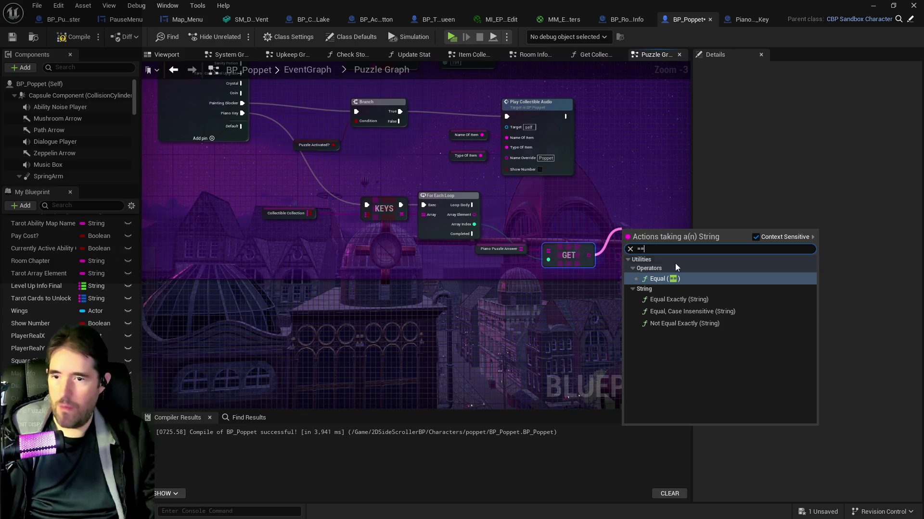
left_click(672, 299)
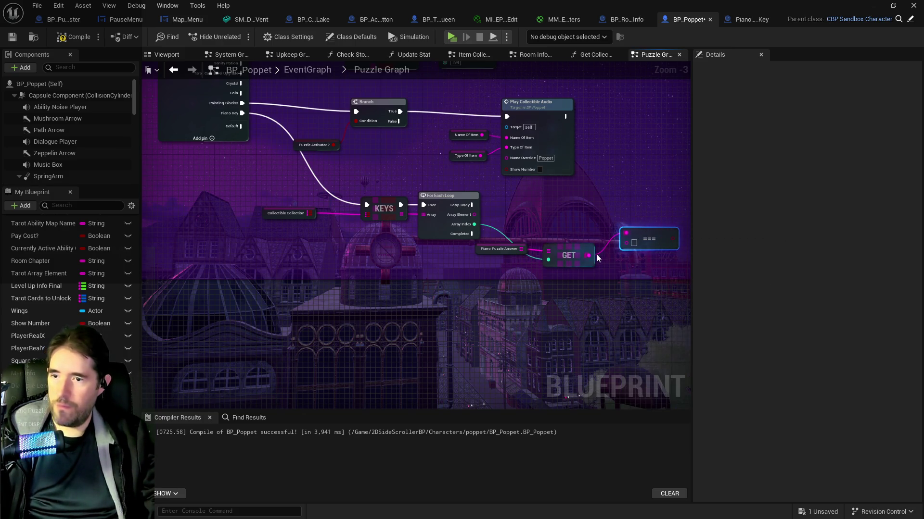
left_click(578, 255)
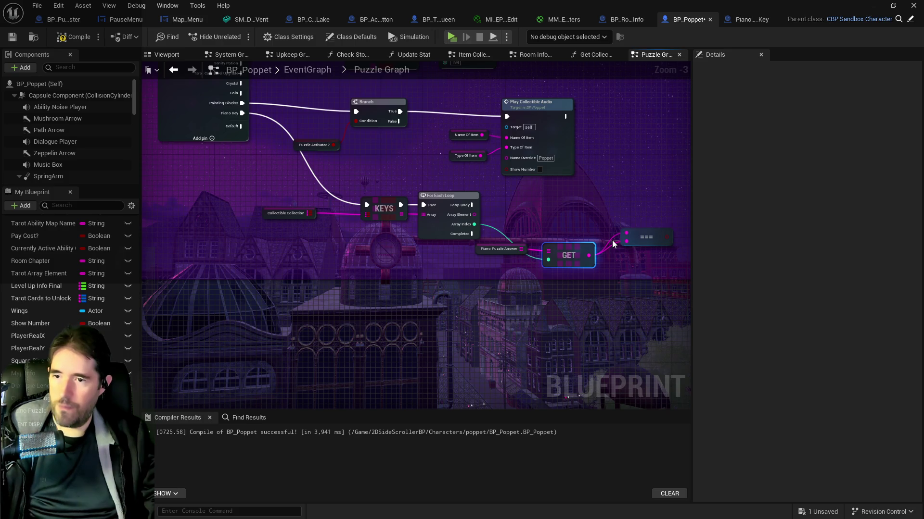
mouse_move(474, 214)
left_mouse_down()
mouse_move(626, 236)
mouse_move(588, 228)
left_mouse_up()
left_click(592, 233)
left_click_drag(515, 260, 535, 244)
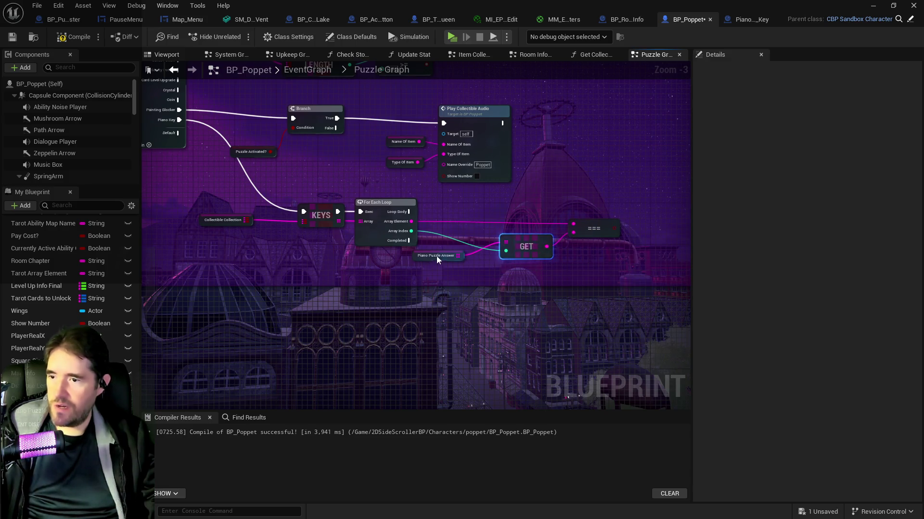
mouse_move(418, 259)
left_mouse_down()
mouse_move(447, 237)
mouse_move(543, 255)
left_mouse_up()
- Add a Branch driven by the equality check
scroll(436, 250, "down", 1)
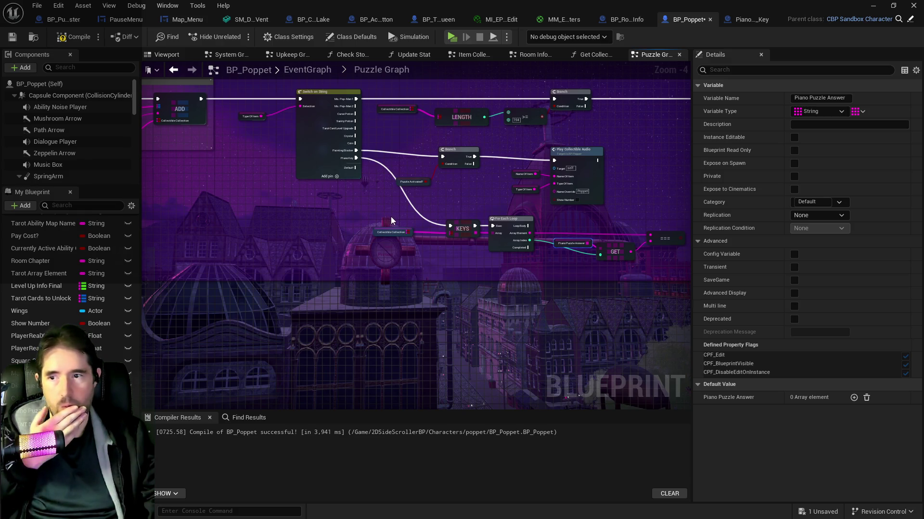
scroll(483, 247, "up", 2)
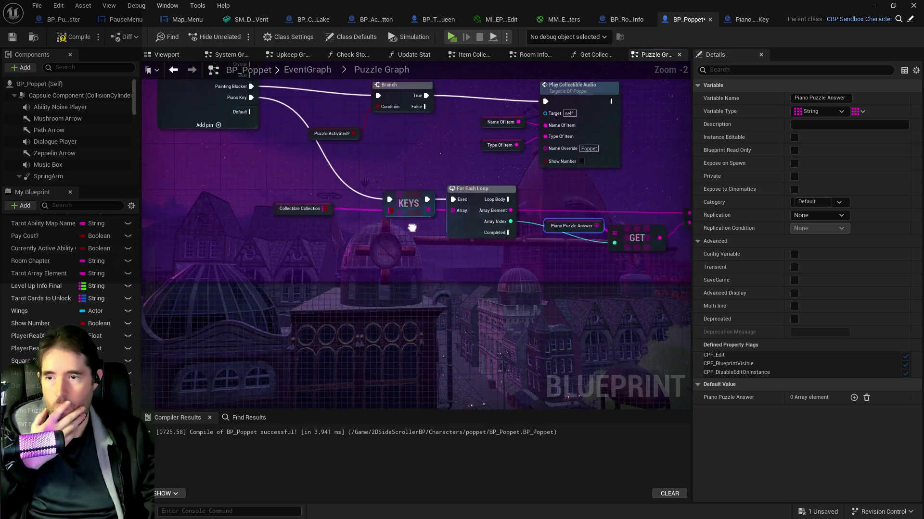
left_click_drag(481, 233, 397, 218)
scroll(396, 218, "down", 2)
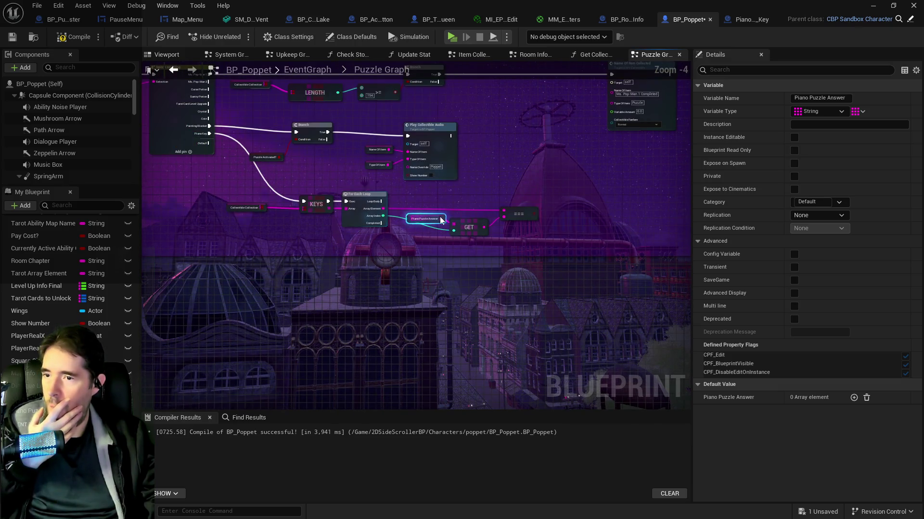
scroll(396, 219, "up", 1)
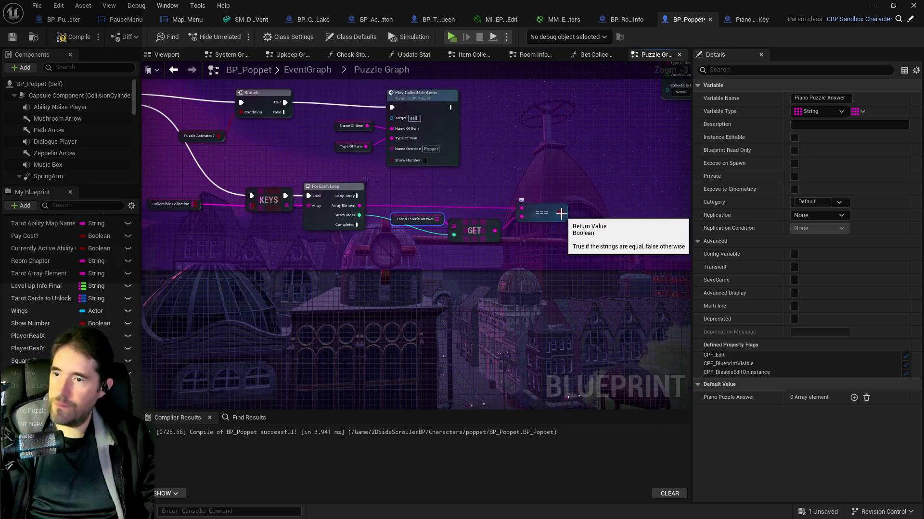
left_click_drag(561, 213, 582, 198)
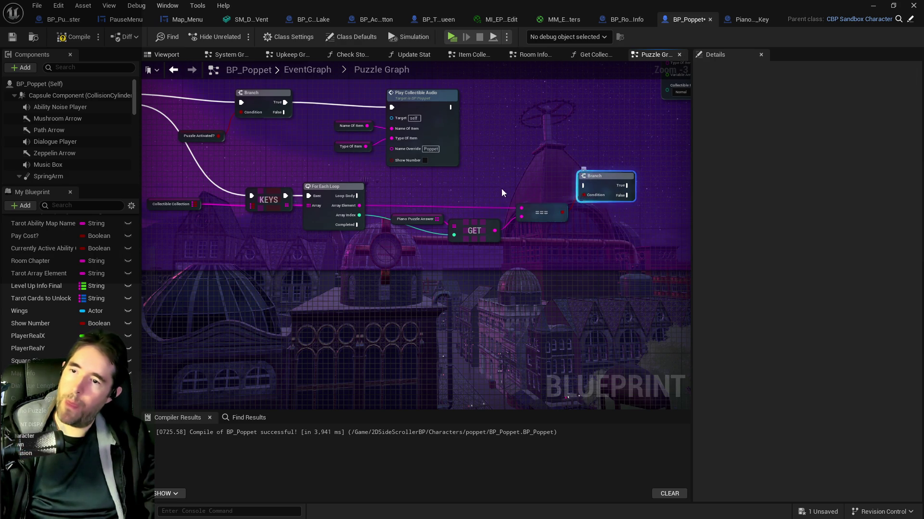
- Wire the loop body into the Branch, centre the Branch in view, and open the + Add list
mouse_move(357, 195)
left_mouse_down()
mouse_move(429, 205)
mouse_move(585, 188)
mouse_move(606, 199)
left_mouse_up()
scroll(558, 231, "down", 1)
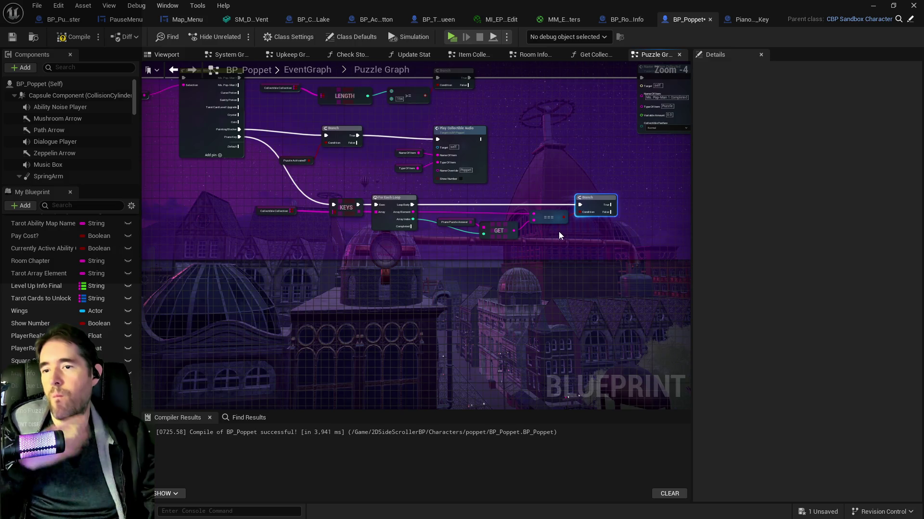
mouse_move(538, 230)
left_mouse_down()
mouse_move(471, 209)
mouse_move(572, 215)
left_mouse_up()
scroll(361, 210, "up", 1)
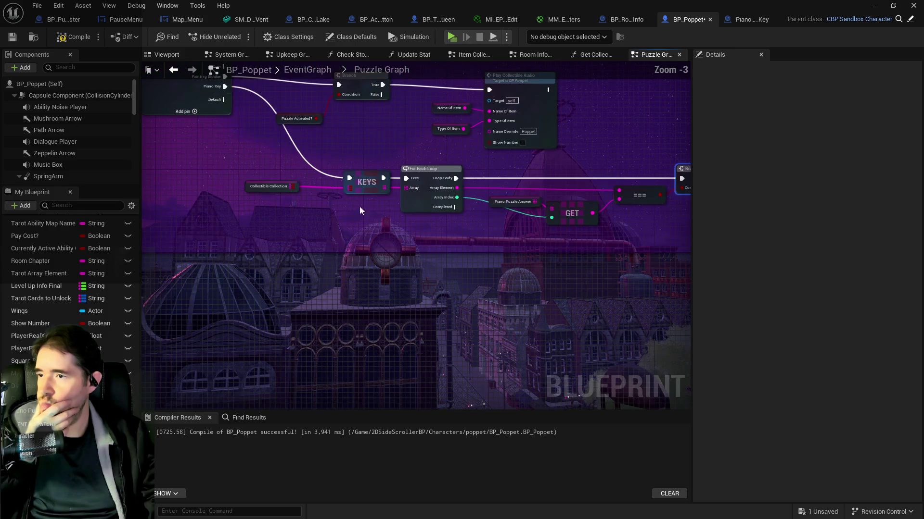
mouse_move(436, 229)
left_mouse_down()
mouse_move(581, 206)
mouse_move(465, 192)
left_mouse_up()
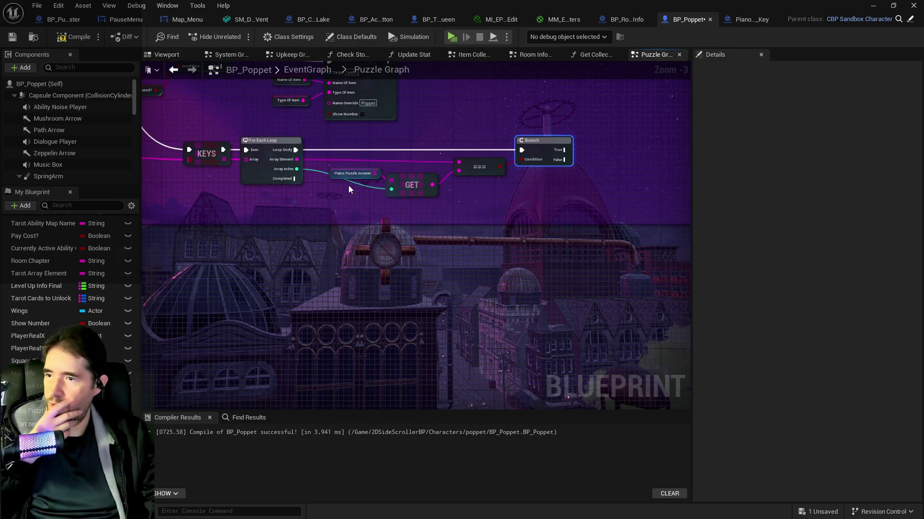
left_click_drag(344, 184, 417, 190)
scroll(400, 184, "down", 1)
scroll(400, 184, "up", 2)
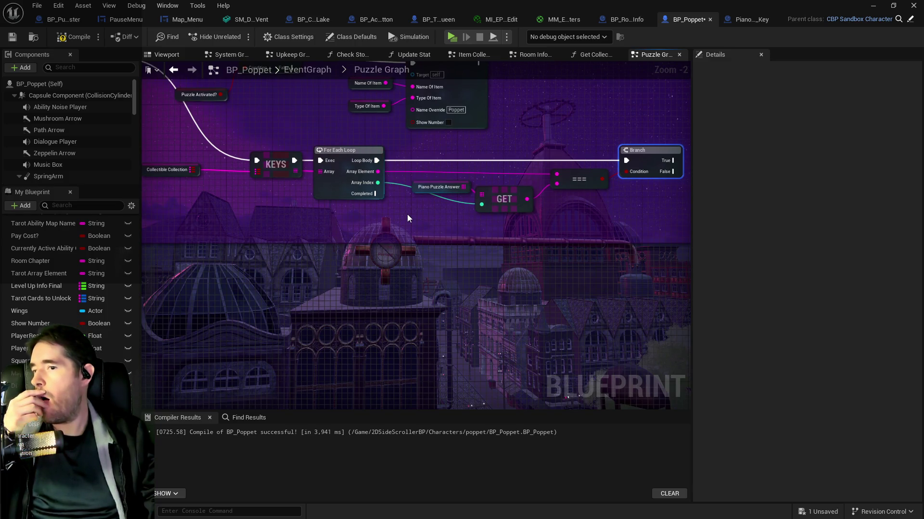
mouse_move(411, 216)
left_mouse_down()
mouse_move(450, 187)
mouse_move(369, 185)
left_mouse_up()
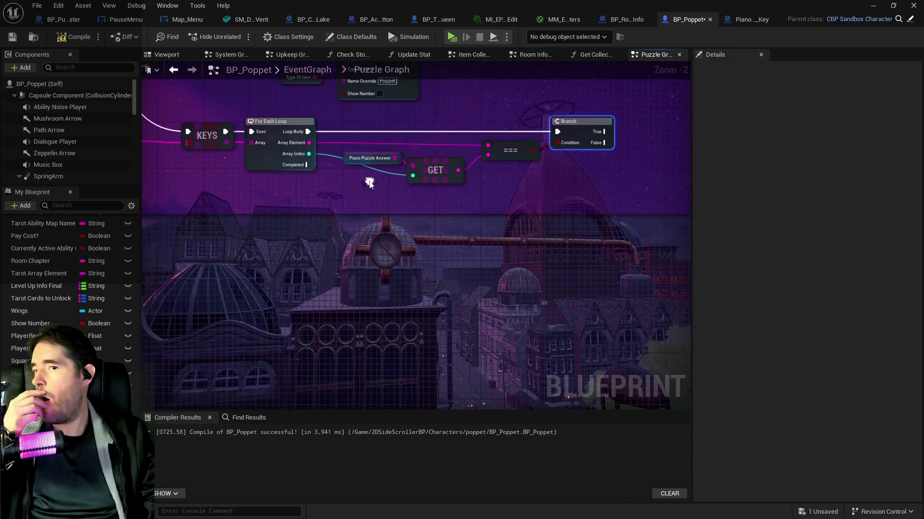
scroll(389, 180, "down", 2)
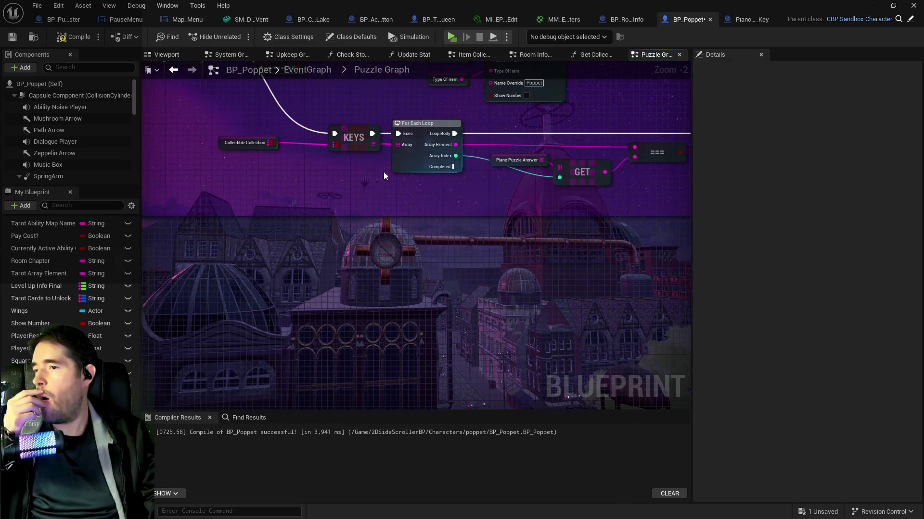
scroll(336, 157, "up", 2)
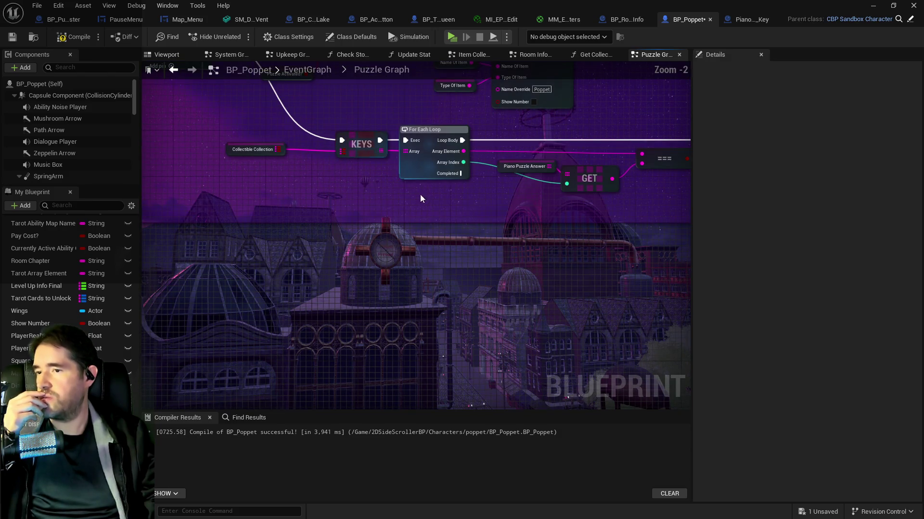
left_click_drag(464, 200, 404, 169)
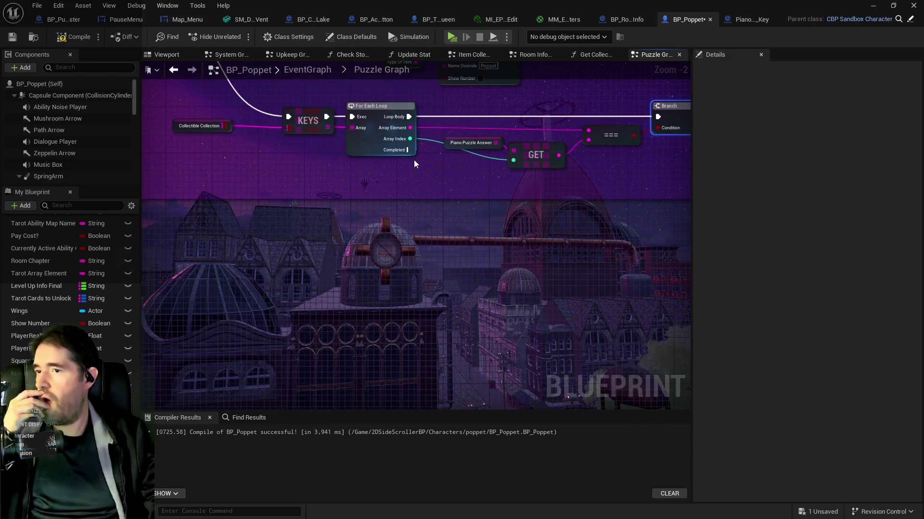
left_click_drag(524, 194, 391, 214)
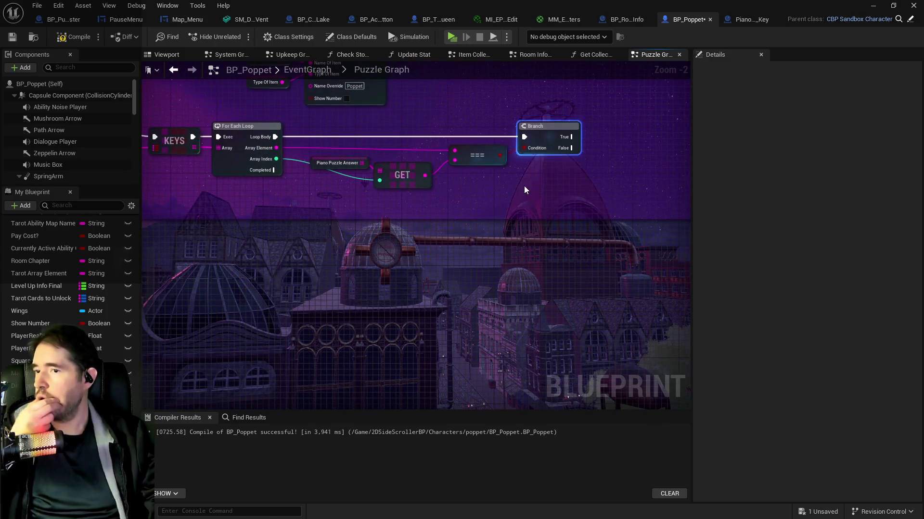
left_click(24, 206)
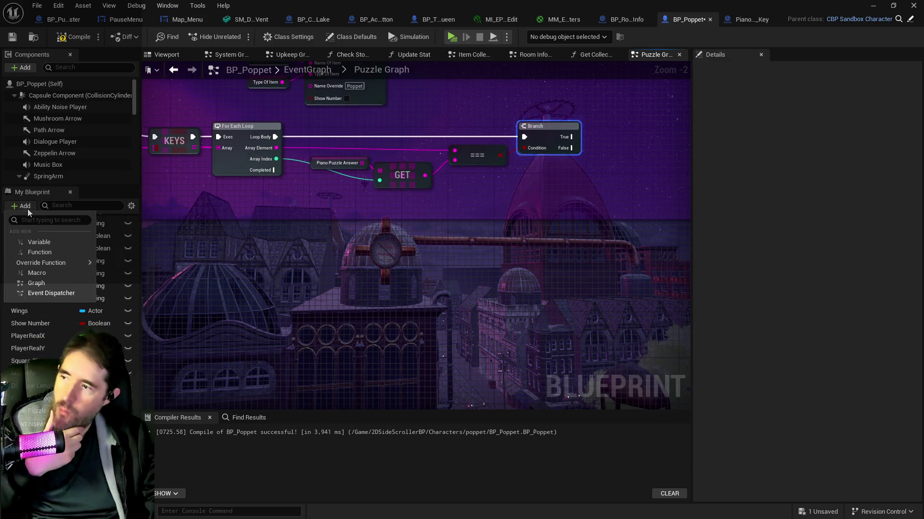
- Create Piano Successes as a single Integer variable and place its getter beside the Branch
left_click(38, 242)
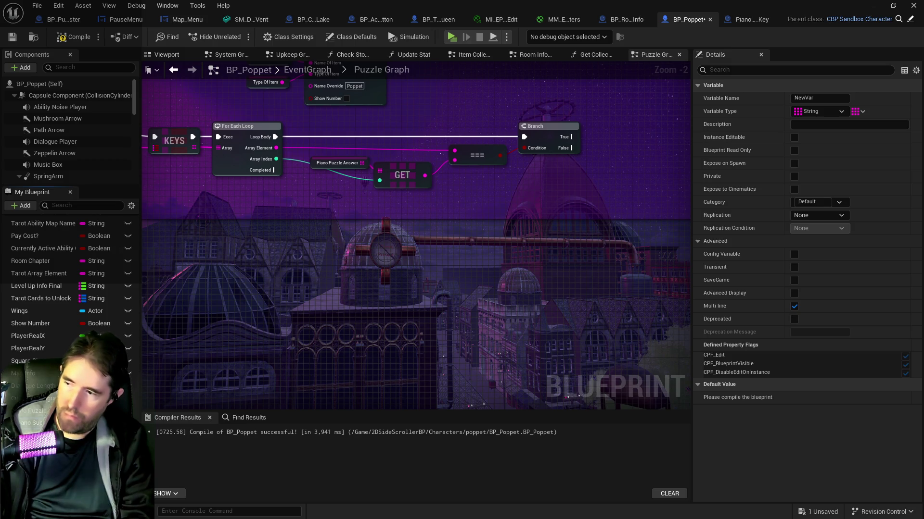
key("Return")
left_click(94, 423)
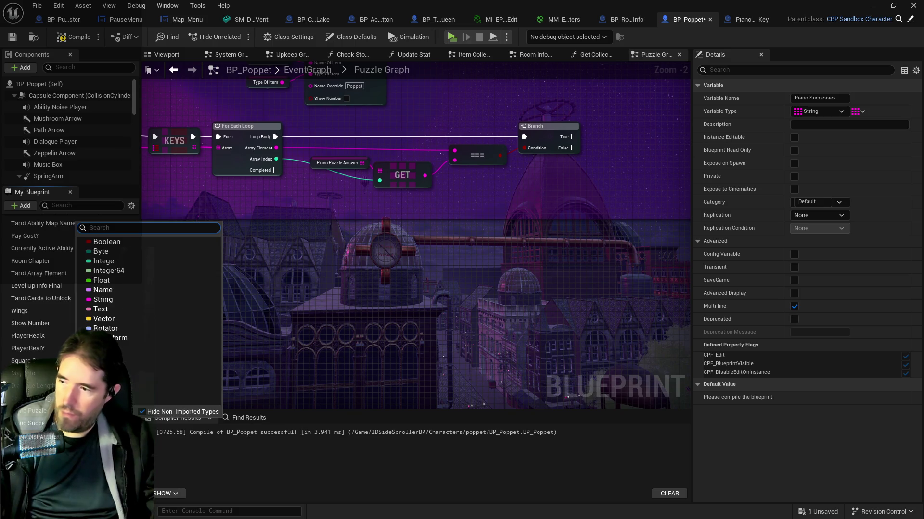
left_click(102, 266)
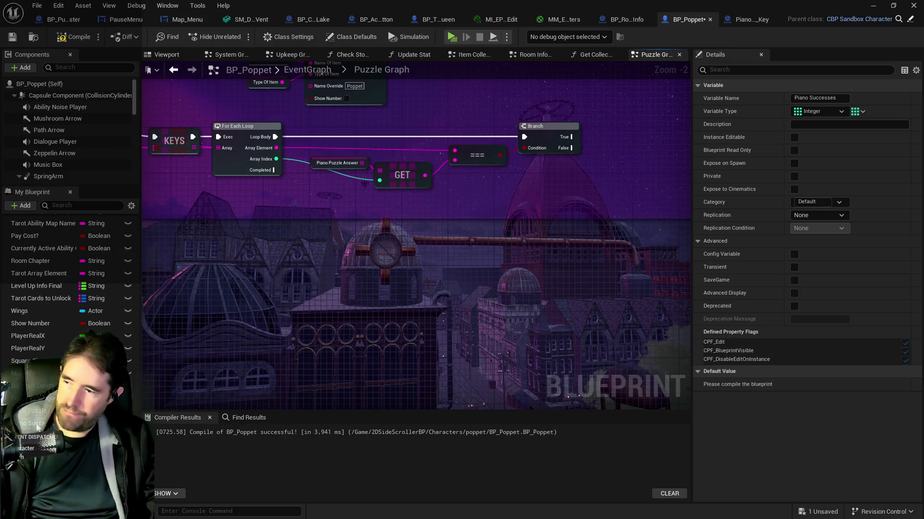
left_click(857, 112)
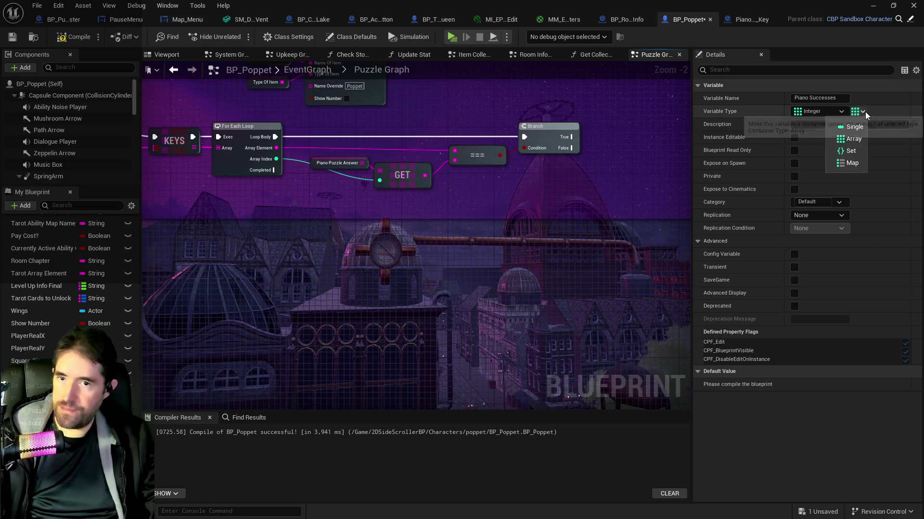
left_click(851, 127)
mouse_move(33, 423)
left_mouse_down()
mouse_move(552, 222)
mouse_move(625, 132)
left_mouse_up()
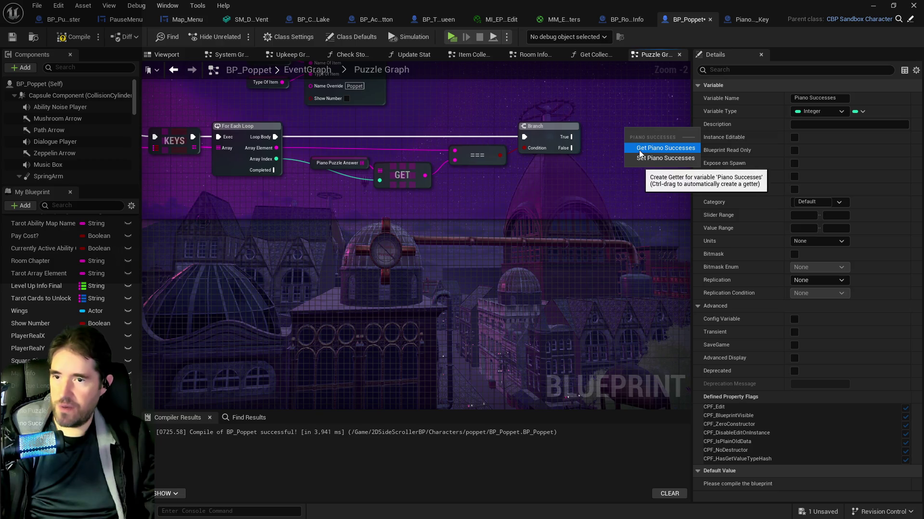
left_click(640, 152)
- Add an Increment Int on Piano Successes, run from the Branch's True output
left_click_drag(534, 148, 558, 151)
type("inc")
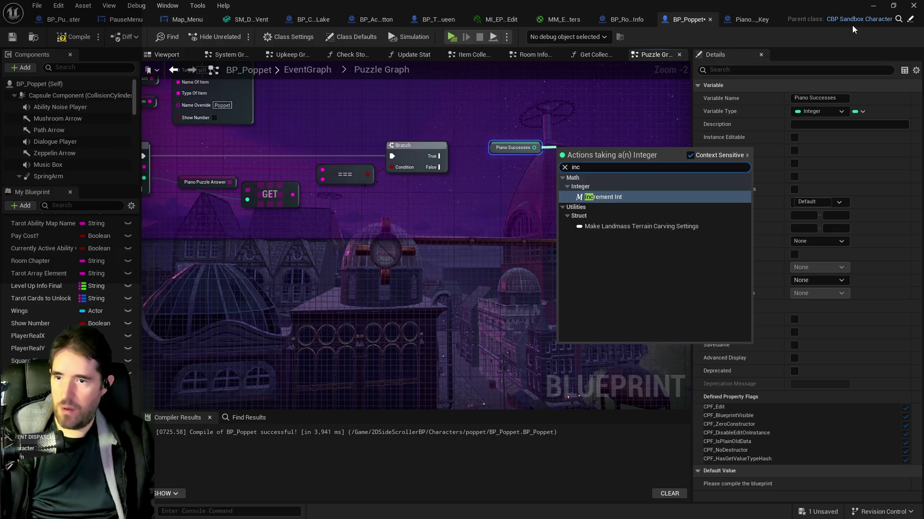
key("Return")
left_click_drag(512, 148, 513, 176)
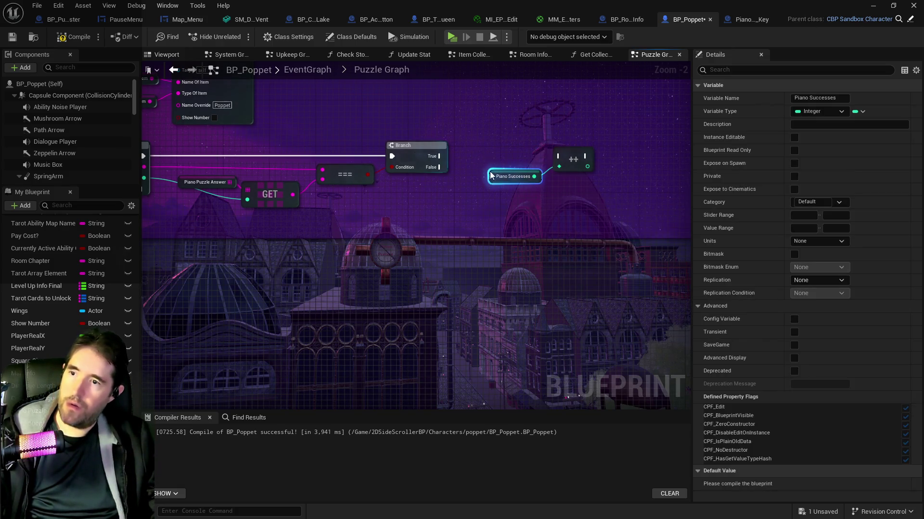
left_click_drag(440, 156, 590, 159)
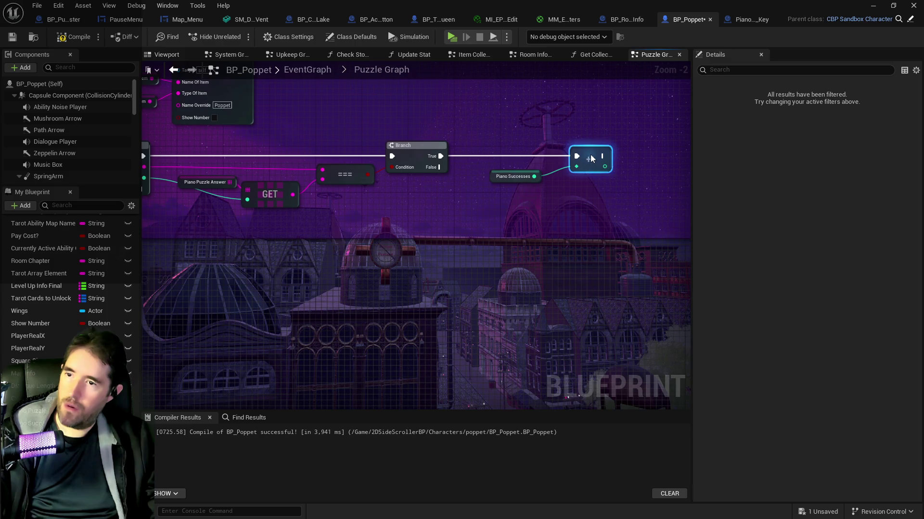
- Insert a SET Piano Successes node (0) between the Piano Key case and KEYS
left_click(497, 180)
mouse_move(497, 180)
left_mouse_down()
mouse_move(539, 187)
mouse_move(573, 219)
mouse_move(601, 219)
left_mouse_up()
mouse_move(224, 254)
left_mouse_down()
mouse_move(332, 155)
mouse_move(268, 163)
mouse_move(265, 263)
mouse_move(218, 258)
mouse_move(396, 297)
mouse_move(541, 285)
left_mouse_up()
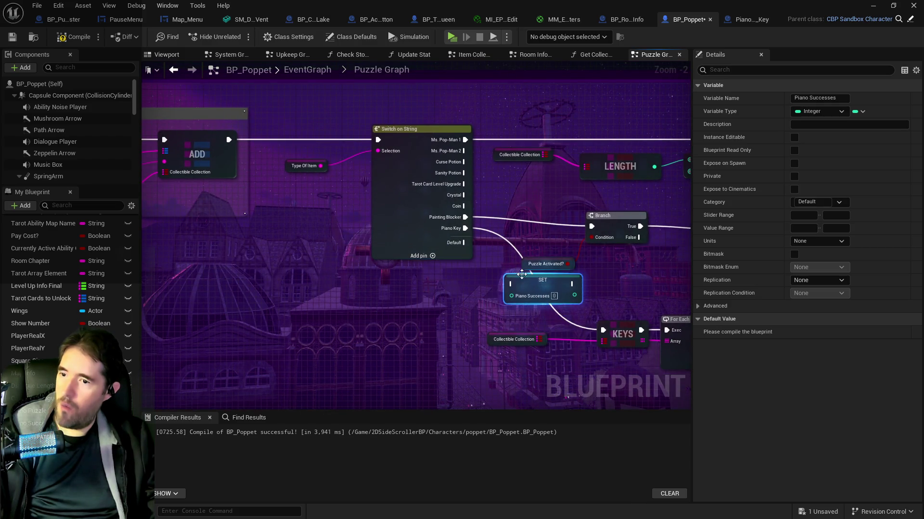
left_click(471, 254)
left_click_drag(481, 257, 510, 284)
mouse_move(571, 284)
left_mouse_down()
mouse_move(485, 284)
mouse_move(397, 244)
left_mouse_up()
left_click_drag(478, 258, 334, 247)
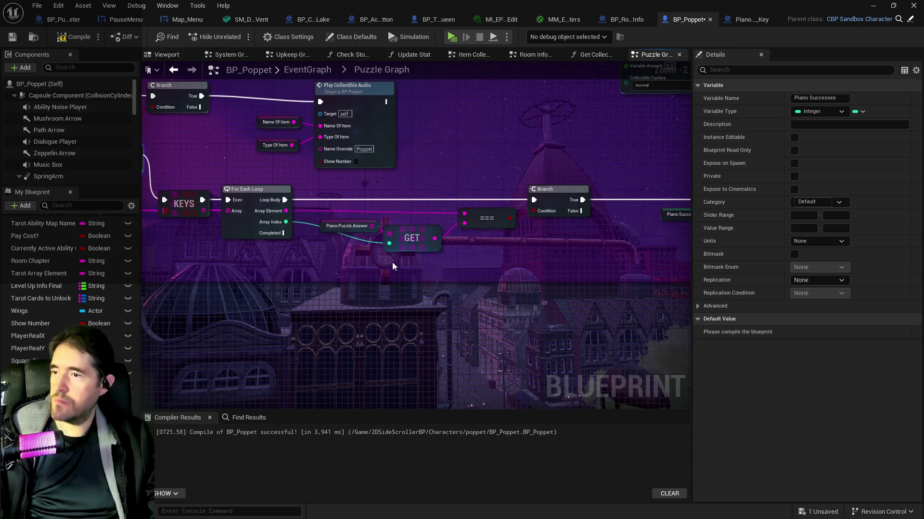
- Place another Piano Successes getter below the loop
left_click_drag(392, 266, 475, 265)
mouse_move(290, 250)
left_mouse_down()
mouse_move(246, 252)
mouse_move(437, 253)
mouse_move(343, 241)
mouse_move(371, 245)
left_mouse_up()
left_click(198, 201)
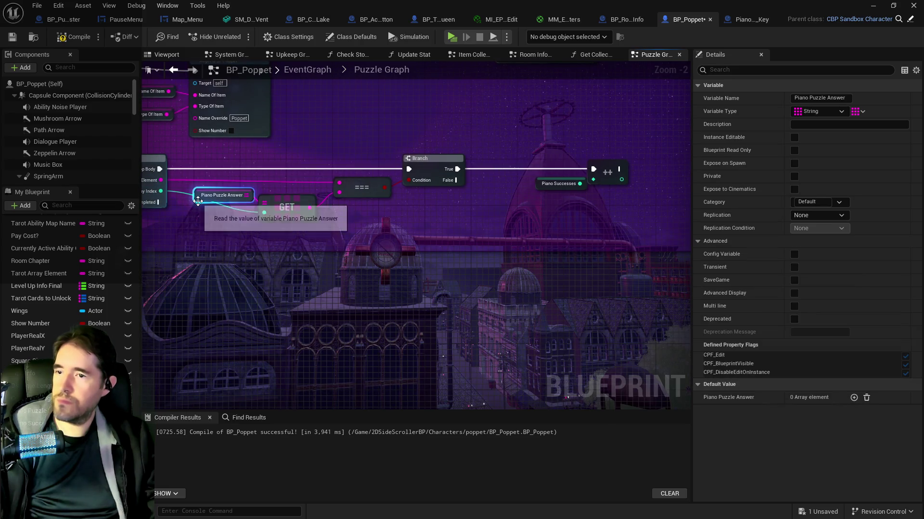
left_click_drag(280, 237, 362, 229)
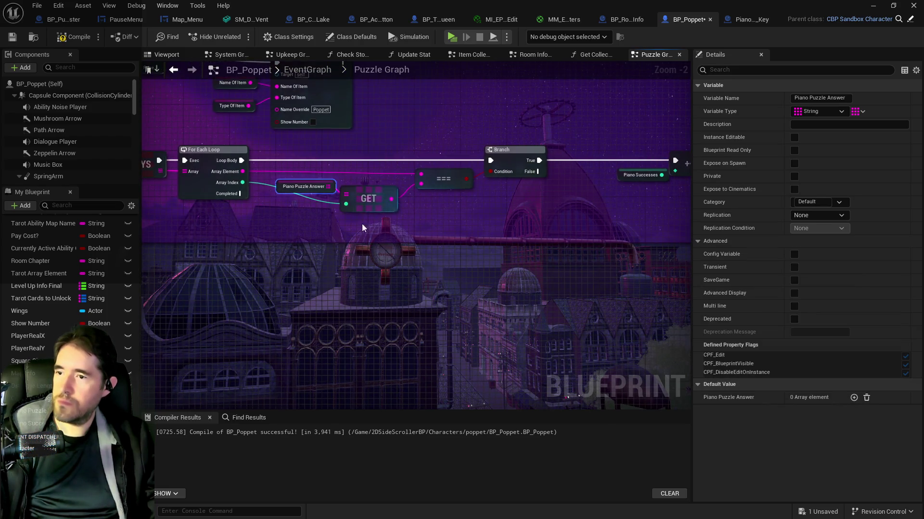
mouse_move(29, 423)
left_mouse_down()
mouse_move(243, 281)
mouse_move(244, 250)
mouse_move(336, 254)
left_mouse_up()
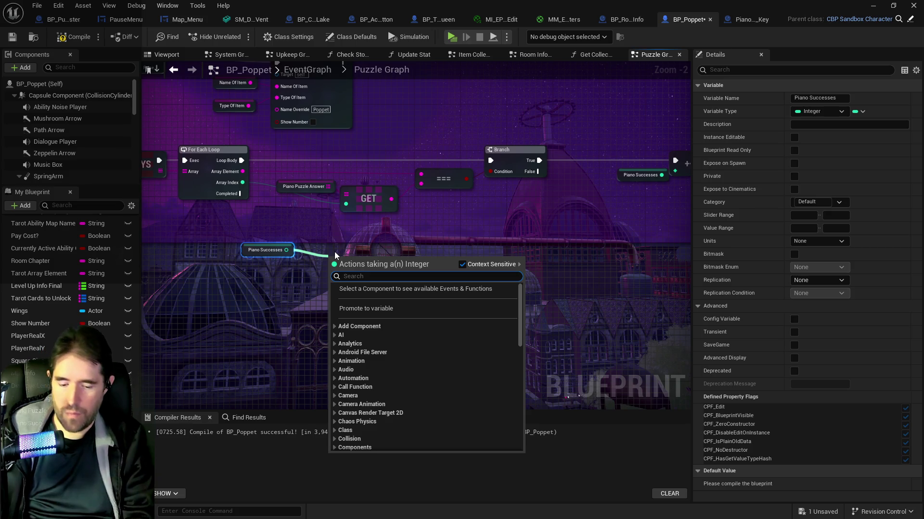
- Add a >= comparison node from the Piano Successes getter
type(">=")
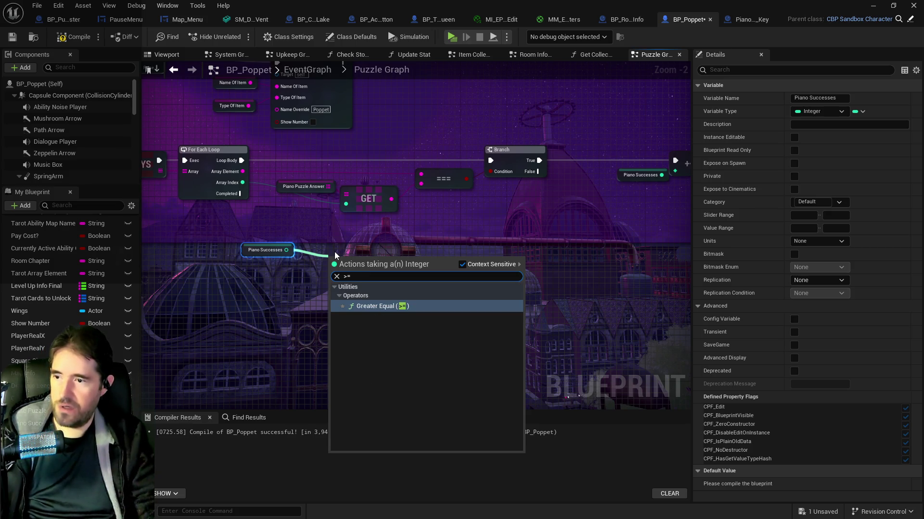
left_click(383, 306)
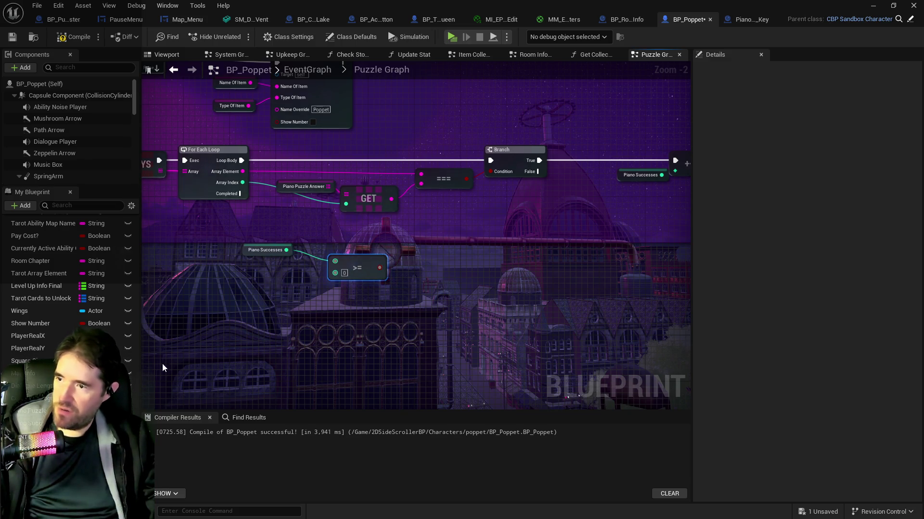
left_click_drag(273, 290, 342, 252)
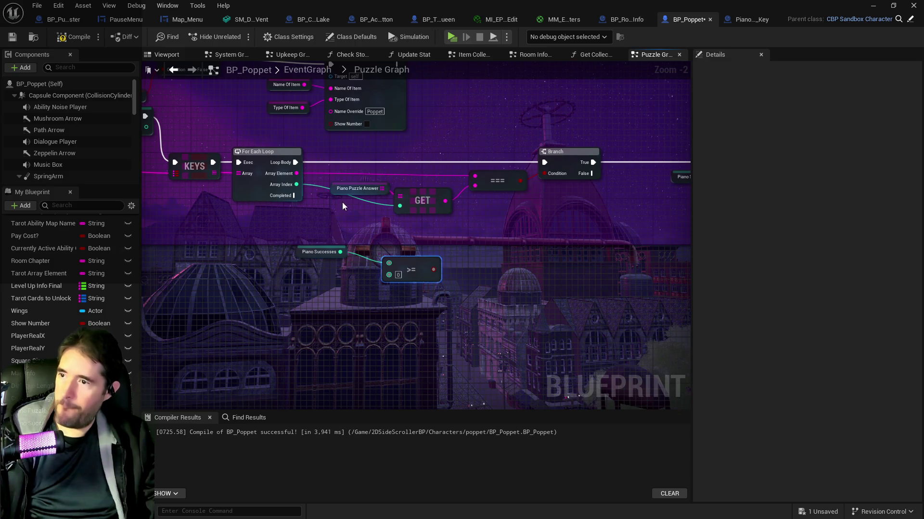
left_click_drag(342, 202, 363, 198)
left_click_drag(245, 174, 370, 180)
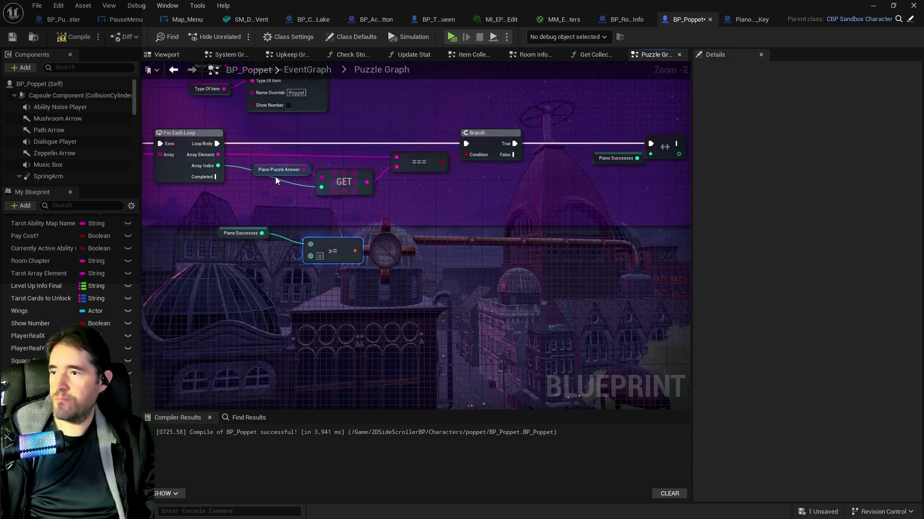
- Paste a second Piano Puzzle Answer node and feed its Length into the >= comparison
left_click(259, 171)
key("ctrl+c")
key("ctrl+v")
left_click_drag(235, 273, 285, 276)
type("leng")
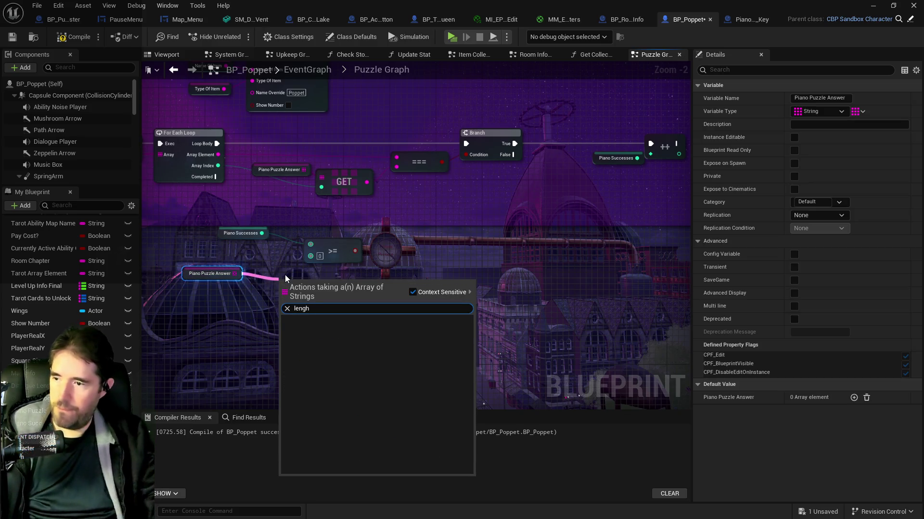
left_click(357, 337)
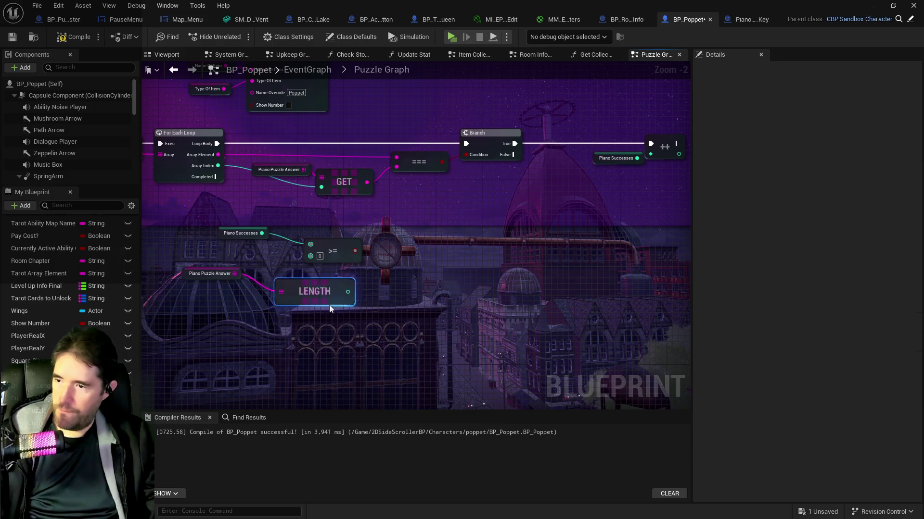
left_click_drag(326, 291, 297, 279)
mouse_move(333, 250)
left_mouse_down()
mouse_move(362, 250)
mouse_move(339, 255)
left_mouse_up()
left_click(312, 274)
mouse_move(206, 277)
left_mouse_down()
mouse_move(206, 288)
mouse_move(174, 289)
left_mouse_up()
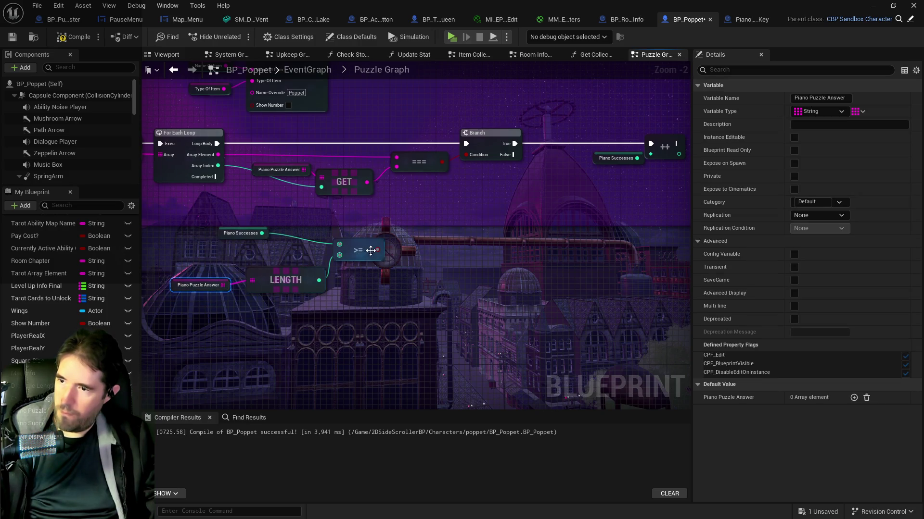
- Add a Branch on the >= result, triggered by the loop's Completed output
left_click_drag(377, 250, 437, 246)
type("branch")
key("Return")
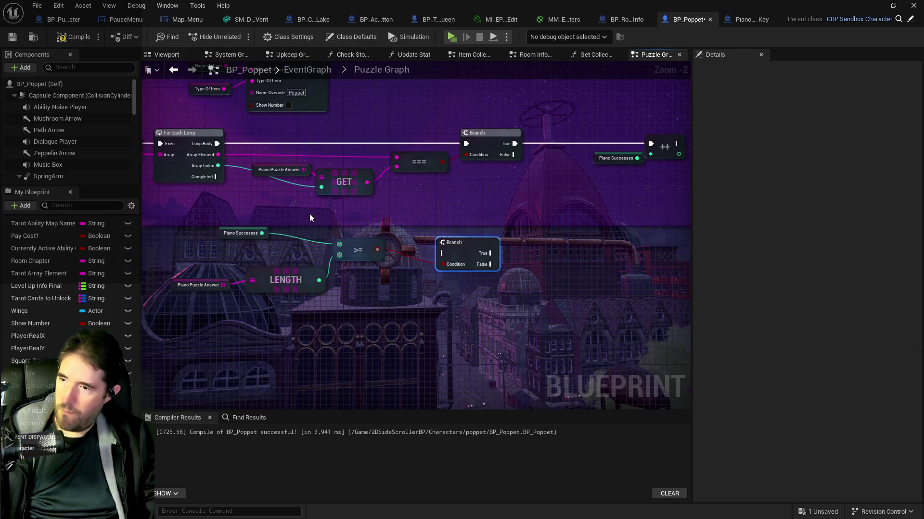
mouse_move(218, 181)
left_mouse_down()
mouse_move(441, 253)
mouse_move(452, 227)
mouse_move(525, 230)
left_mouse_up()
type("item")
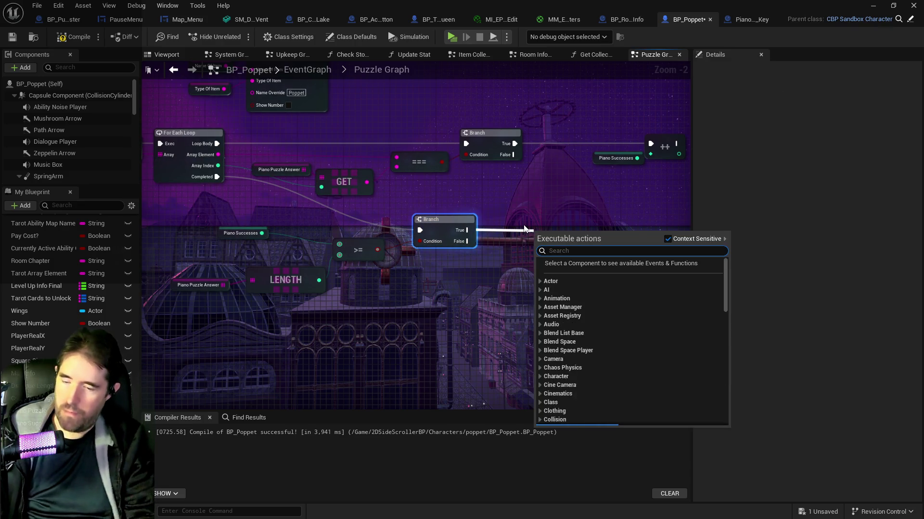
type(" coll")
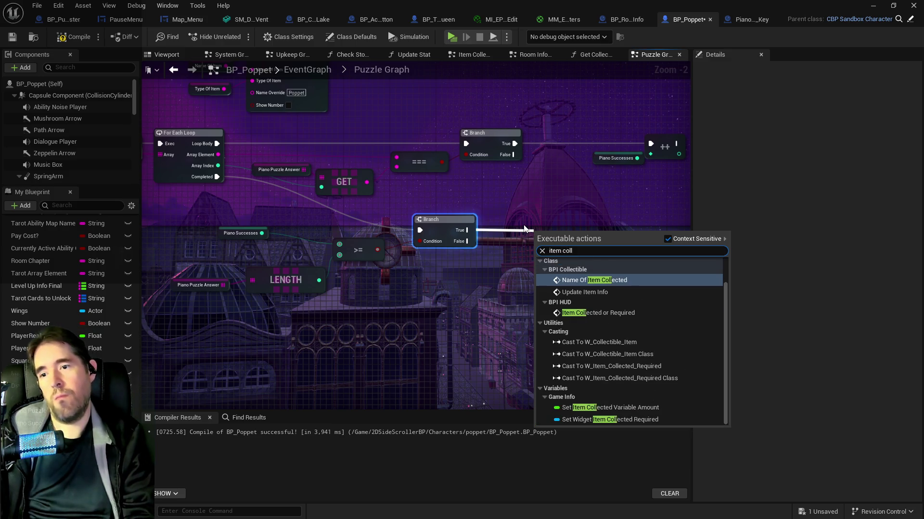
- Add a Name Of Item Collected call on the Branch's True path, then go to the level editor
left_click(569, 279)
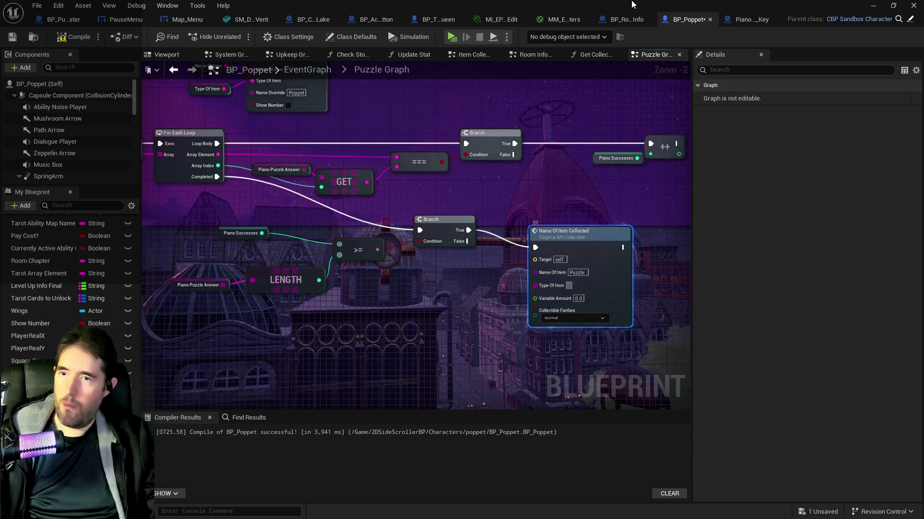
key("alt+Tab")
- Focus BP_Secret_Door6, orbit to its front, and copy its required item value Maestro
key("f")
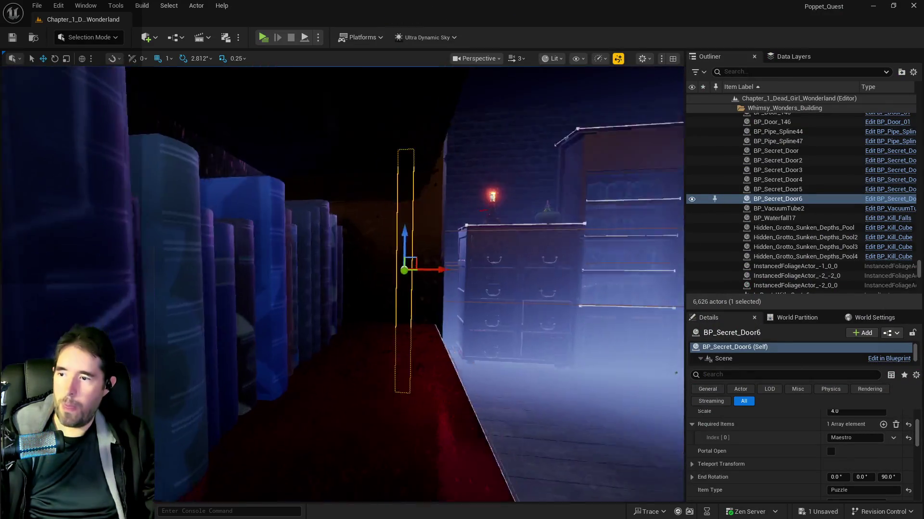
left_click_drag(313, 288, 481, 313, "alt")
left_click(855, 438)
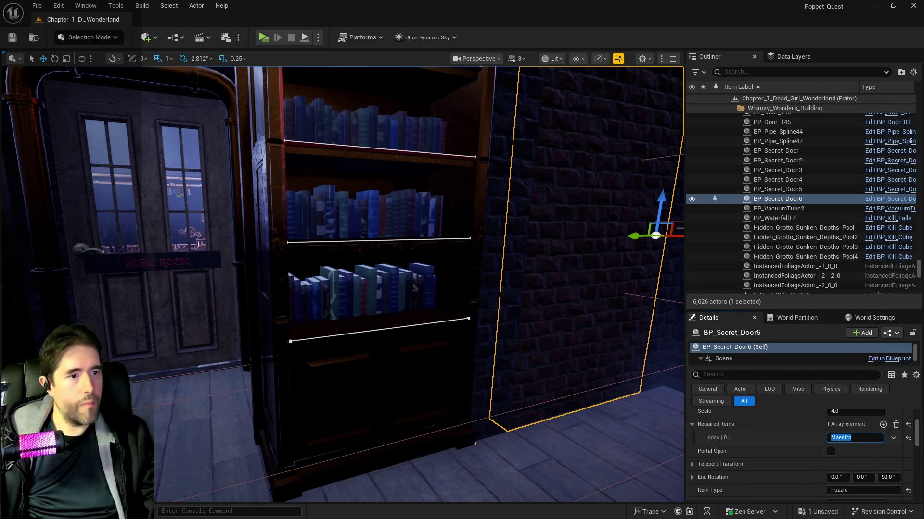
key("alt+Tab")
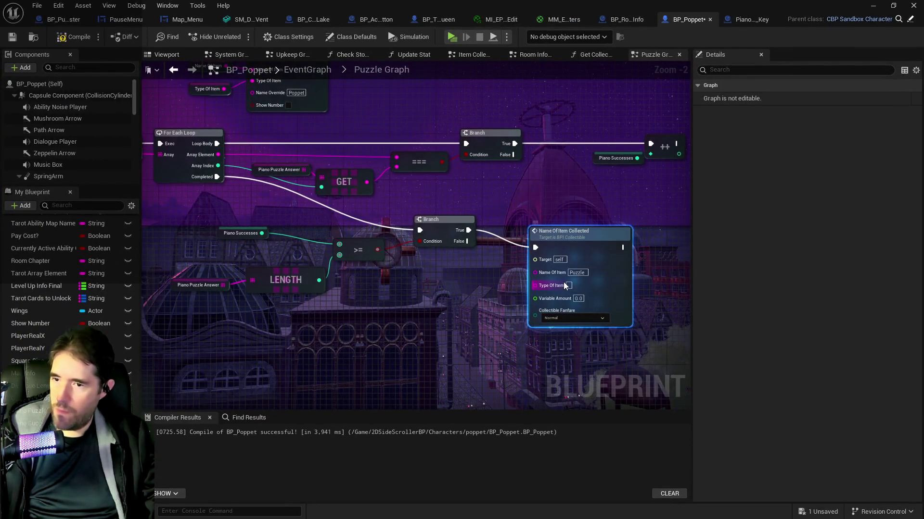
- Set Name Of Item Collected's Type Of Item to Maestro and Variable Amount to 1.0
left_click(568, 285)
key("ctrl+v")
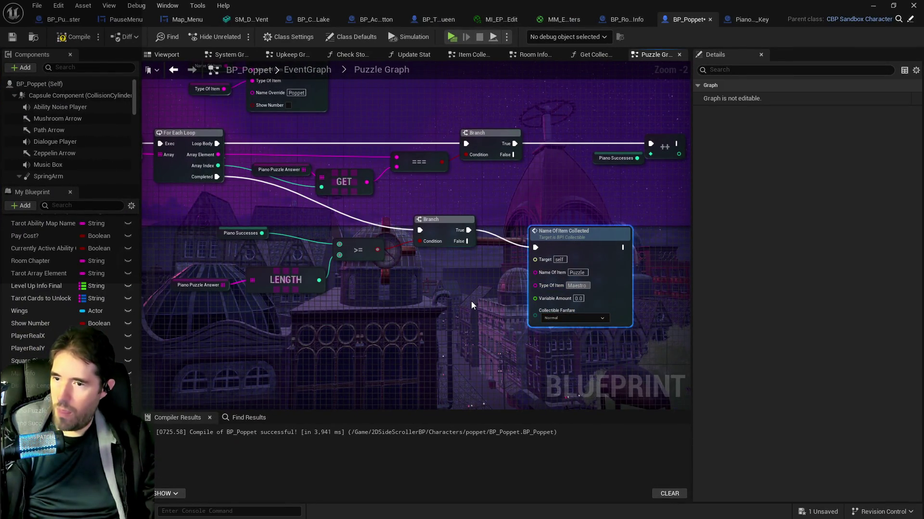
left_click(578, 298)
type("1")
key("Return")
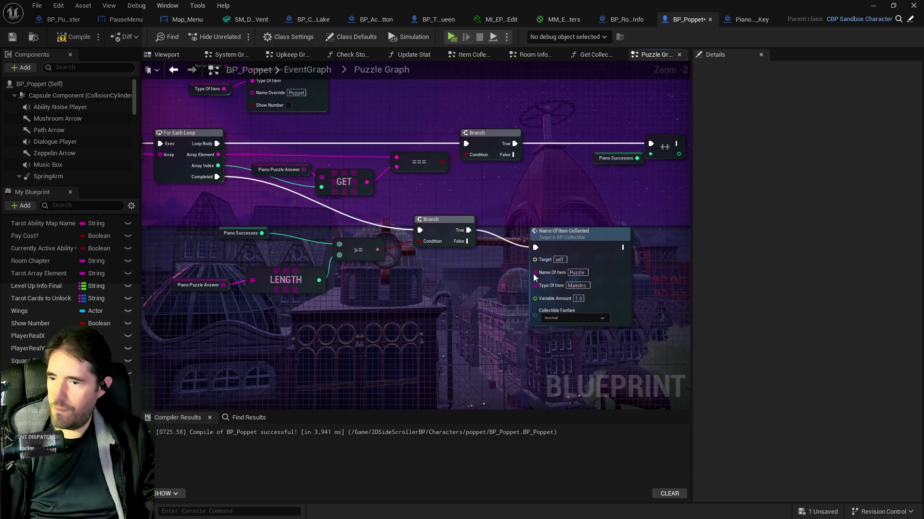
- Move the Name Of Item Collected node up and right, then select the Piano Puzzle Answer, LENGTH and >= nodes
left_click(580, 232)
scroll(425, 260, "down", 1)
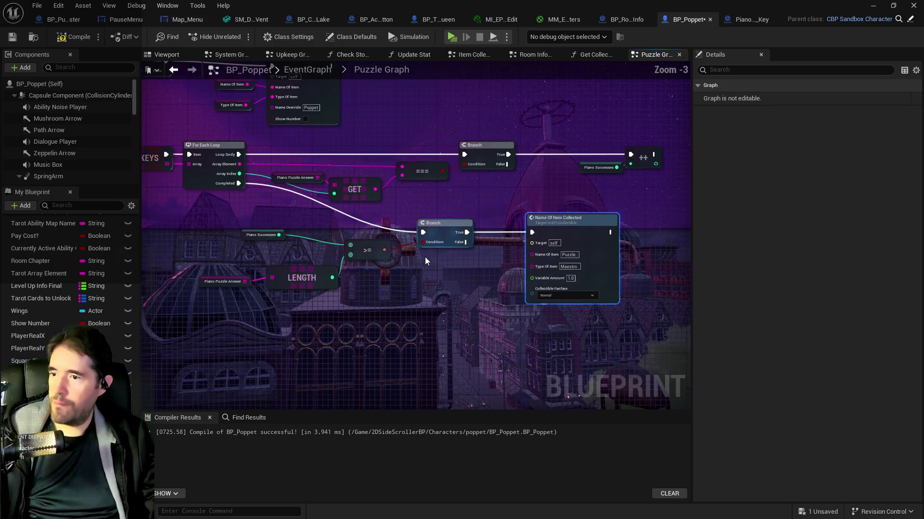
left_click_drag(287, 252, 318, 272)
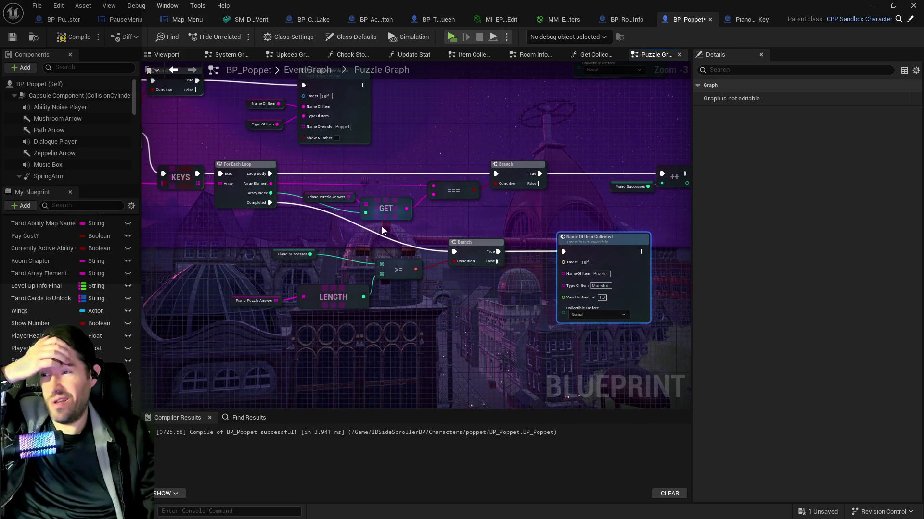
mouse_move(524, 268)
left_mouse_down()
mouse_move(500, 268)
mouse_move(450, 223)
left_mouse_up()
left_click_drag(539, 211, 574, 192)
mouse_move(235, 205)
left_mouse_down()
mouse_move(376, 217)
mouse_move(357, 233)
left_mouse_up()
left_click_drag(373, 280, 463, 292)
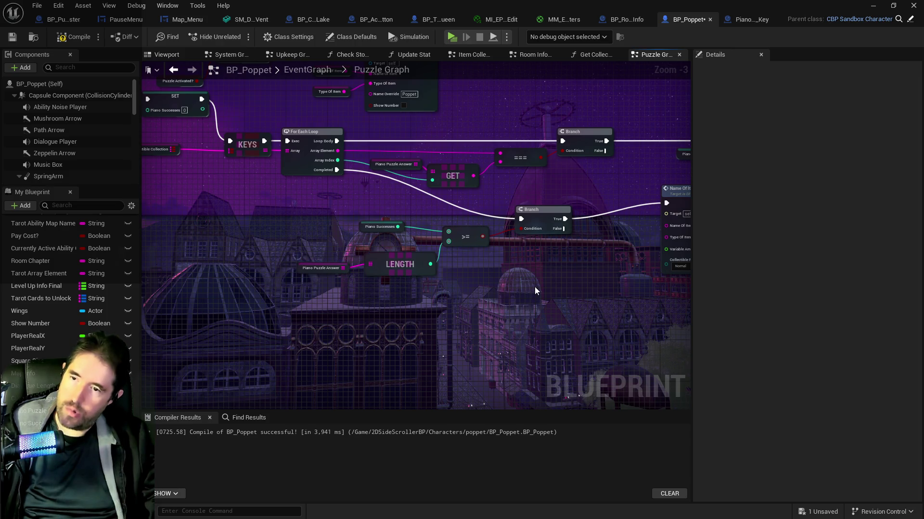
- Duplicate the Piano Puzzle Answer LENGTH nodes below the originals and add a >= node
key("ctrl+c")
key("ctrl+v")
mouse_move(626, 288)
left_mouse_down()
mouse_move(575, 283)
mouse_move(615, 296)
left_mouse_up()
type(">")
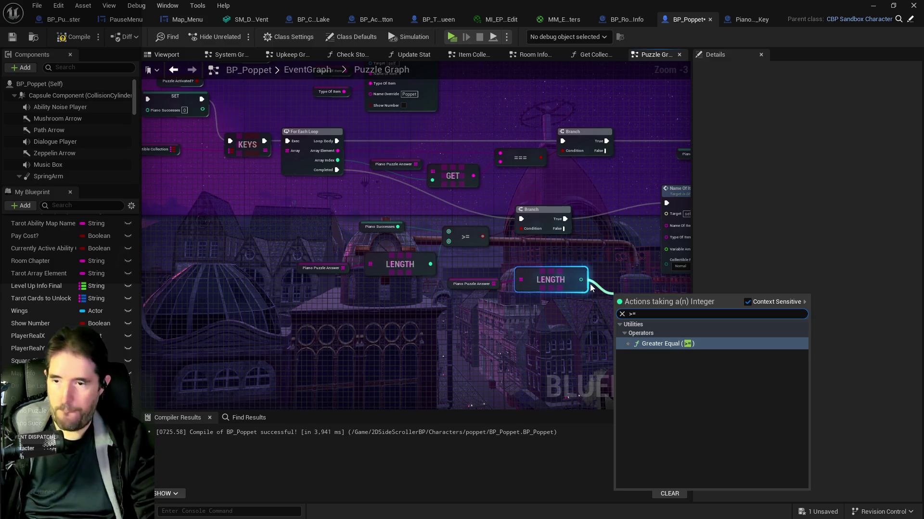
key("Return")
left_click_drag(626, 345, 478, 320)
- Drive a new Branch from the >= result on the first Branch's False path, and save BP_Poppet
left_click_drag(569, 187, 647, 202)
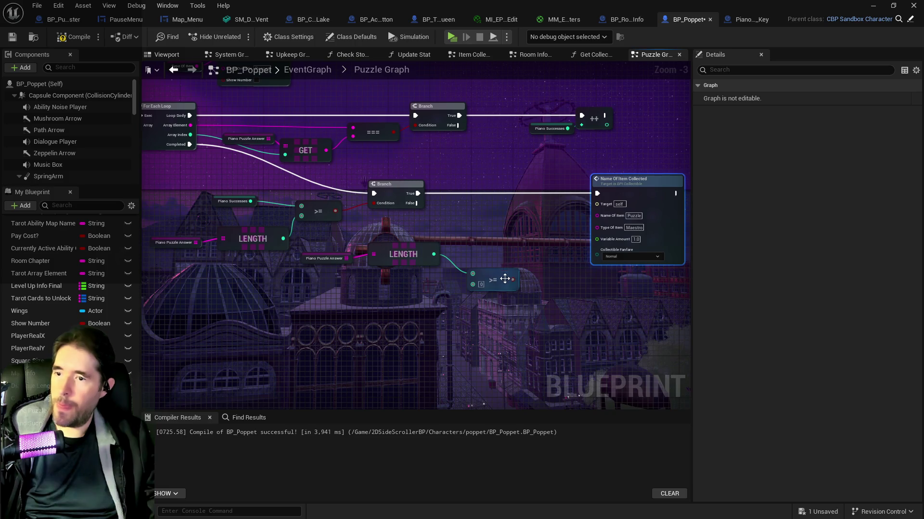
left_click_drag(513, 281, 572, 294)
key("b")
mouse_move(410, 206)
left_mouse_down()
mouse_move(573, 276)
mouse_move(571, 282)
left_mouse_up()
scroll(462, 288, "down", 3)
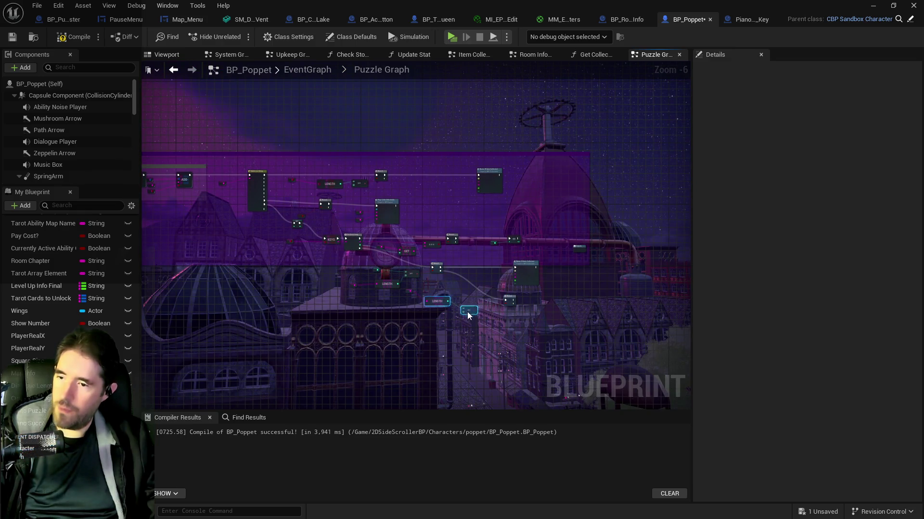
left_click(13, 39)
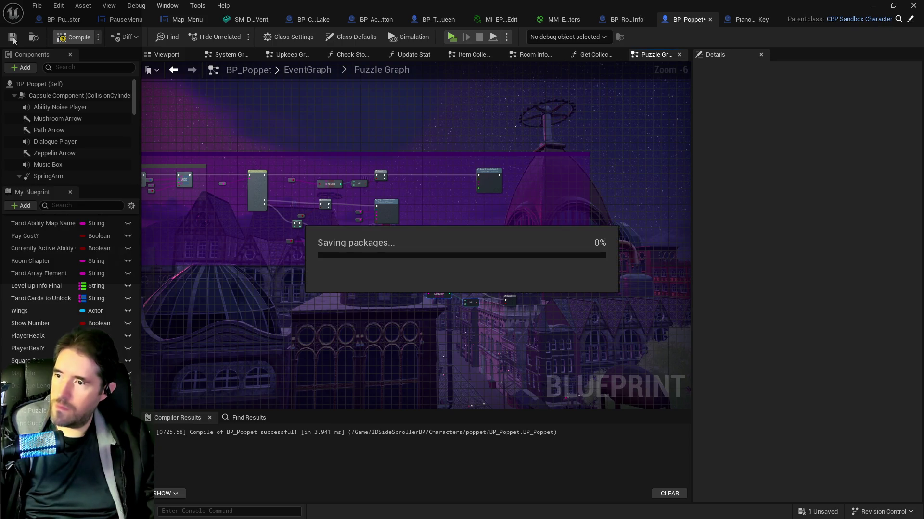
scroll(461, 333, "up", 2)
scroll(477, 342, "up", 3)
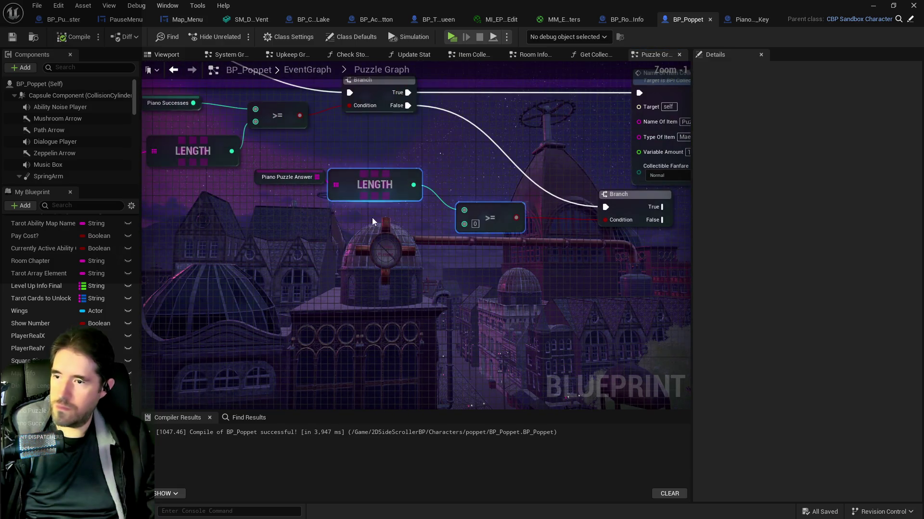
- Tidy the new length check row and locate the Collectible Collection node
left_click_drag(374, 207, 376, 213)
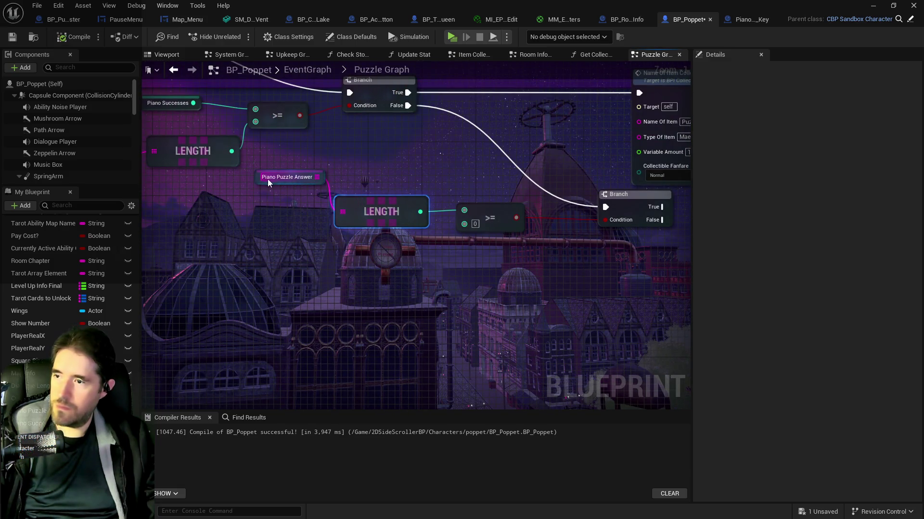
mouse_move(258, 178)
left_mouse_down()
mouse_move(249, 208)
mouse_move(364, 209)
mouse_move(614, 237)
left_mouse_up()
left_click_drag(623, 204, 607, 250)
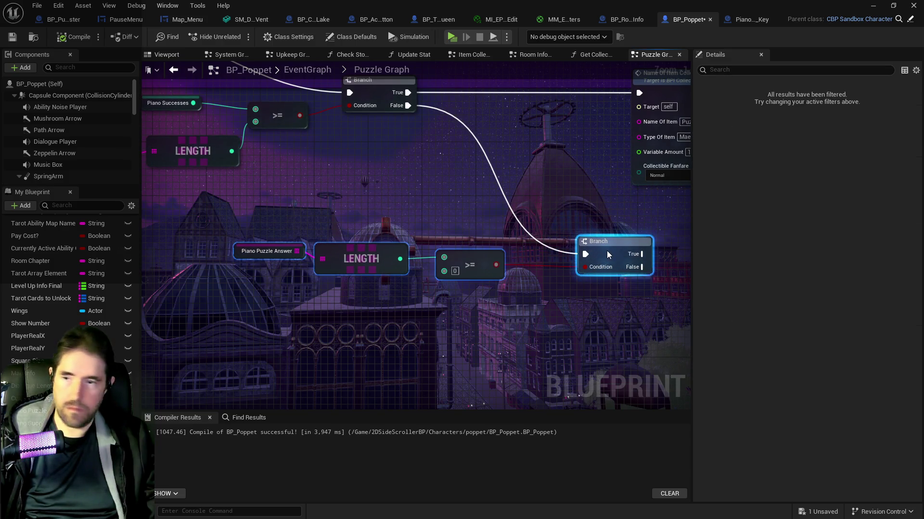
scroll(443, 292, "down", 3)
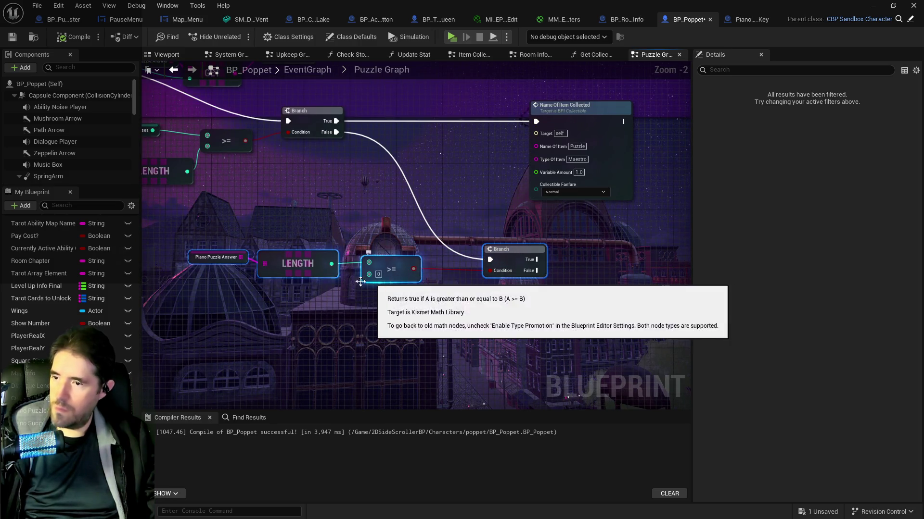
scroll(235, 338, "up", 2)
left_click_drag(365, 224, 402, 220)
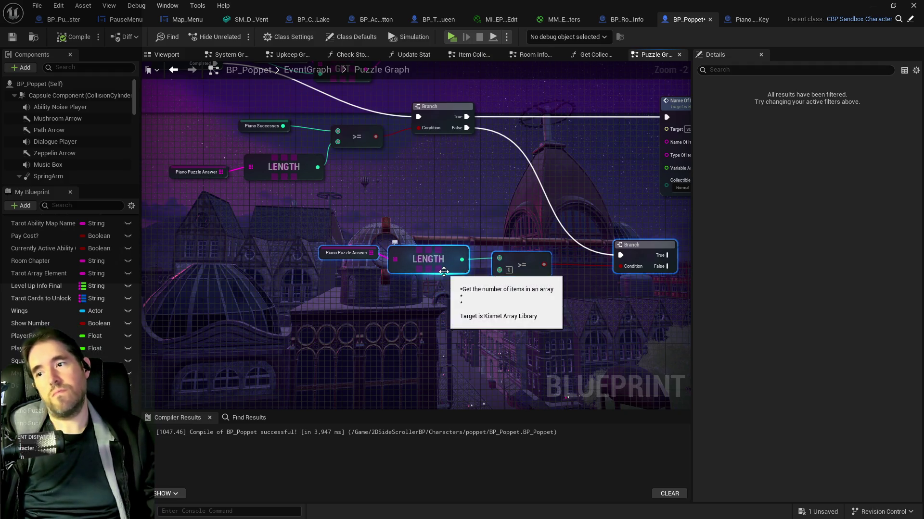
left_click_drag(448, 241, 476, 267)
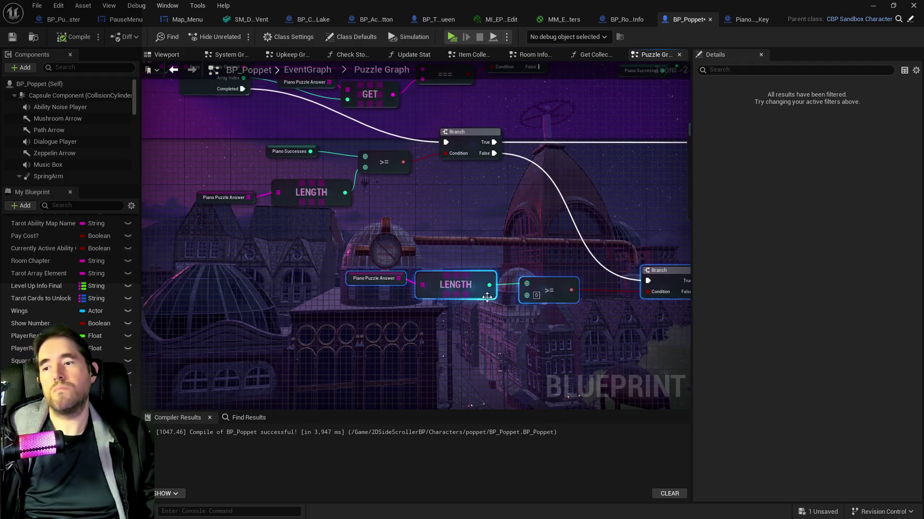
left_click_drag(518, 330, 460, 293)
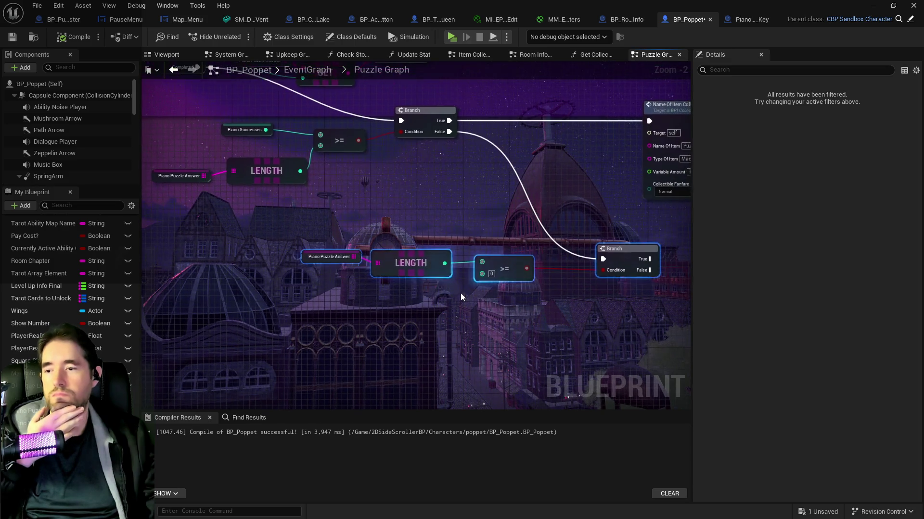
left_click(493, 276)
mouse_move(419, 226)
left_mouse_down()
mouse_move(444, 246)
mouse_move(641, 339)
mouse_move(625, 333)
left_mouse_up()
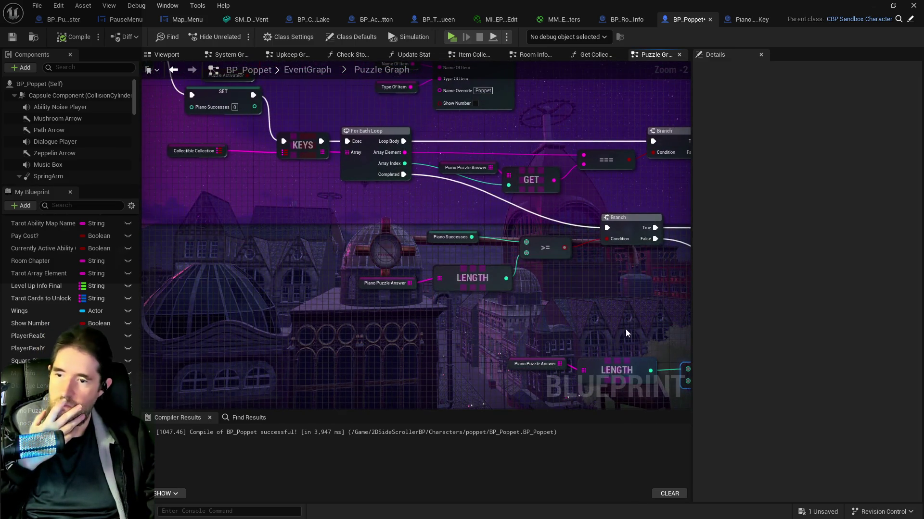
mouse_move(428, 278)
left_mouse_down()
mouse_move(484, 317)
mouse_move(332, 287)
mouse_move(406, 213)
mouse_move(419, 268)
mouse_move(360, 221)
left_mouse_up()
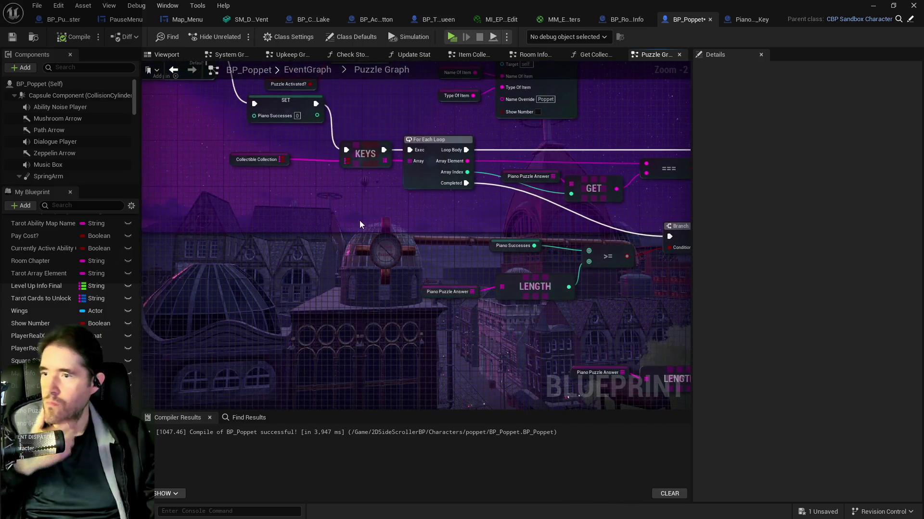
left_click(260, 160)
left_click(365, 154, "ctrl")
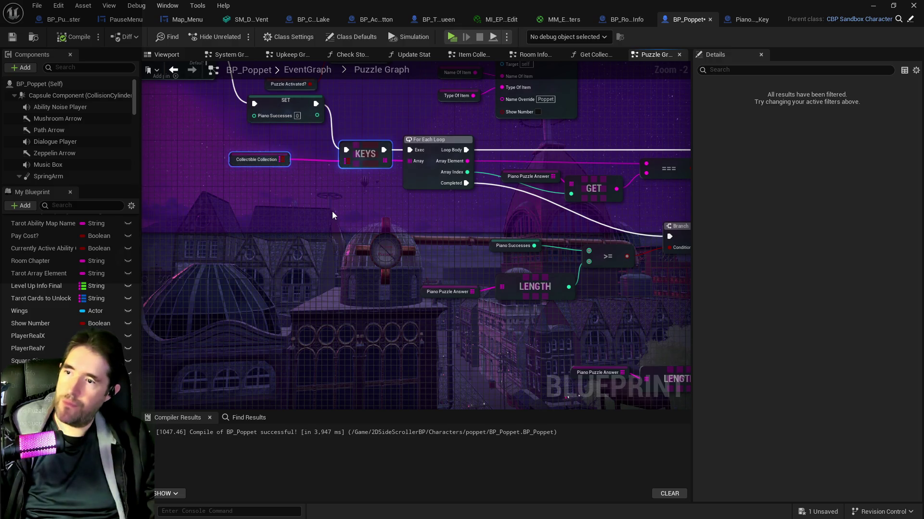
left_click(234, 157)
left_click(292, 196)
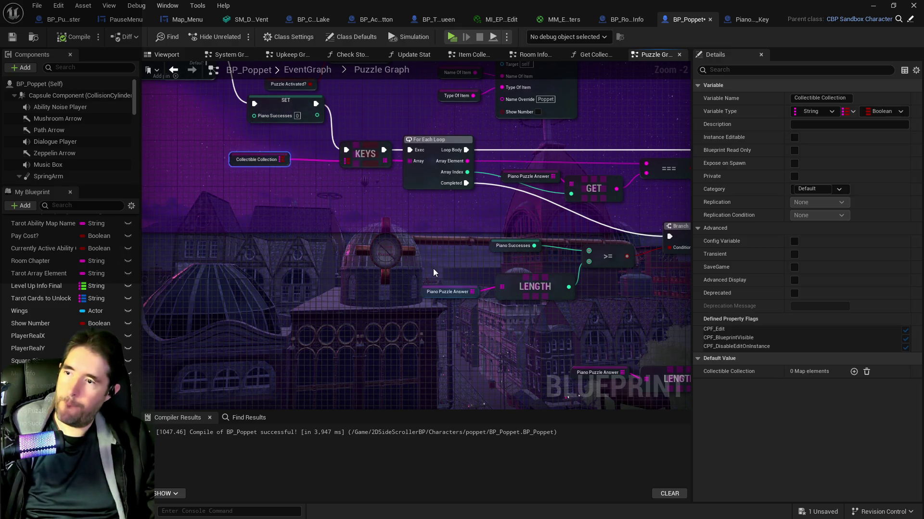
left_click_drag(271, 164, 272, 162)
mouse_move(507, 384)
left_mouse_down()
mouse_move(380, 289)
mouse_move(531, 332)
left_mouse_up()
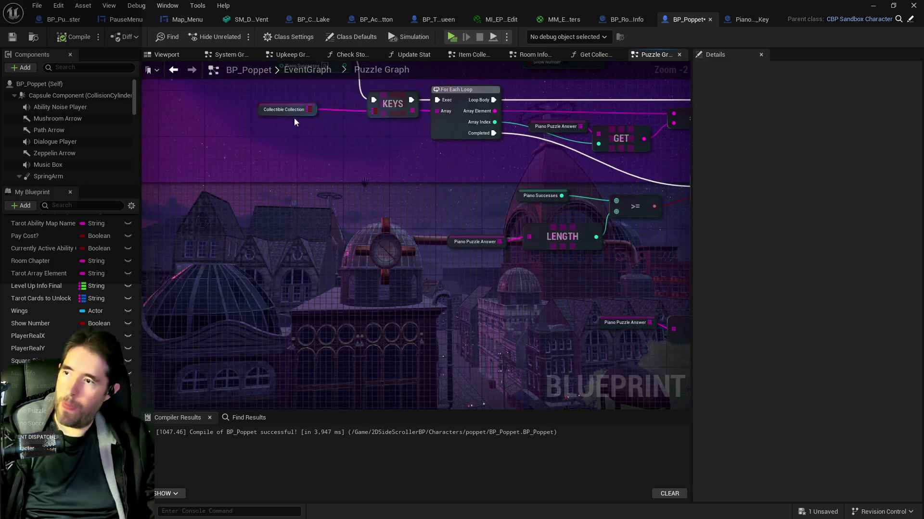
- Copy the Collectible Collection getter and wire its Length into the >= top input
left_click(264, 110)
left_click_drag(417, 218, 274, 167)
key("ctrl+c")
key("ctrl+v")
left_click_drag(502, 318, 542, 321)
type("le")
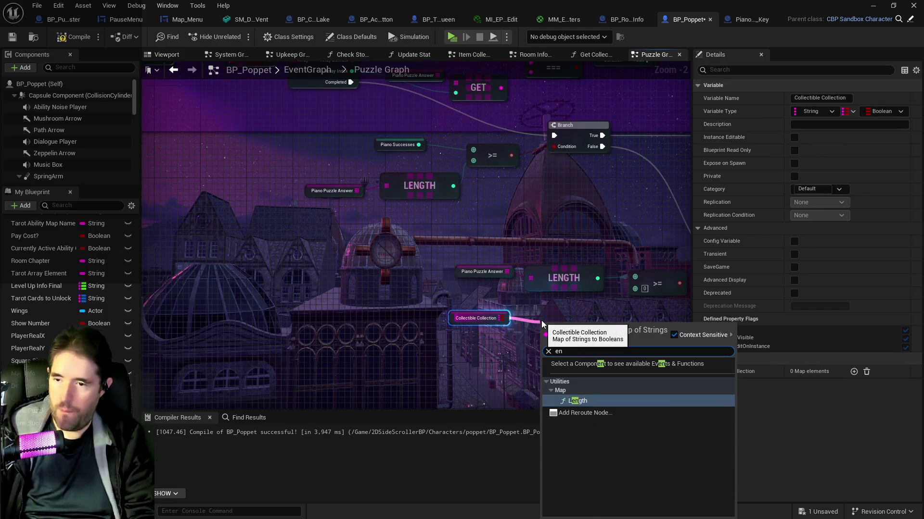
type("ng")
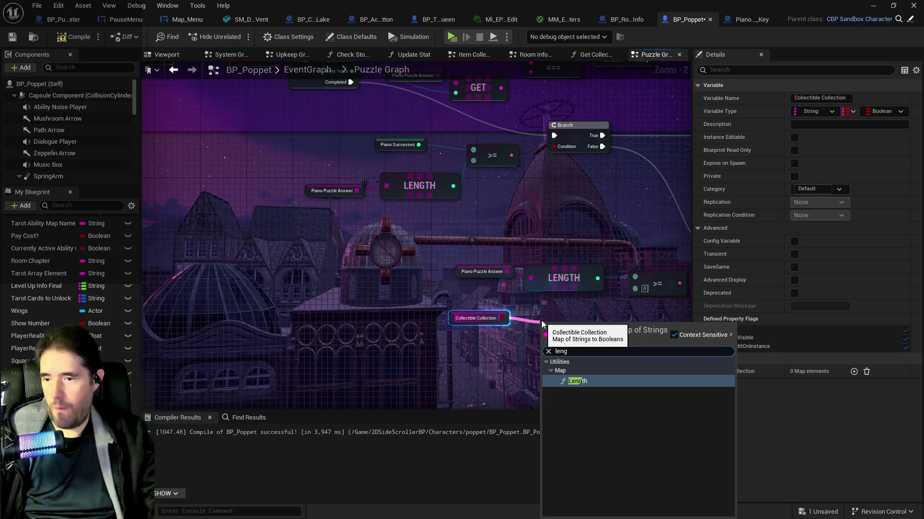
key("Return")
left_click_drag(483, 312, 507, 258)
- Rearrange the nodes and wire Piano Puzzle Answer's LENGTH into the >= bottom input
mouse_move(318, 224)
left_mouse_down()
mouse_move(384, 265)
mouse_move(437, 267)
left_mouse_up()
left_click(426, 259)
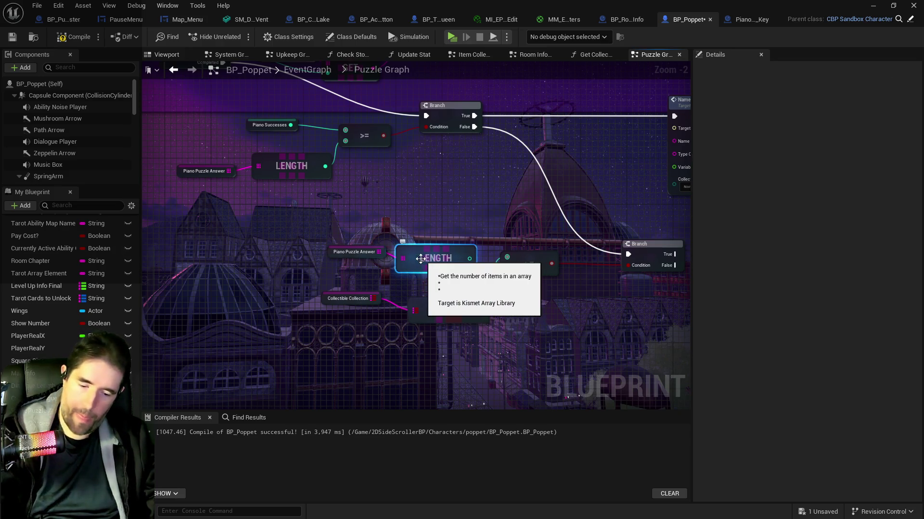
left_click(374, 251, "ctrl")
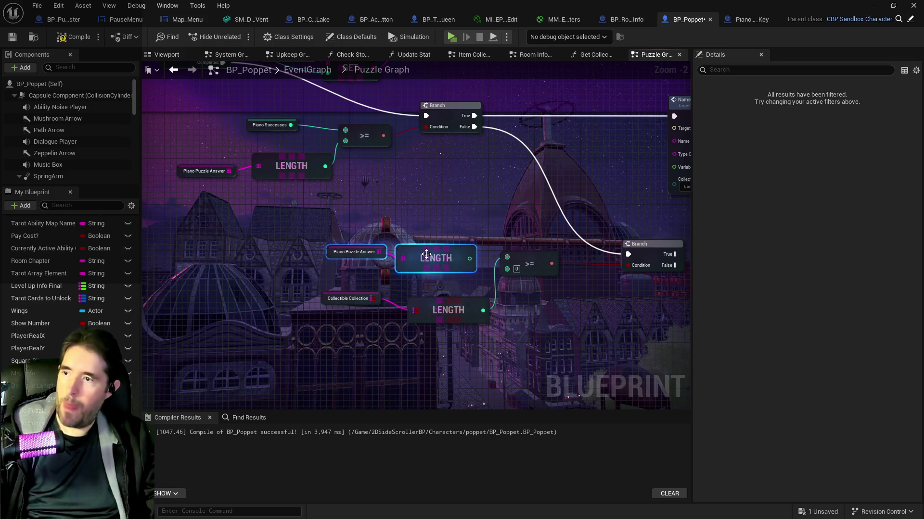
mouse_move(417, 250)
left_mouse_down()
mouse_move(404, 353)
mouse_move(429, 347)
left_mouse_up()
left_click_drag(454, 304, 437, 259)
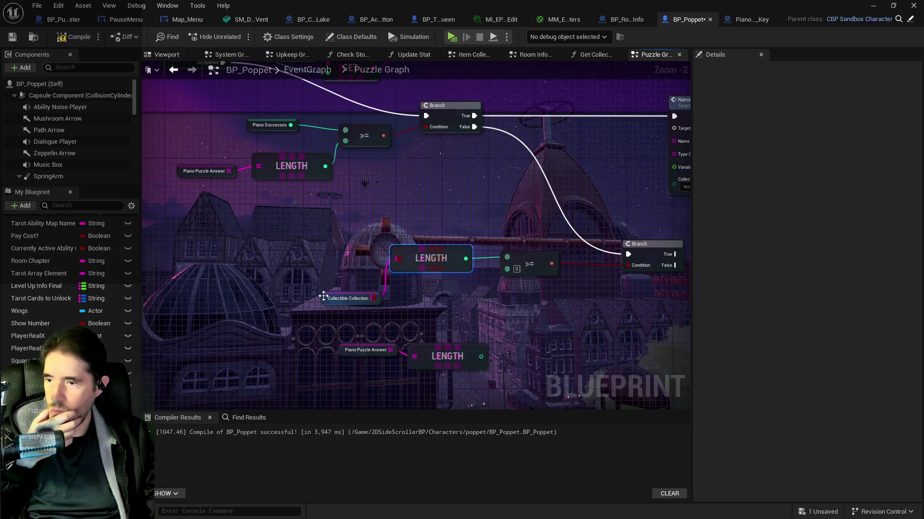
left_click_drag(323, 296, 321, 268)
mouse_move(464, 365)
left_mouse_down()
mouse_move(423, 310)
mouse_move(507, 270)
left_mouse_up()
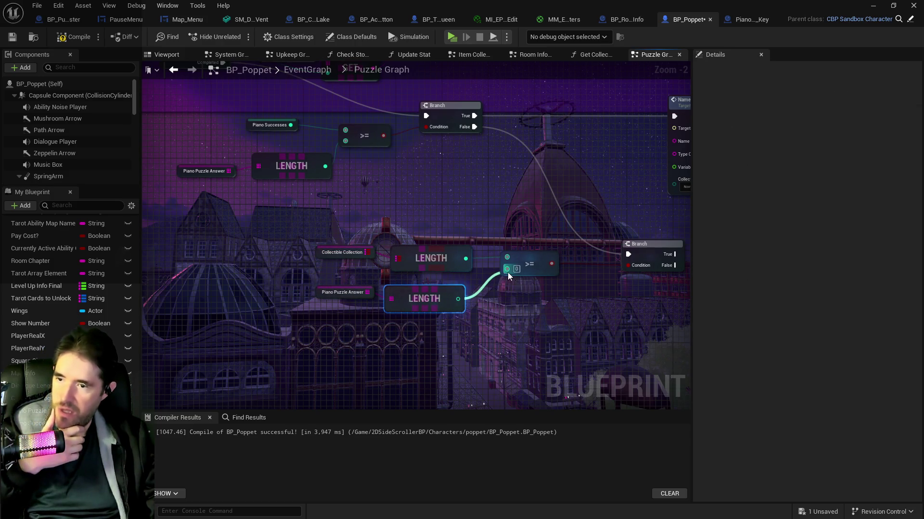
mouse_move(466, 299)
left_mouse_down()
mouse_move(309, 324)
mouse_move(403, 268)
left_mouse_up()
left_click(262, 255)
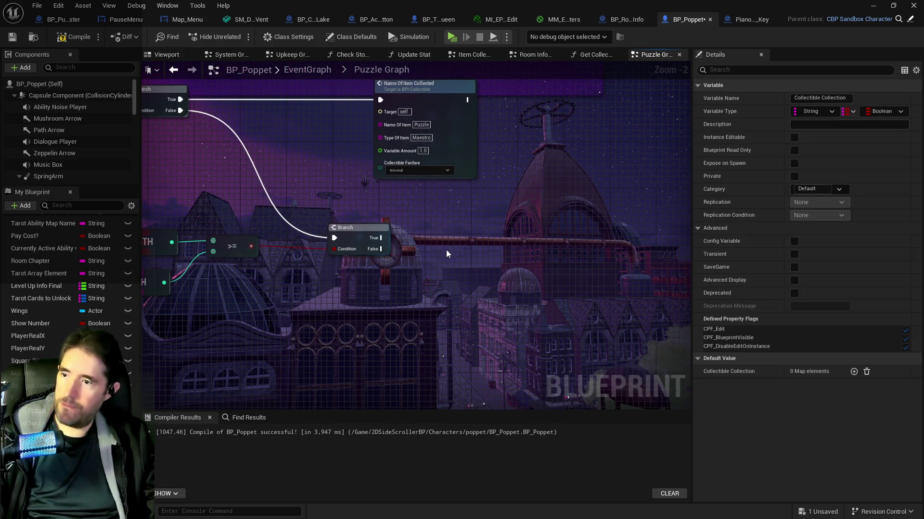
- Clear the Collectible Collection when the third Branch is true
left_click_drag(490, 253, 514, 244)
type("clear")
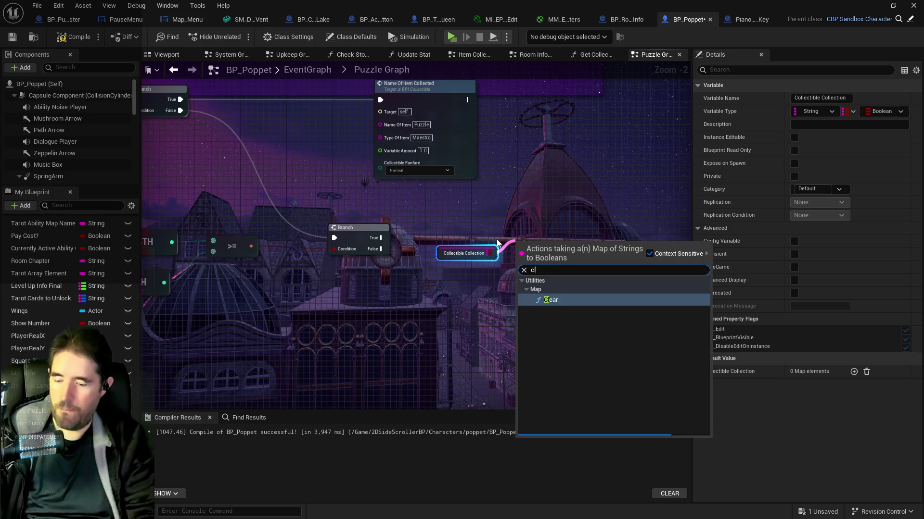
left_click(556, 299)
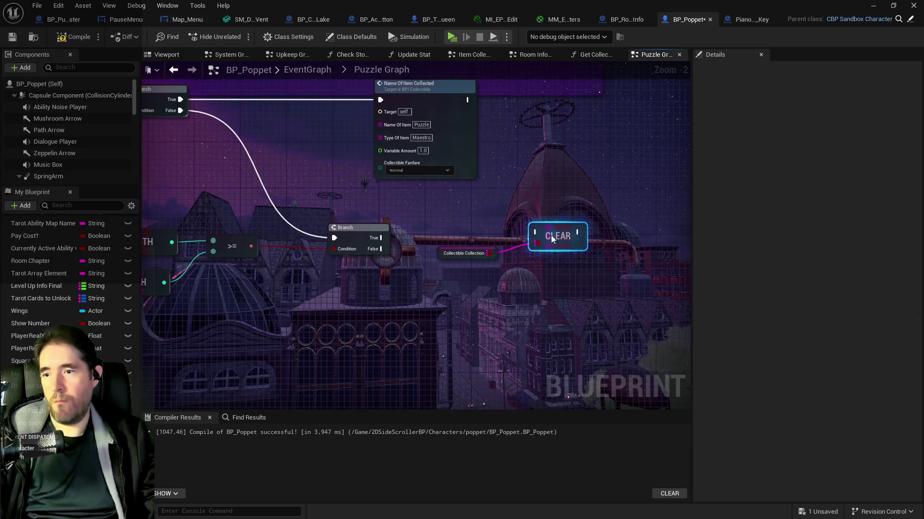
left_click_drag(381, 237, 532, 236)
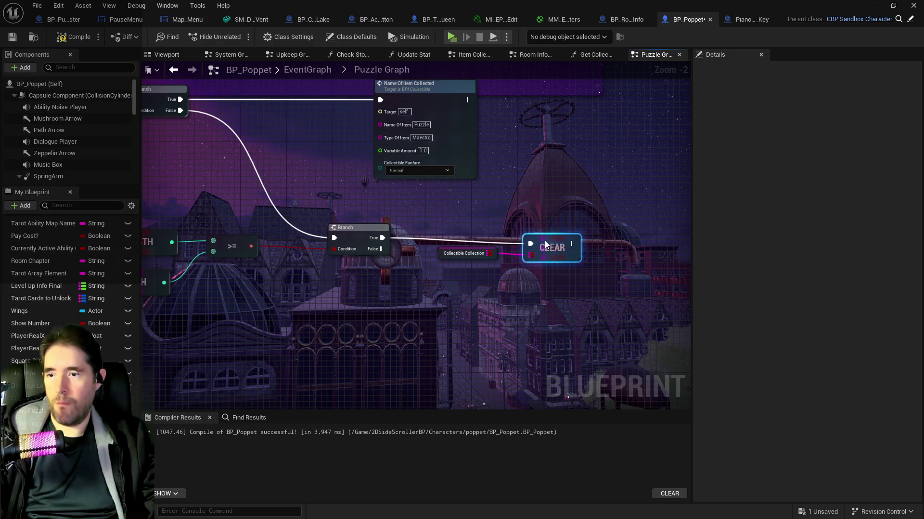
mouse_move(610, 253)
left_mouse_down()
mouse_move(464, 247)
mouse_move(521, 229)
left_mouse_up()
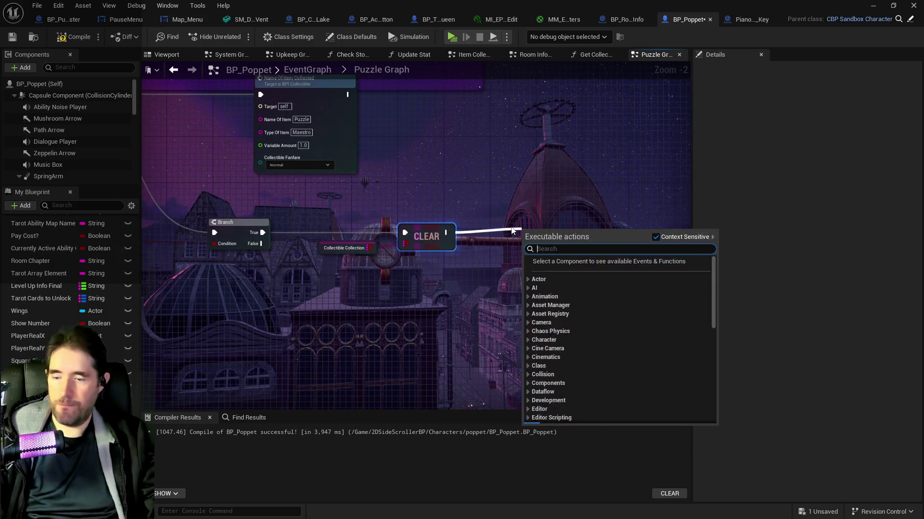
- Add Spawn Sound at Location after CLEAR, fed by Get Actor Location, with advanced inputs expanded
type("spawn sound")
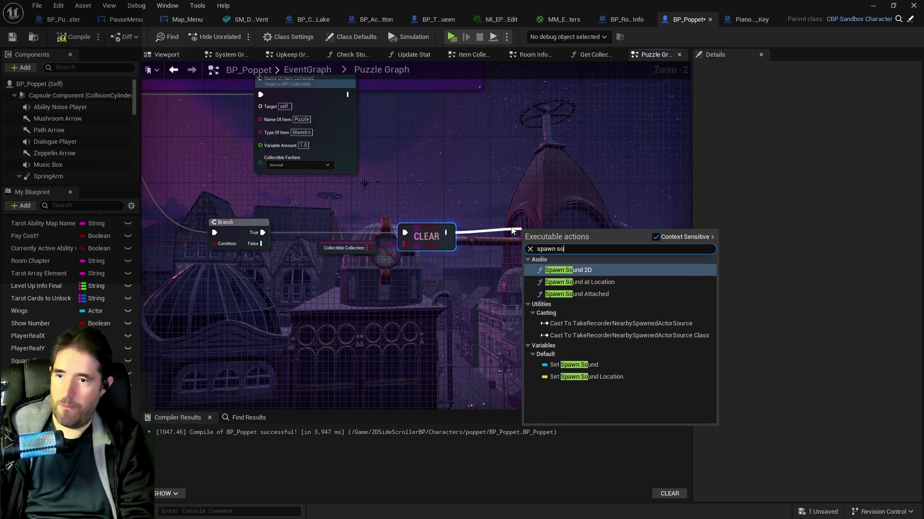
left_click(564, 285)
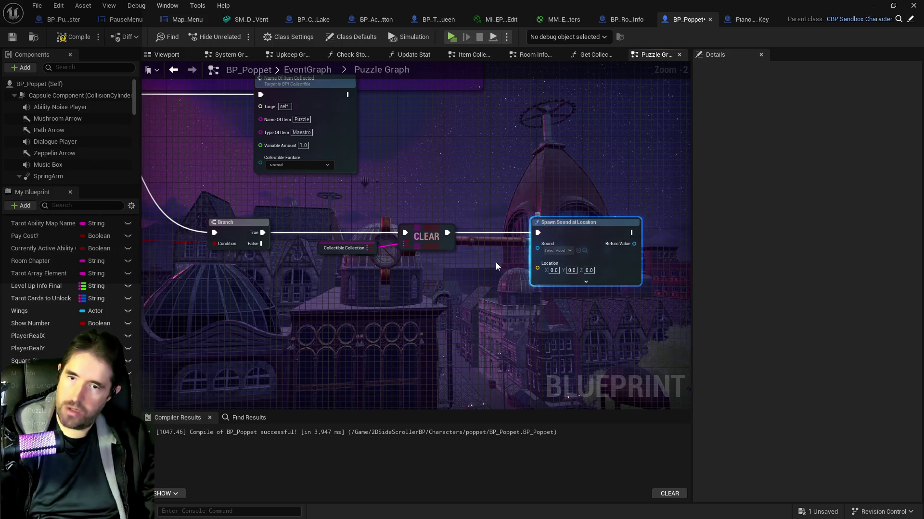
right_click(491, 278)
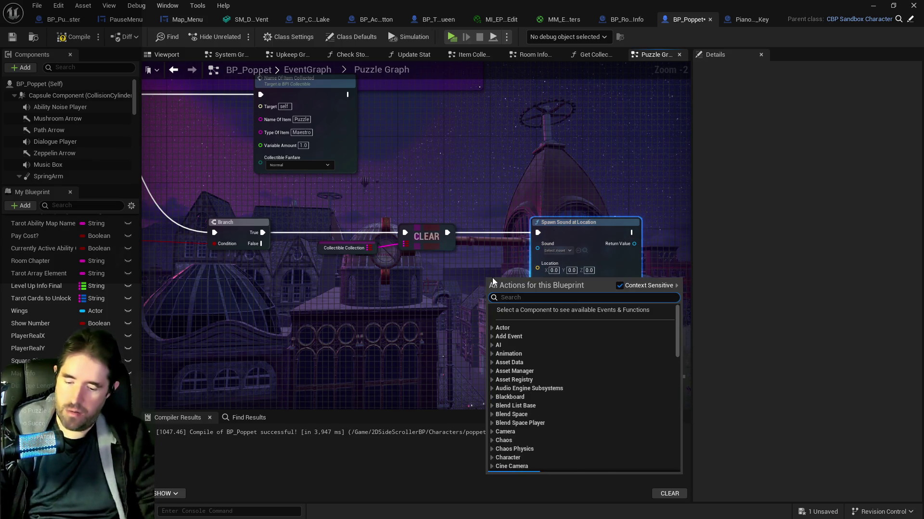
type("get actor loc")
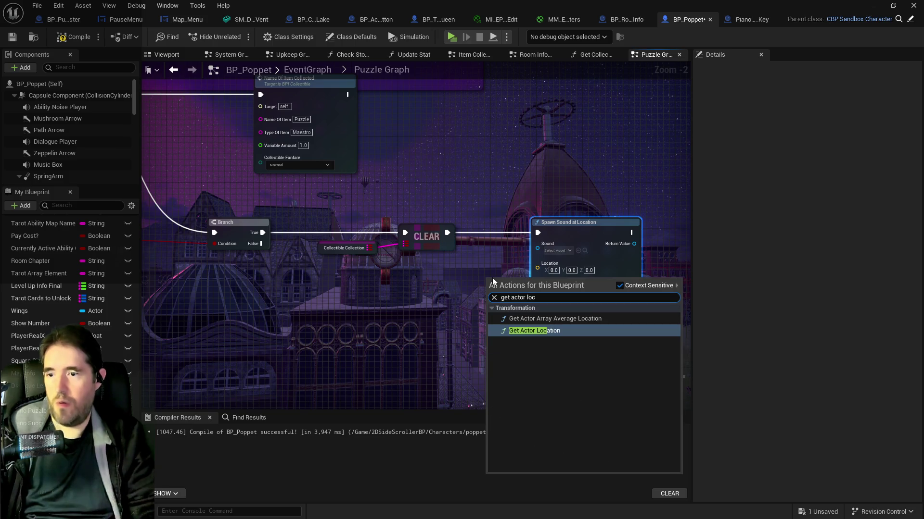
key("Return")
mouse_move(514, 300)
left_mouse_down()
mouse_move(462, 287)
mouse_move(537, 264)
left_mouse_up()
left_click(582, 273)
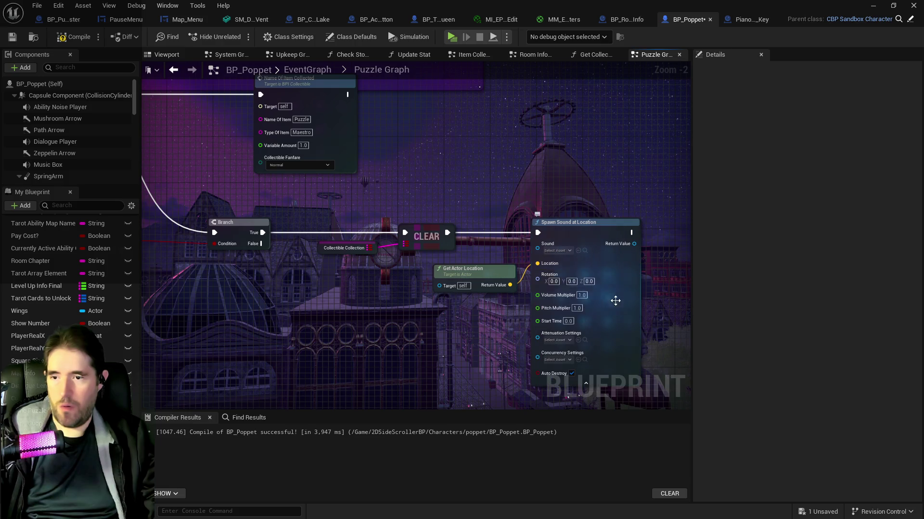
left_click(557, 340)
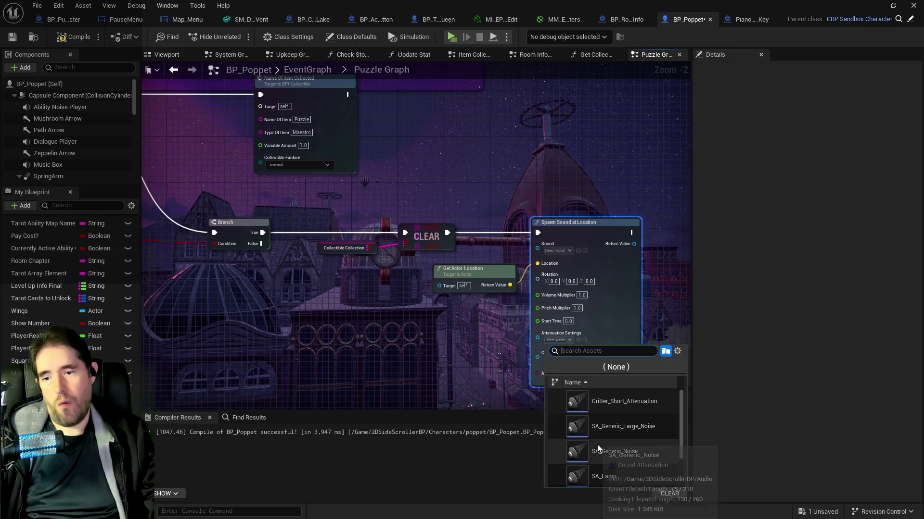
- Set the attenuation to SA_Generic_Noise and browse to Audio > Interface_And_Item_Sounds in the Content Browser
left_click(614, 451)
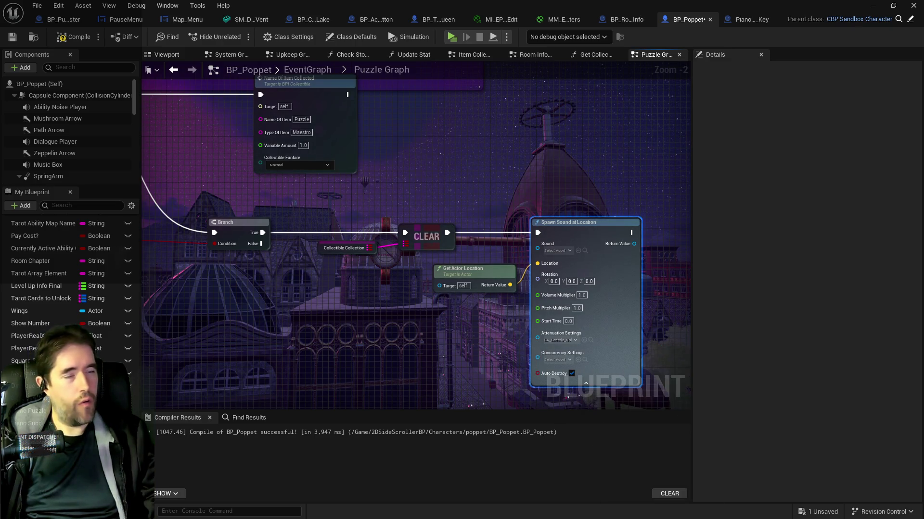
key("ctrl+space")
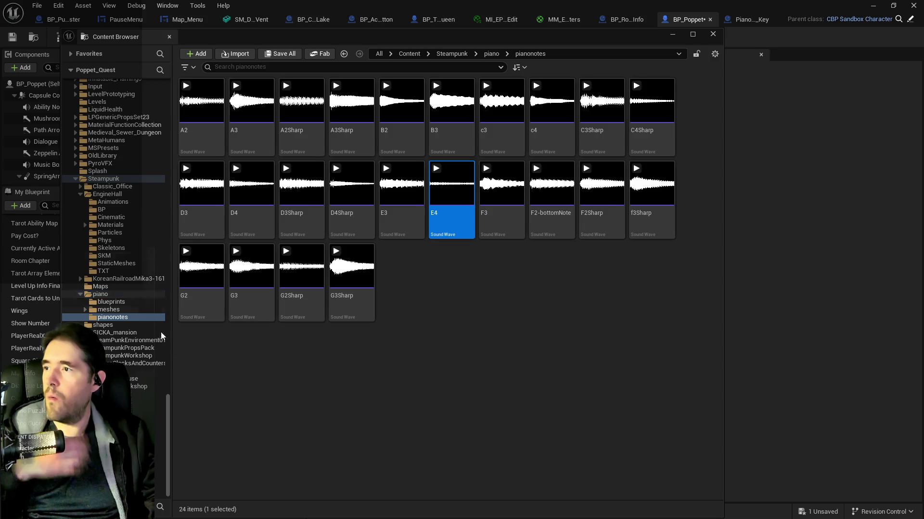
mouse_move(168, 397)
left_mouse_down()
mouse_move(155, 199)
mouse_move(144, 264)
left_mouse_up()
left_click(145, 332)
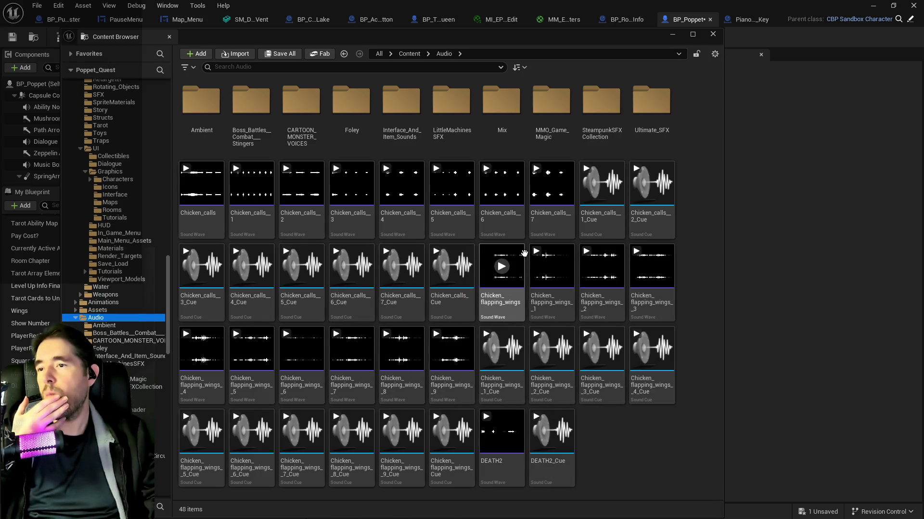
double_click(401, 103)
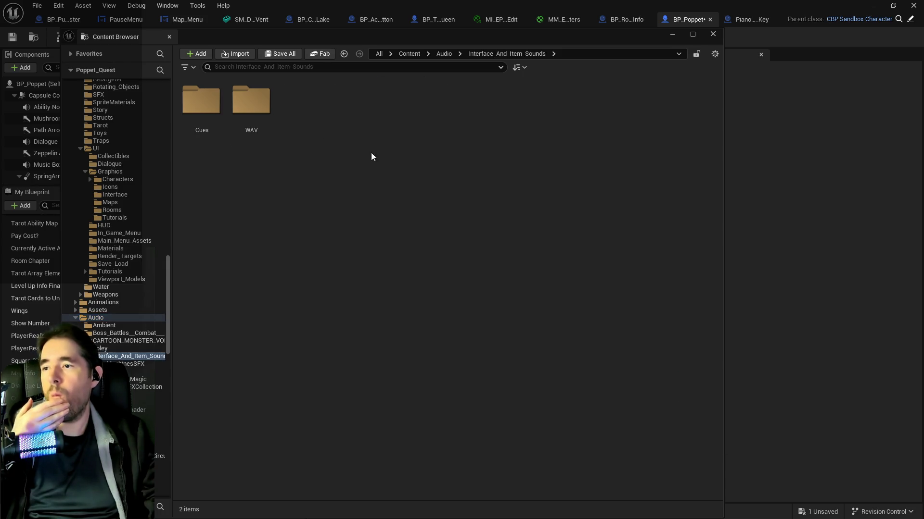
- Open the Cues folder and preview Flick_Switch_01, Error_Buzz_04, 03 and 01, and a game-over cue
left_click(199, 102)
key("Return")
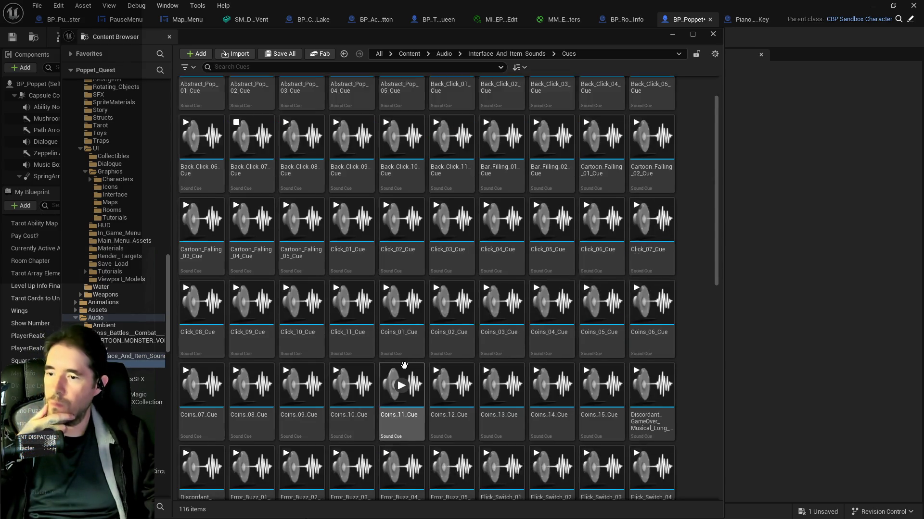
scroll(491, 397, "down", 3)
scroll(492, 397, "down", 3)
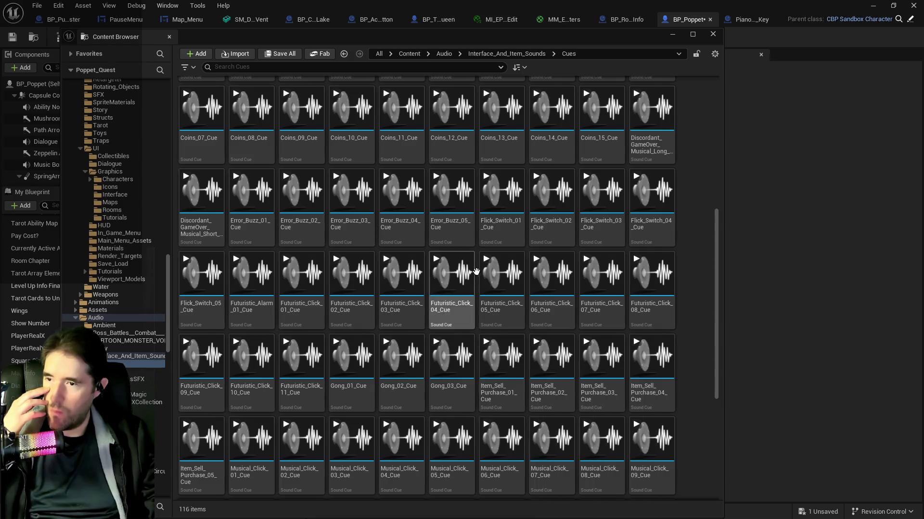
left_click(500, 191)
left_click(401, 192)
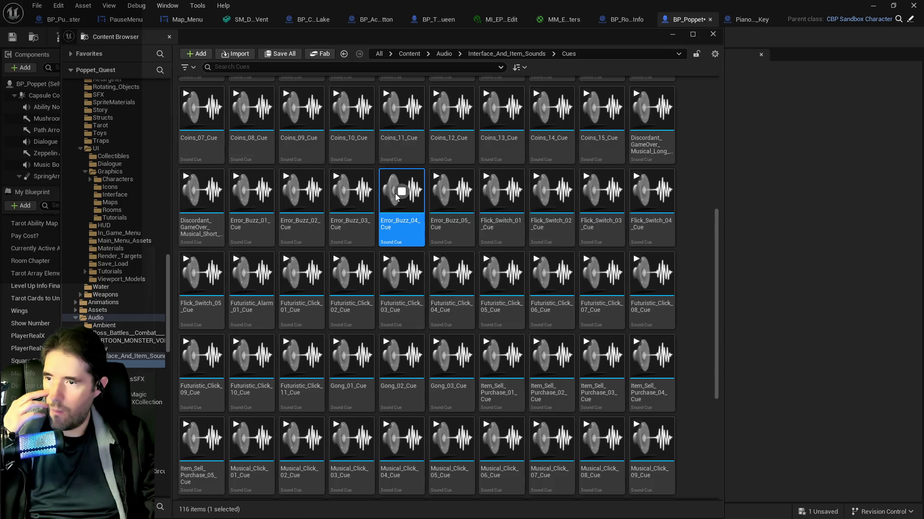
left_click(351, 191)
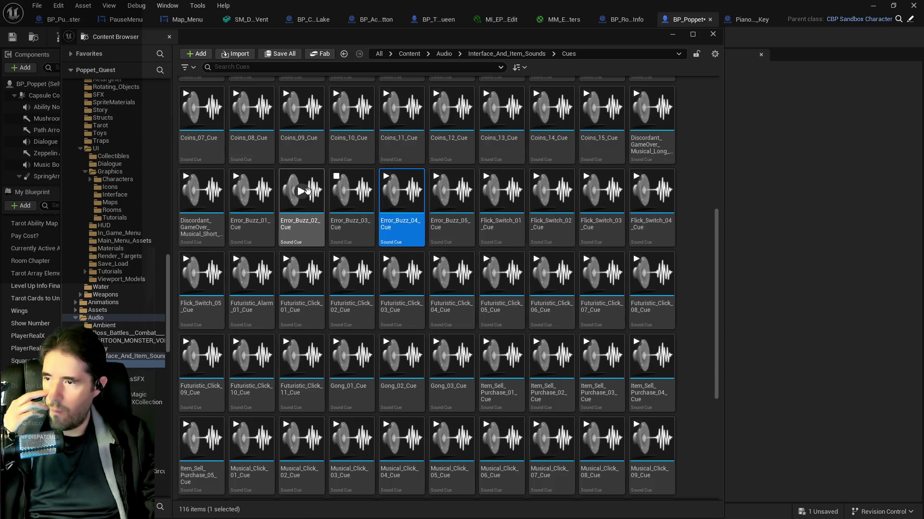
left_click(251, 193)
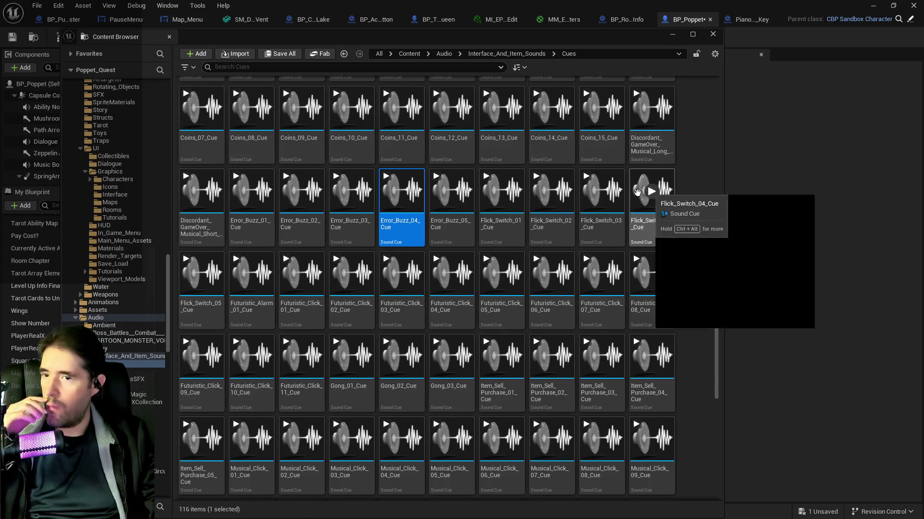
left_click(252, 192)
left_click(652, 108)
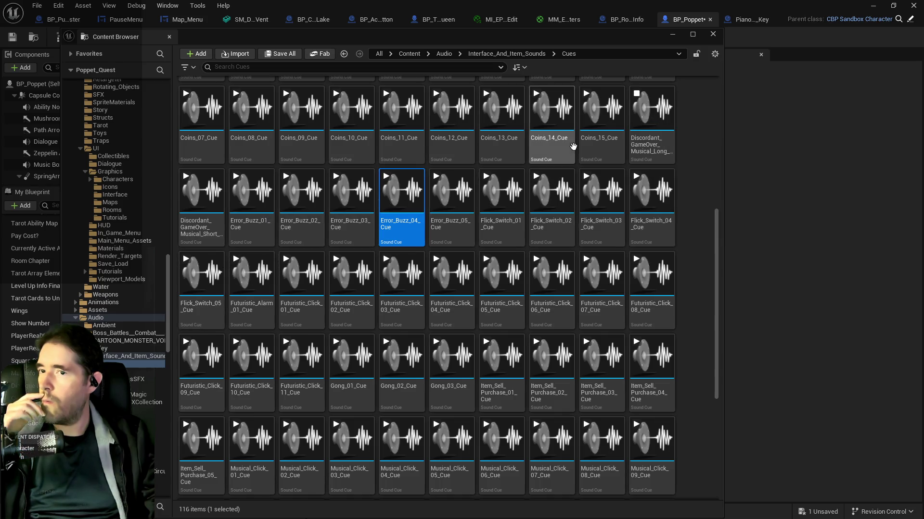
left_click(192, 279)
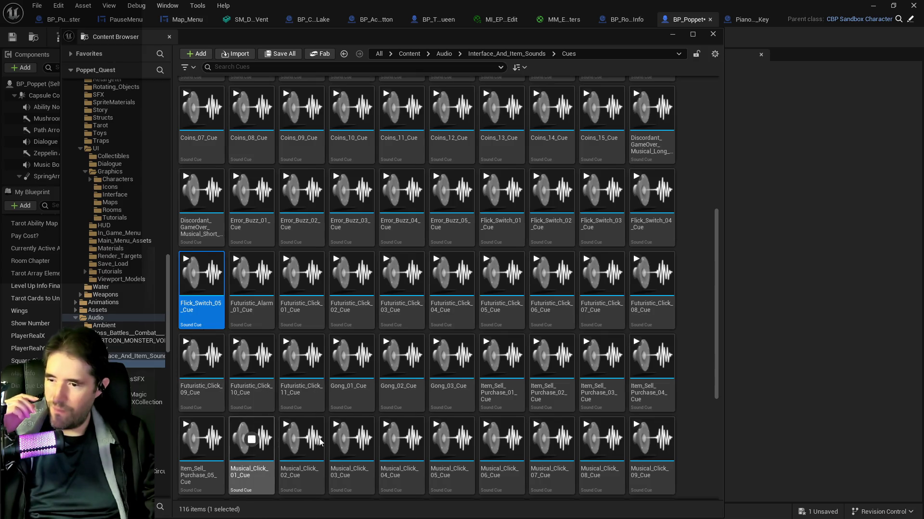
- Compare Special_Musical_05 and Error_Buzz_04/05, then settle on Error_Buzz_01_Cue and close the browser
scroll(308, 452, "down", 5)
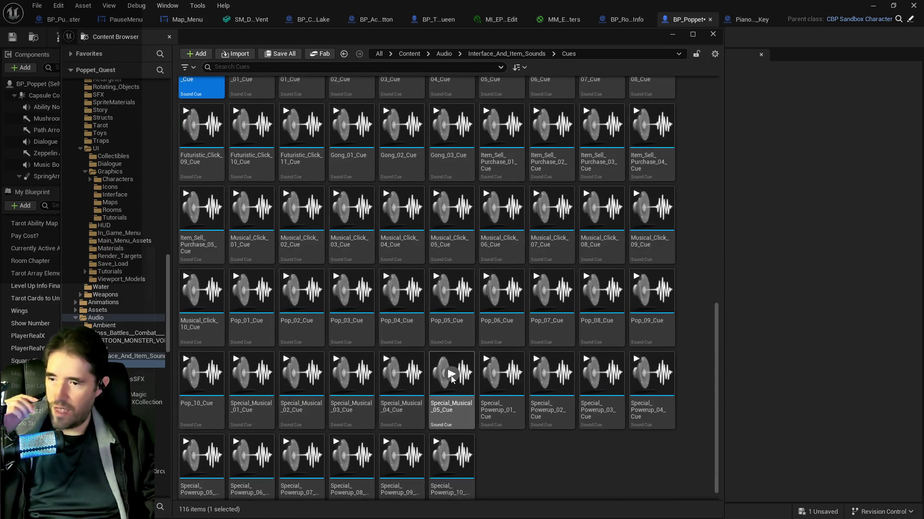
left_click(452, 378)
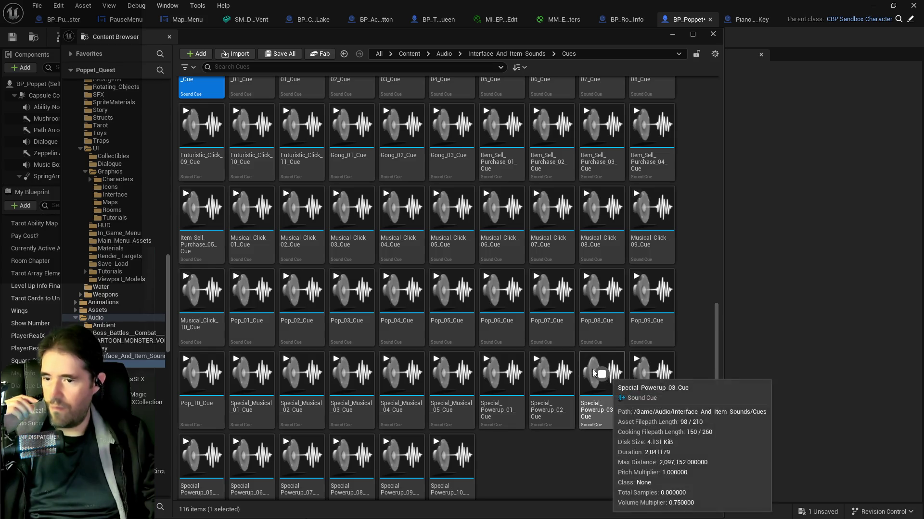
scroll(500, 370, "up", 4)
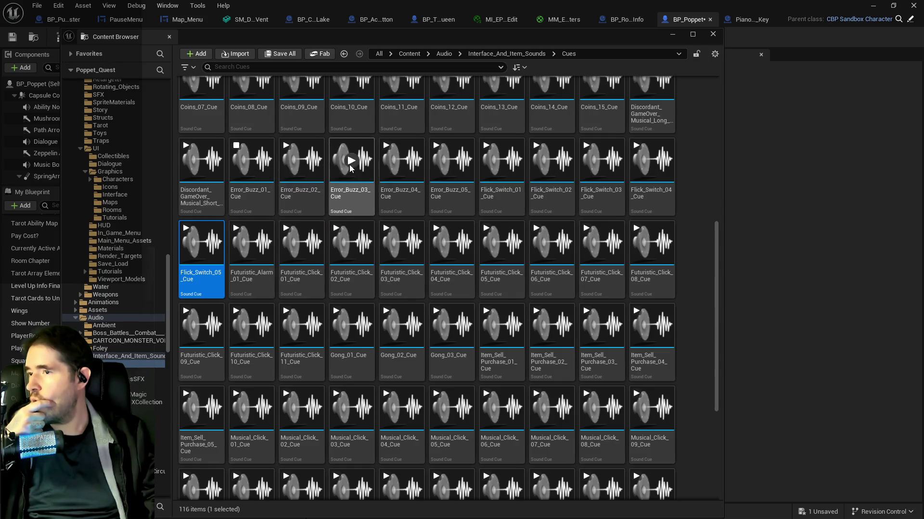
left_click(402, 162)
left_click(451, 160)
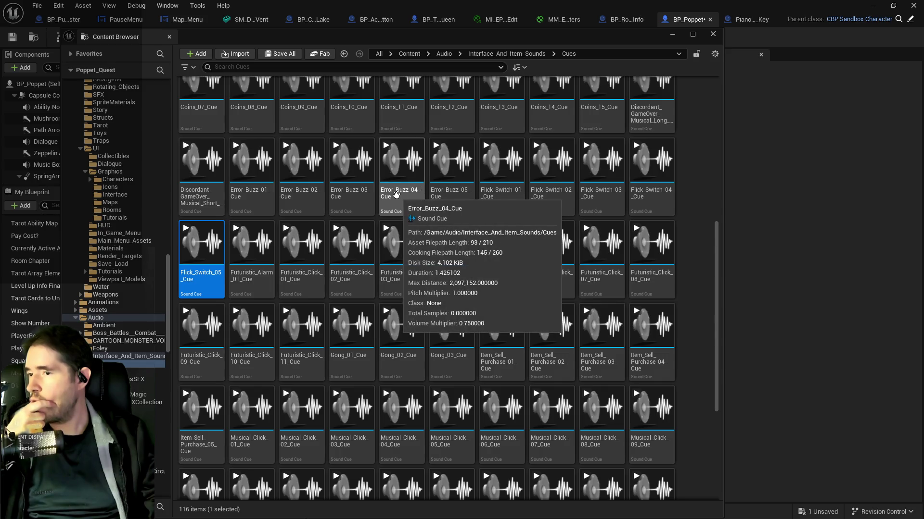
left_click(404, 166)
left_click(393, 194)
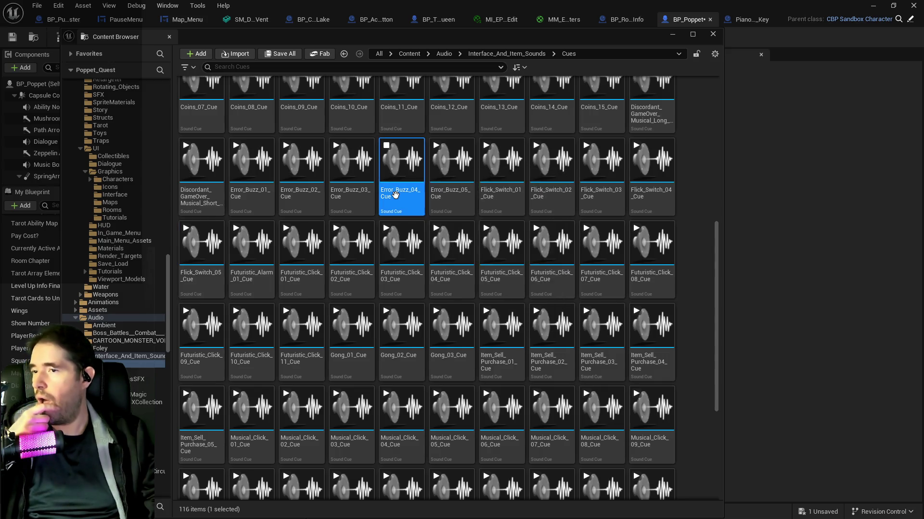
left_click(251, 160)
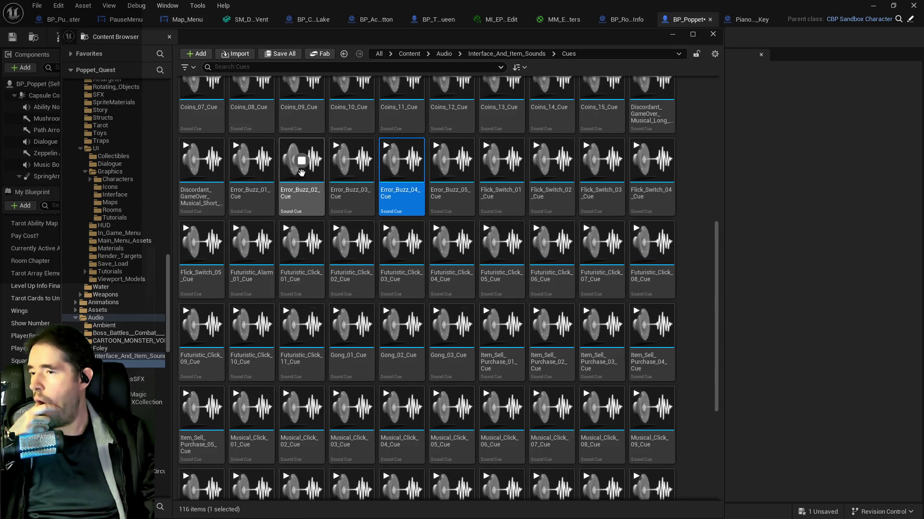
left_click(251, 174)
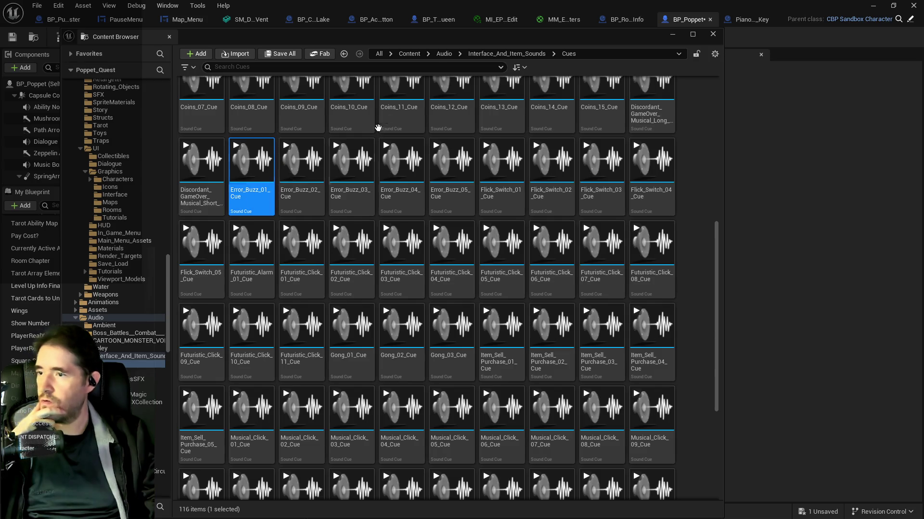
key("ctrl+space")
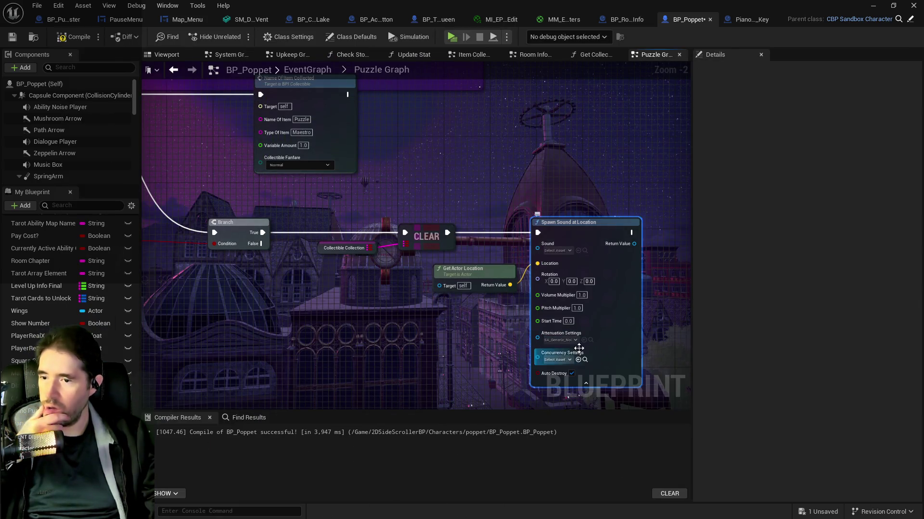
- Assign Error_Buzz_01 as the spawned sound and set the cue's sound class to SFX
left_click(578, 251)
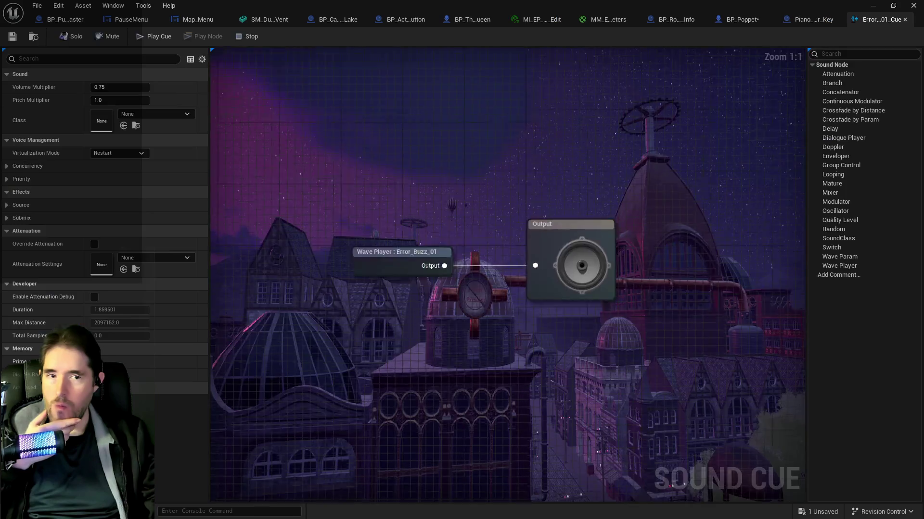
left_click(414, 269)
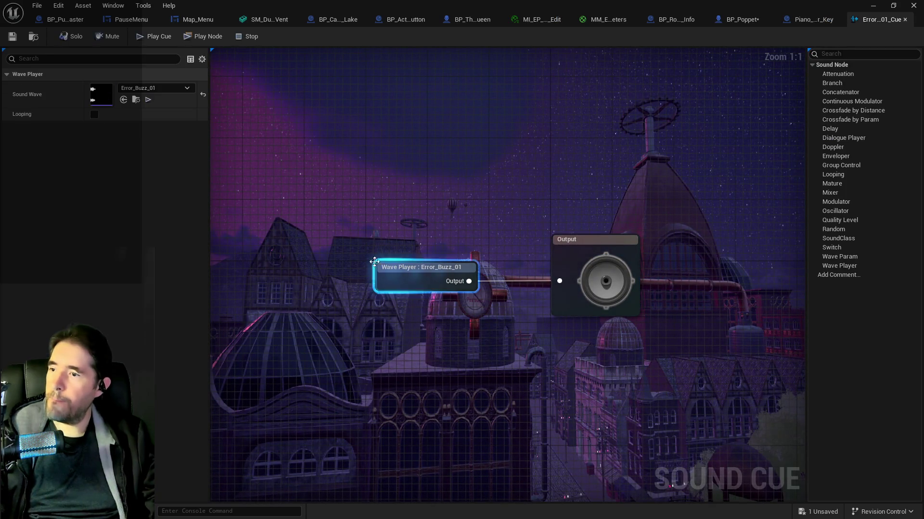
left_click(299, 182)
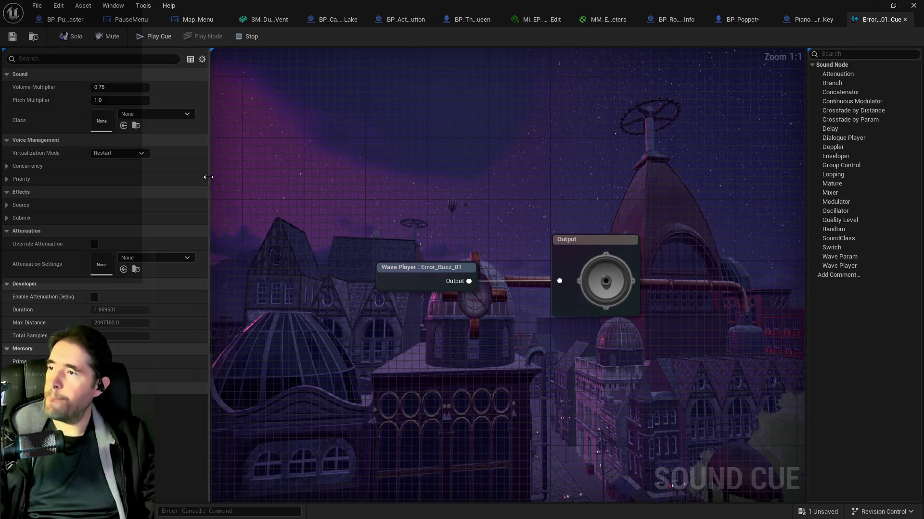
left_click(151, 116)
left_click(163, 285)
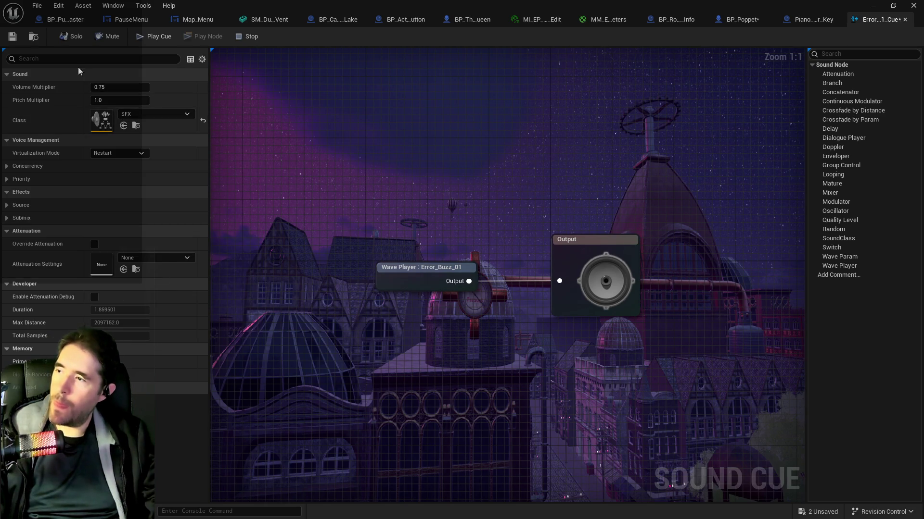
- Compile and save BP_Poppet, then bring up the Piano_Master_Key event graph
mouse_move(442, 5)
left_mouse_down()
mouse_move(571, 27)
mouse_move(921, 28)
left_mouse_up()
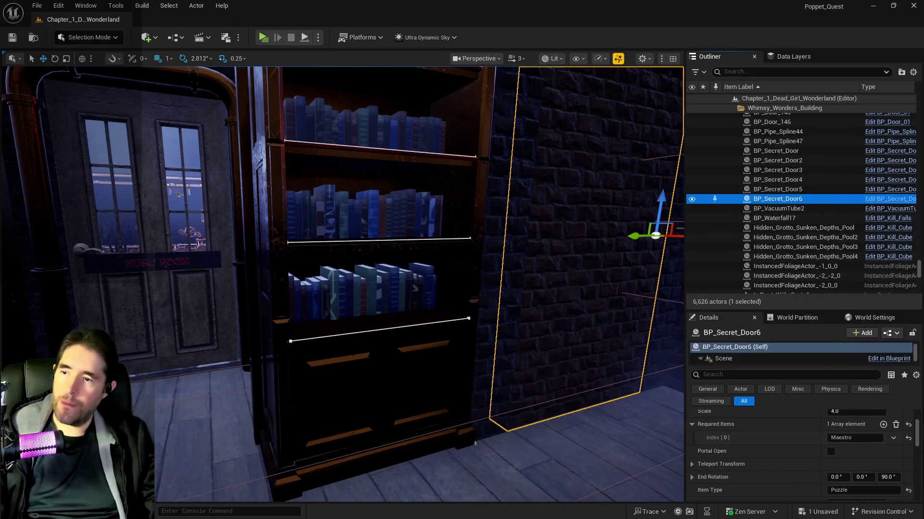
left_click_drag(529, 367, 530, 308)
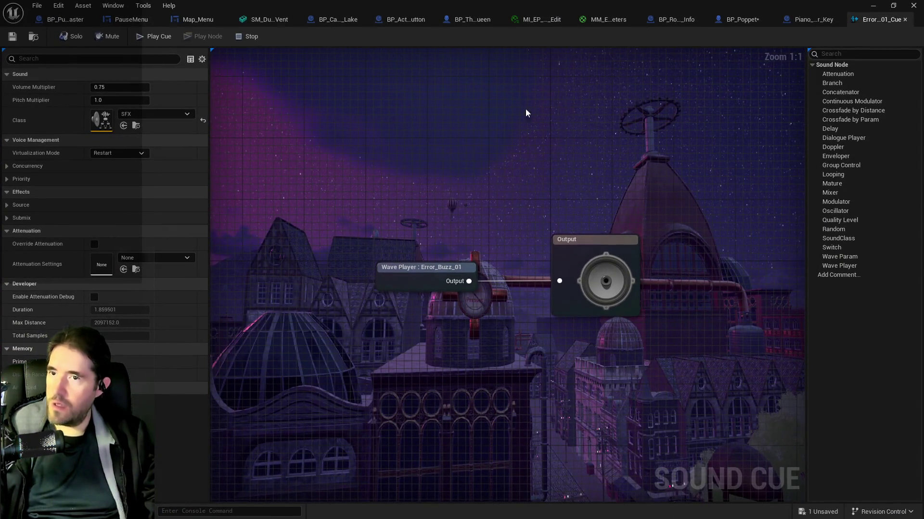
left_click(729, 22)
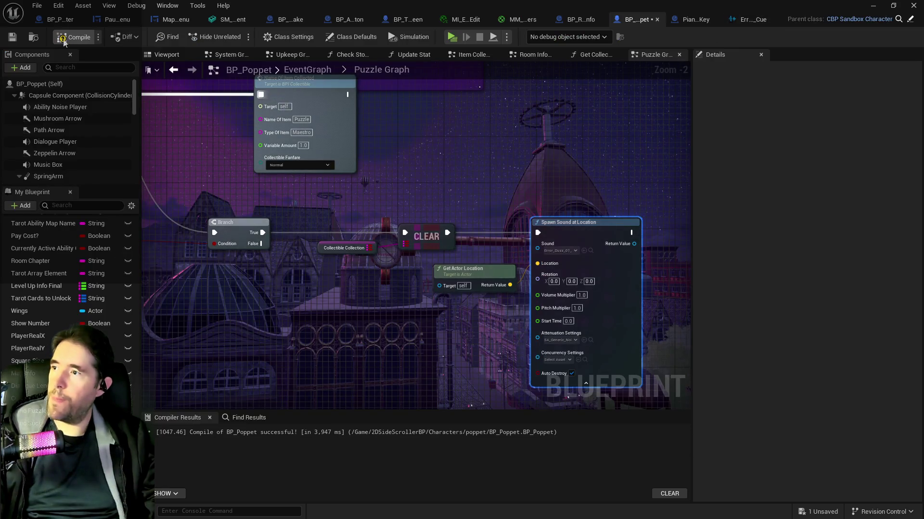
left_click(12, 38)
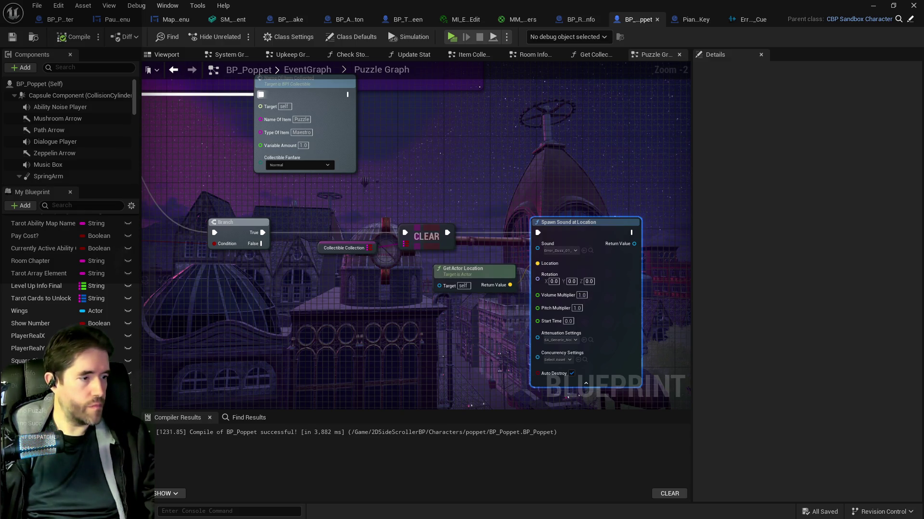
left_click(682, 19)
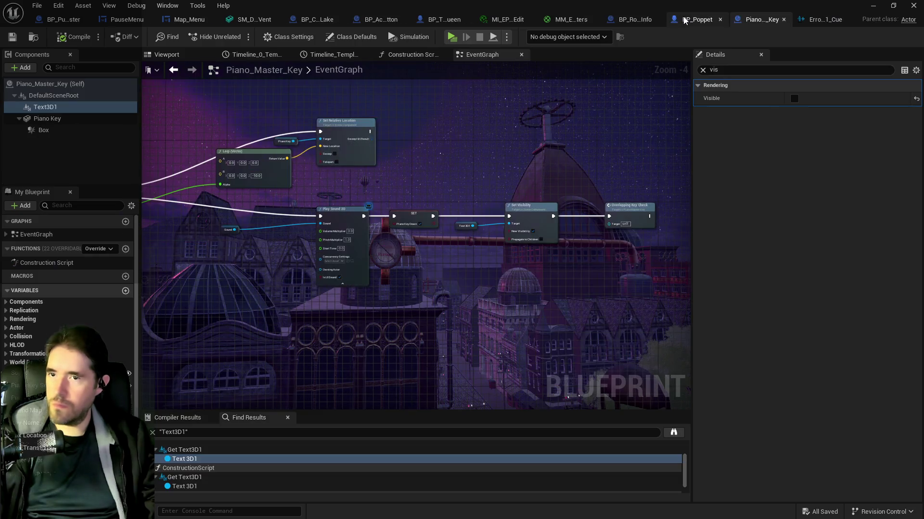
- Add a Name Of Item Collected (Message) node near the Set Visibility chain
mouse_move(489, 211)
left_mouse_down()
mouse_move(336, 196)
mouse_move(383, 200)
mouse_move(433, 231)
left_mouse_up()
scroll(433, 231, "up", 1)
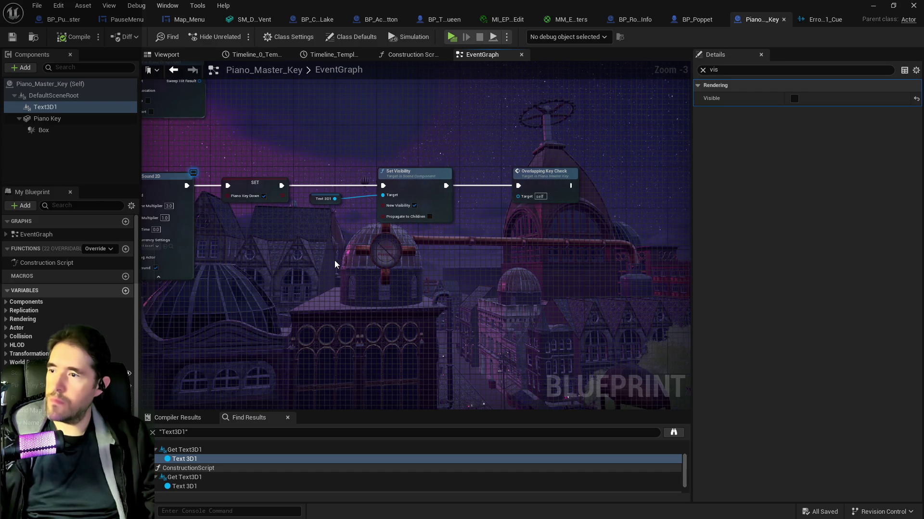
scroll(330, 268, "down", 1)
scroll(445, 274, "down", 1)
mouse_move(330, 268)
left_mouse_down()
mouse_move(445, 275)
mouse_move(402, 274)
mouse_move(334, 219)
left_mouse_up()
scroll(367, 248, "up", 2)
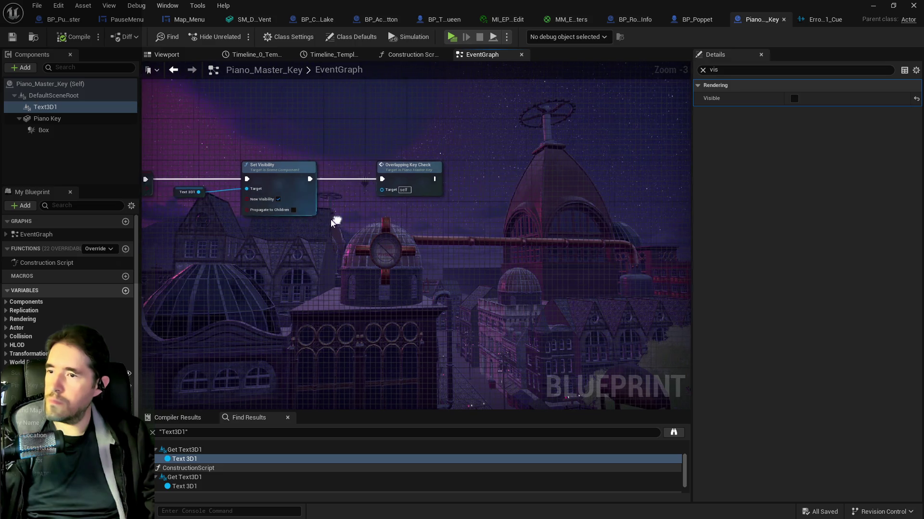
right_click(361, 246)
type("name of ite")
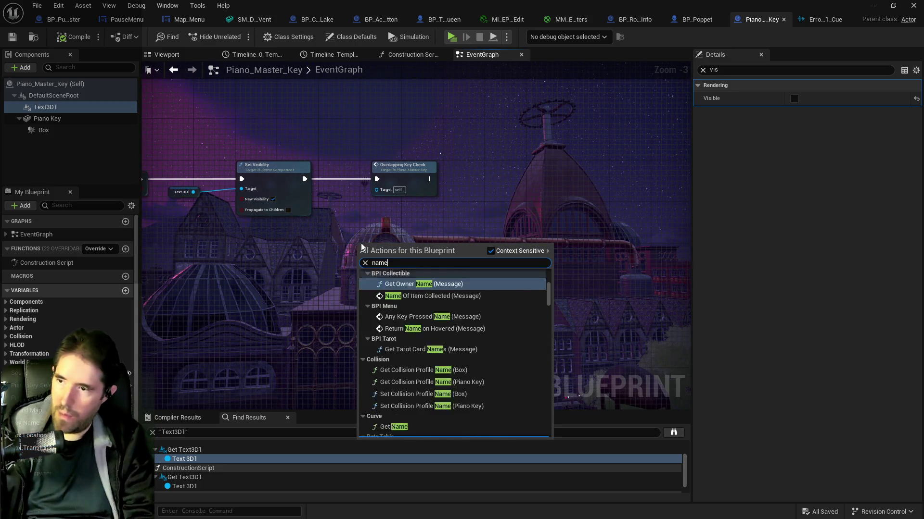
left_click(436, 293)
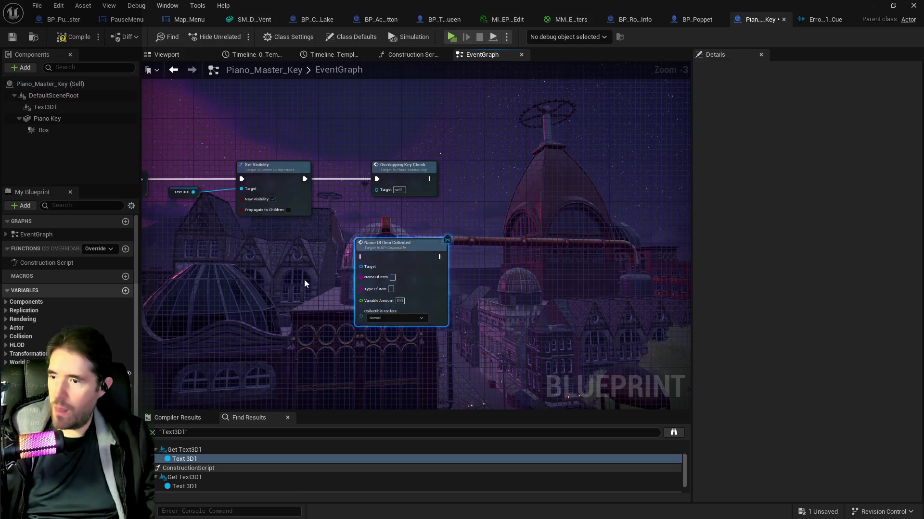
- Shift Overlapping Key Check right and place the message node beside it
scroll(385, 304, "down", 2)
scroll(463, 264, "up", 2)
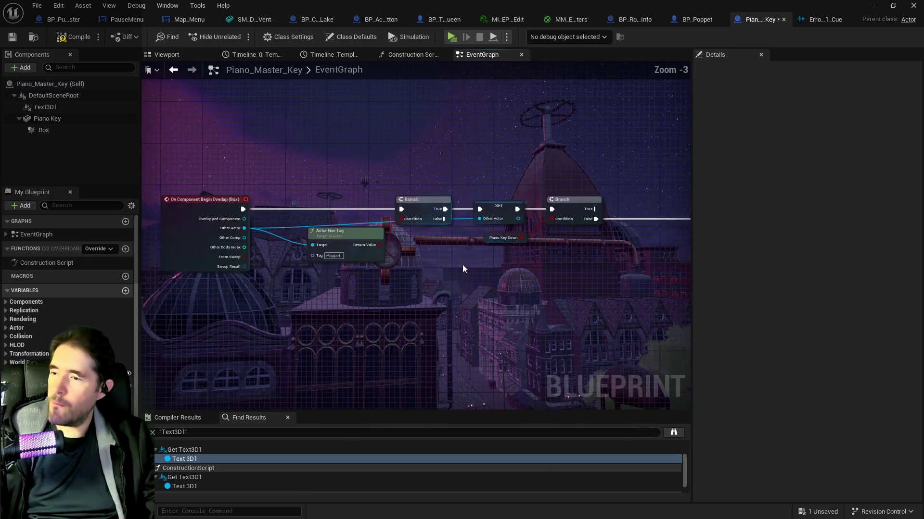
mouse_move(515, 278)
left_mouse_down()
mouse_move(308, 284)
mouse_move(202, 272)
left_mouse_up()
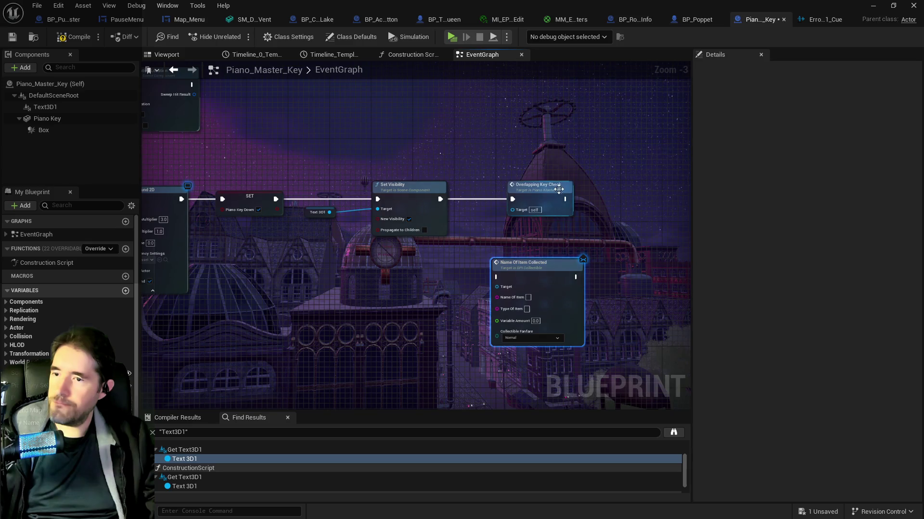
left_click(653, 188)
left_click_drag(652, 189, 662, 185)
left_click_drag(524, 263, 548, 207)
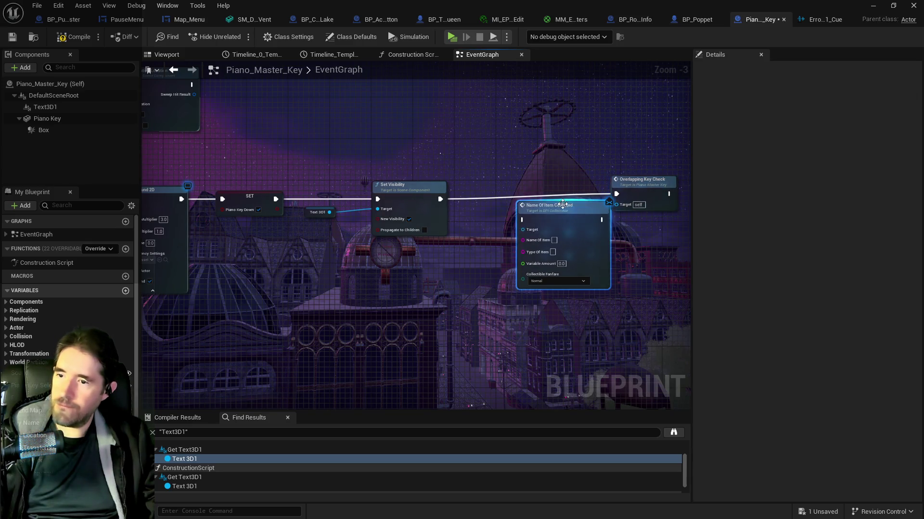
- Add Other Actor and Key Name getters feeding the message's Target and Name Of Item
right_click(465, 277)
type("get other ac")
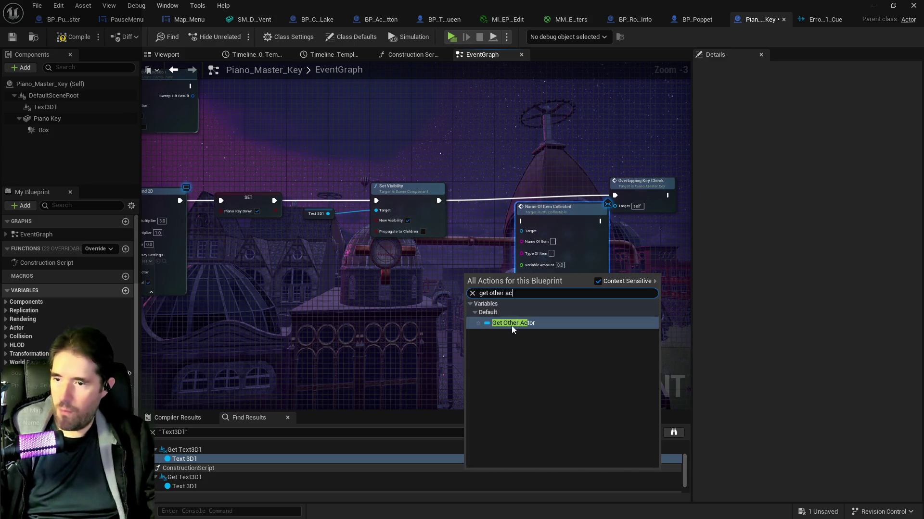
left_click(511, 323)
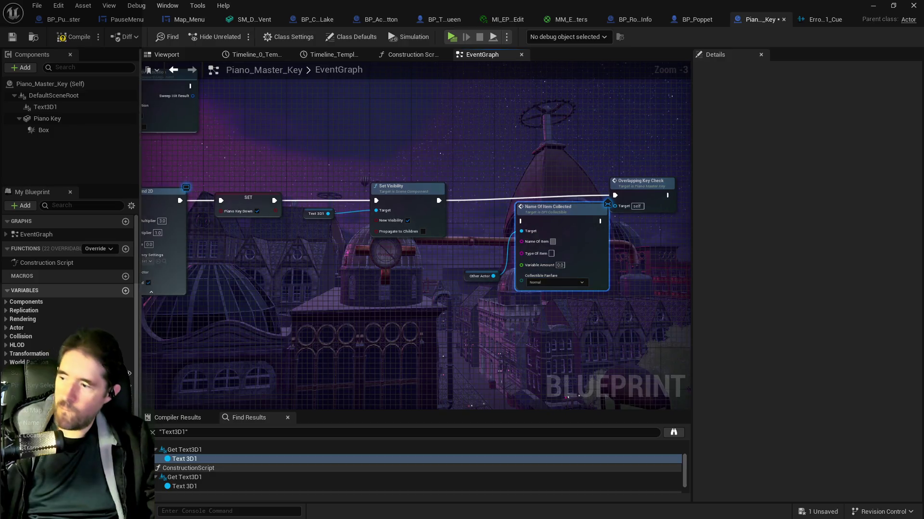
left_click_drag(443, 265, 521, 241)
left_click(485, 261)
left_click_drag(470, 278, 470, 231)
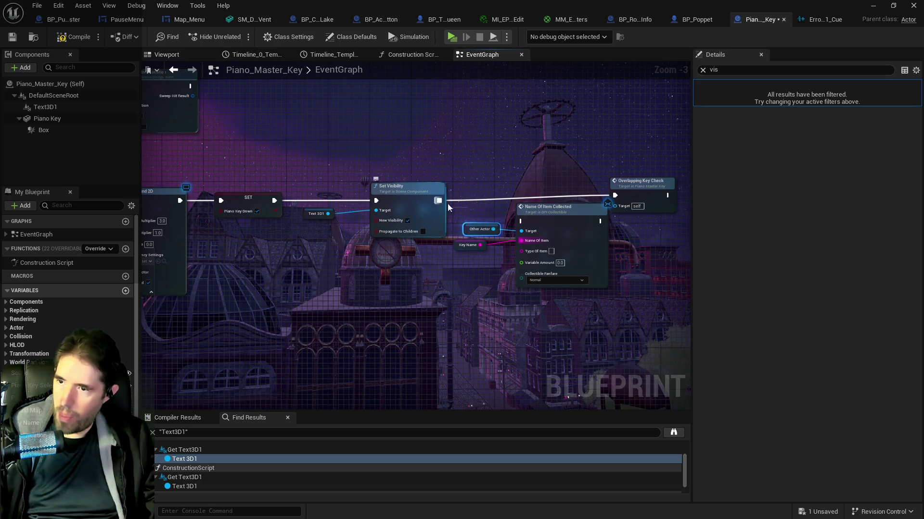
- Chain Set Visibility through Name Of Item Collected into Overlapping Key Check, then return to BP_Poppet
left_click_drag(438, 200, 520, 221)
left_click_drag(640, 182, 686, 182)
left_click_drag(570, 224, 664, 195)
scroll(539, 228, "up", 3)
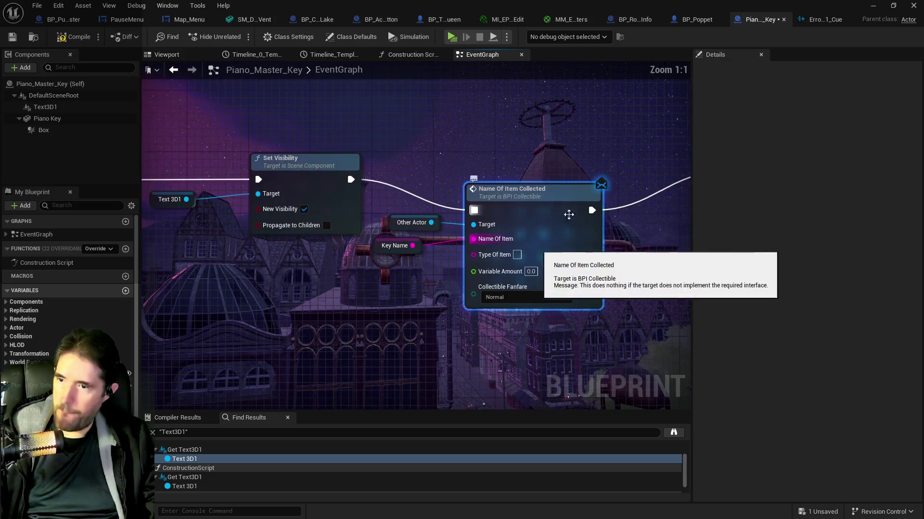
left_click(697, 19)
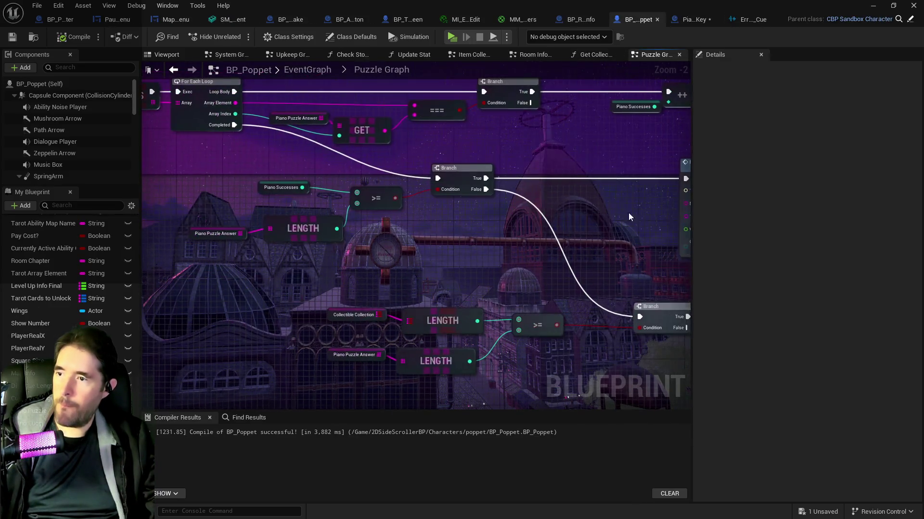
- Review the KEYS For Each Loop and Branch nodes, then go back to Piano_Master_Key
mouse_move(249, 145)
left_mouse_down()
mouse_move(361, 209)
mouse_move(373, 250)
left_mouse_up()
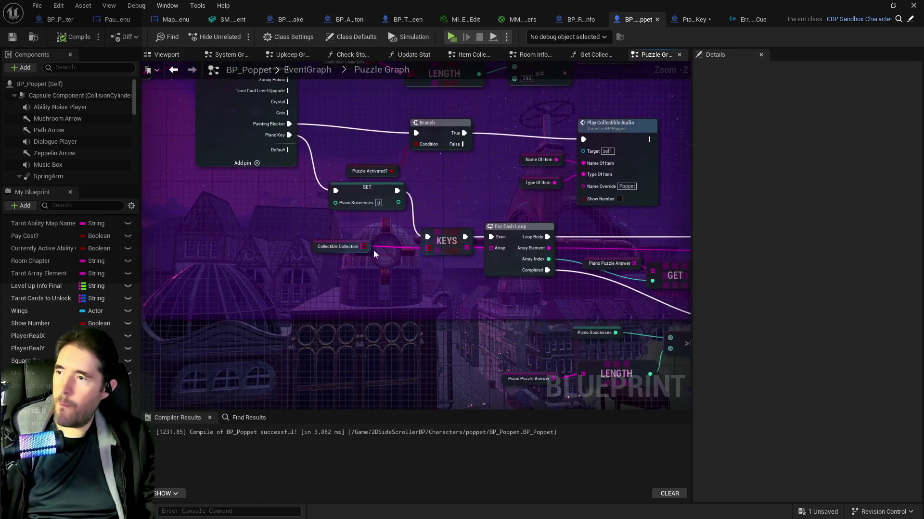
left_click(687, 20)
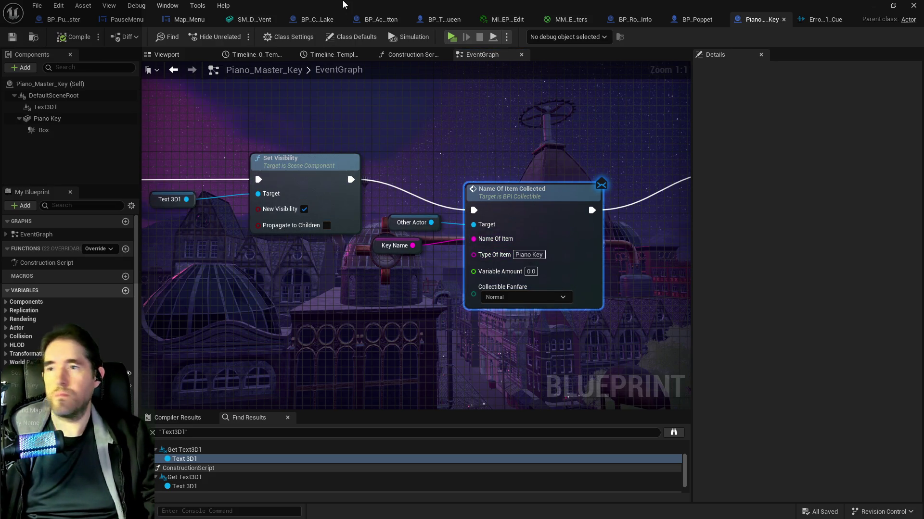
- Select the piano in the level and open the L_Piano level instance for editing
left_click_drag(350, 5, 759, 62)
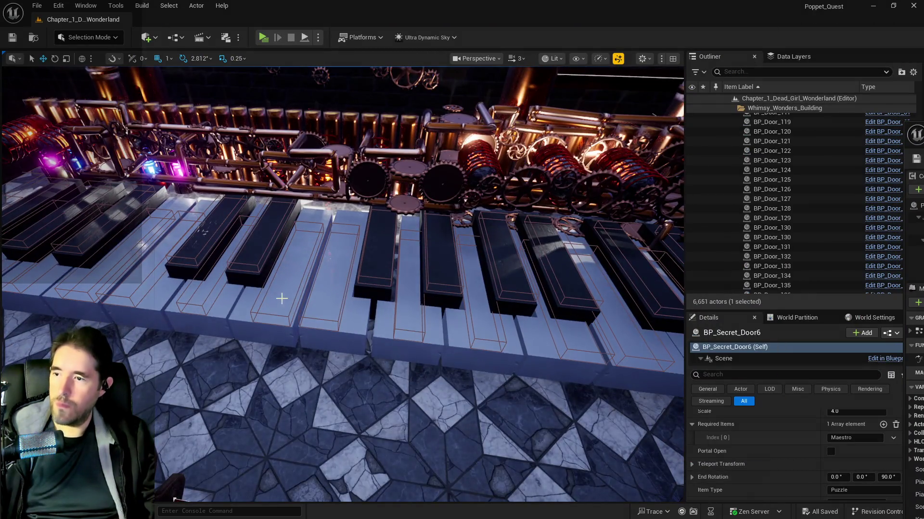
left_click(543, 336)
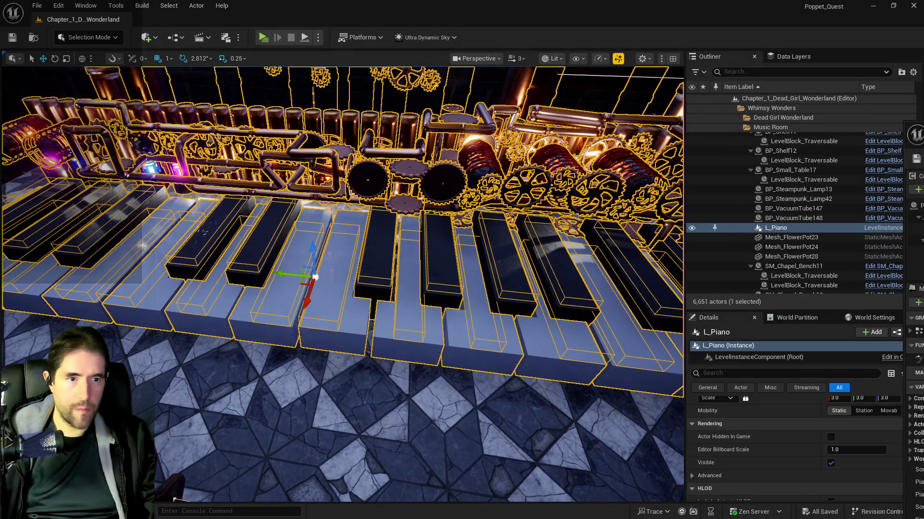
scroll(808, 426, "up", 3)
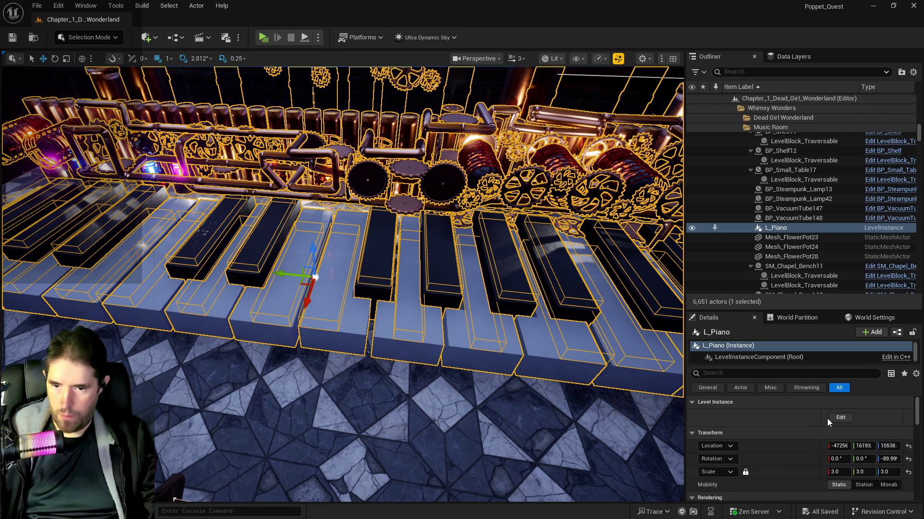
left_click(828, 418)
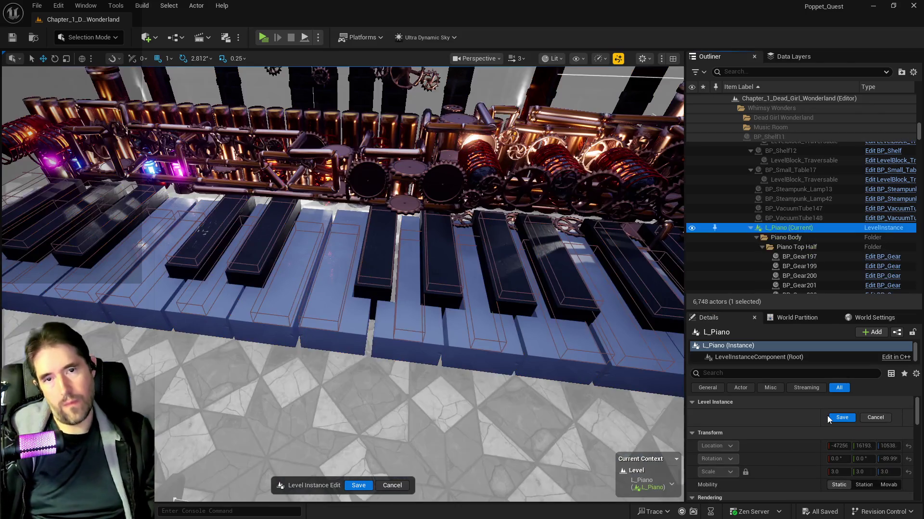
- Inspect one piano key's settings, then restore the Blueprint editor to full screen
left_click(281, 301)
scroll(794, 471, "down", 3)
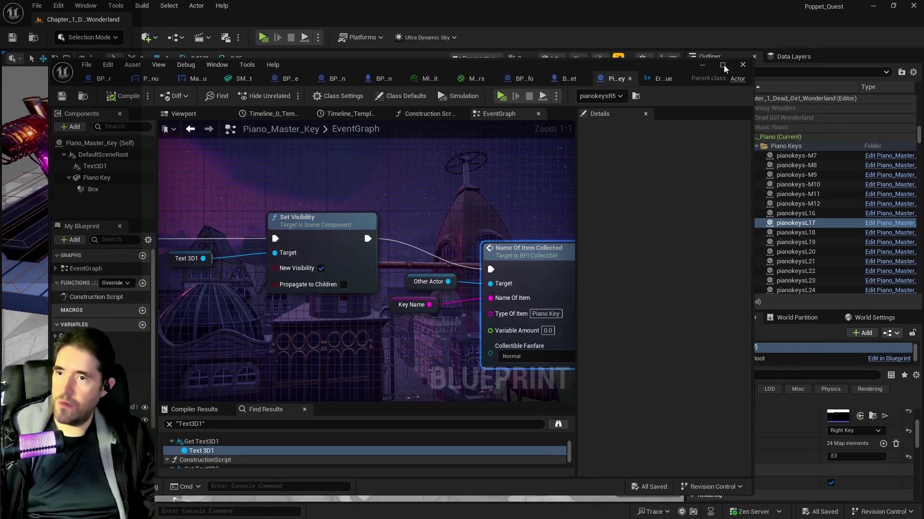
left_click(728, 64)
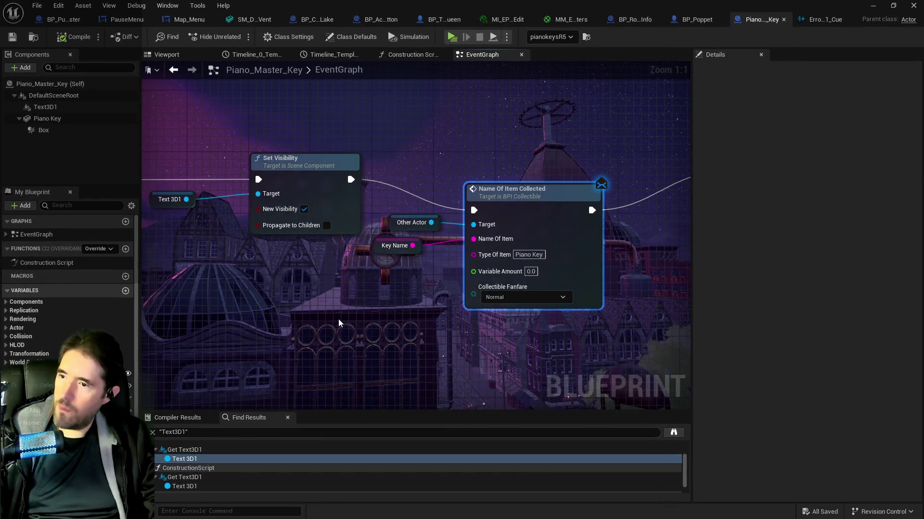
scroll(359, 318, "down", 8)
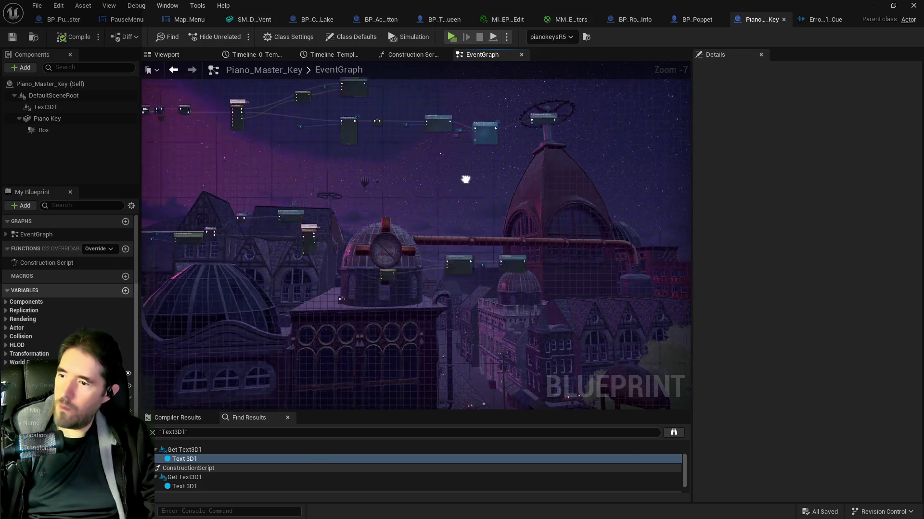
scroll(336, 291, "up", 4)
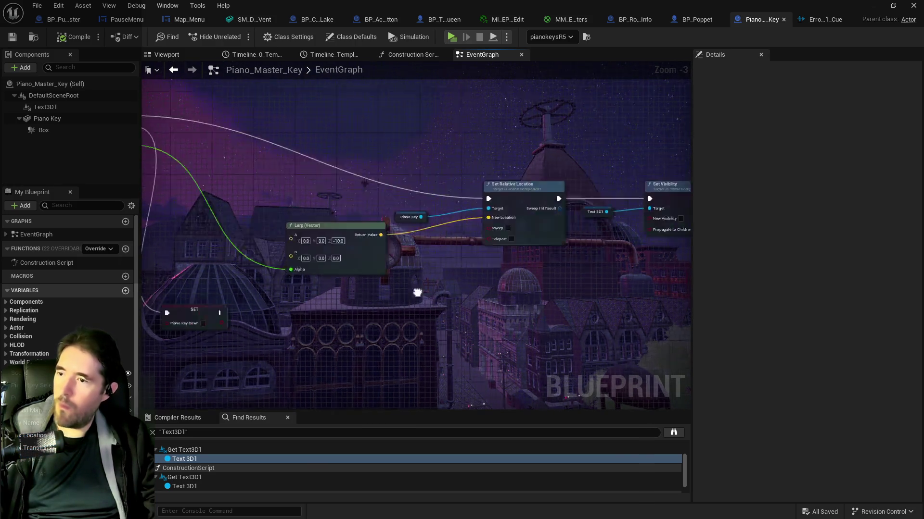
scroll(521, 347, "down", 4)
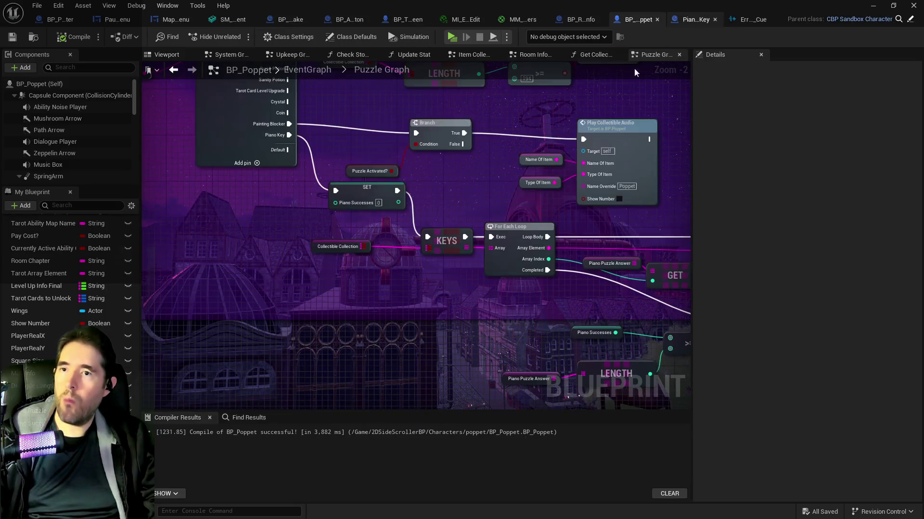
- Select Piano Puzzle Answer in BP_Poppet and add five array elements
left_click(695, 19)
left_click_drag(471, 321, 413, 265)
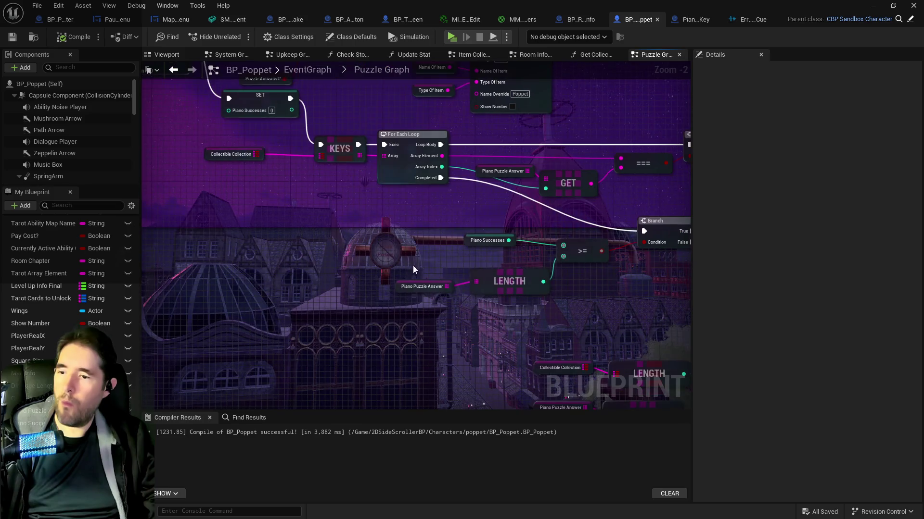
left_click(399, 288)
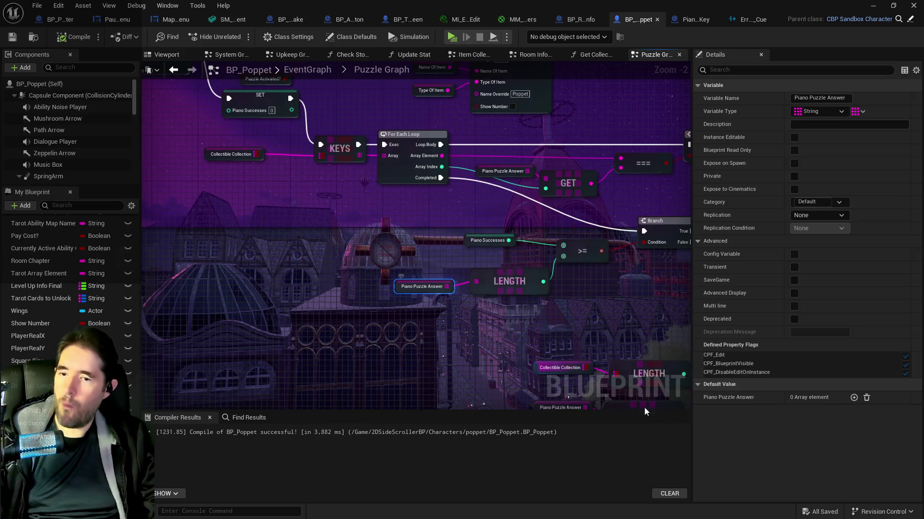
left_click(853, 398)
left_click(853, 399)
left_click(853, 398)
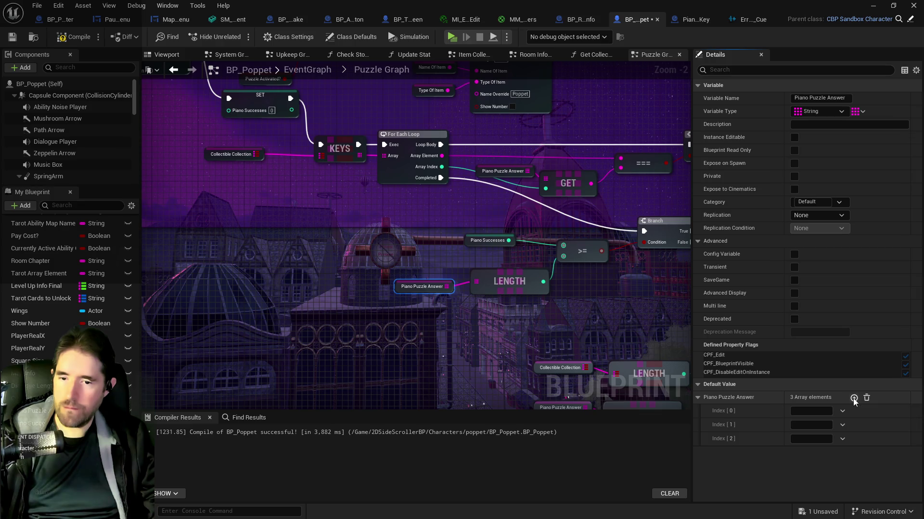
left_click(854, 399)
left_click(853, 398)
- Enter notes E3, F3, G3, F3, E3 checked against the piano keys, and save the level instance
left_click(813, 410)
type("E3")
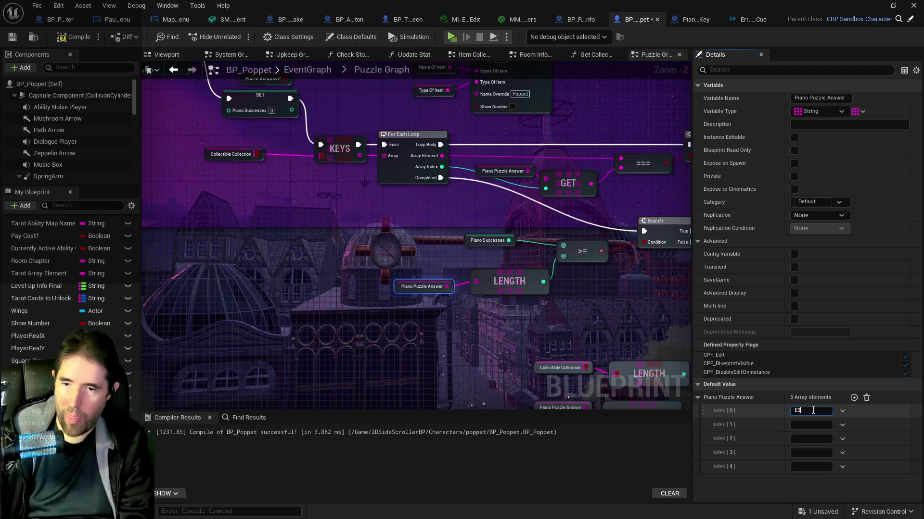
key("Tab")
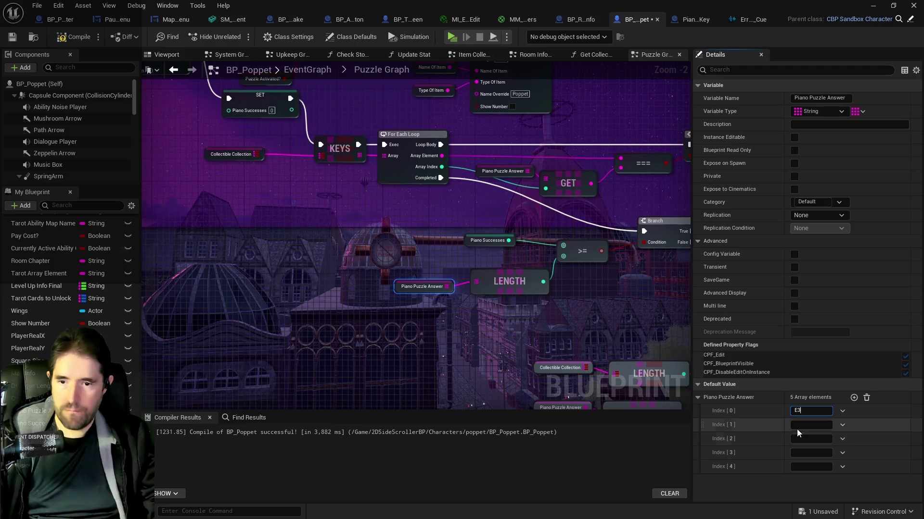
left_click(872, 5)
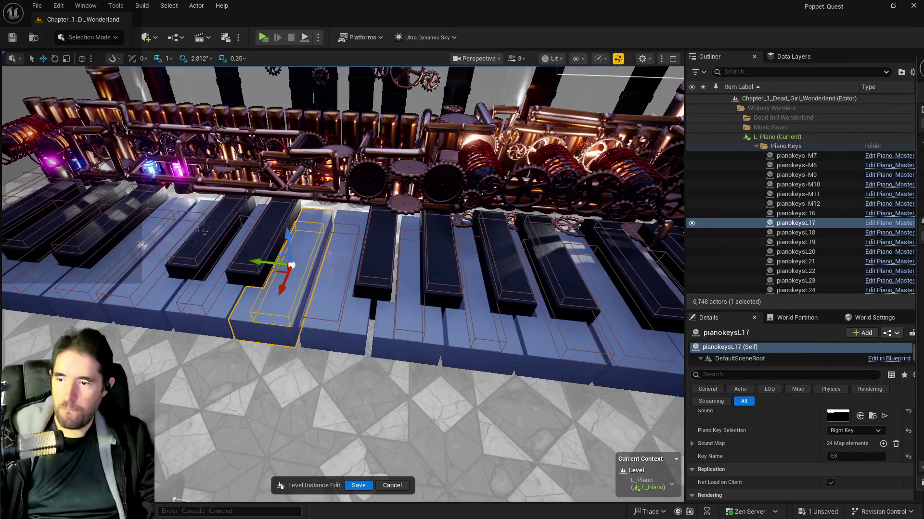
left_click(330, 311)
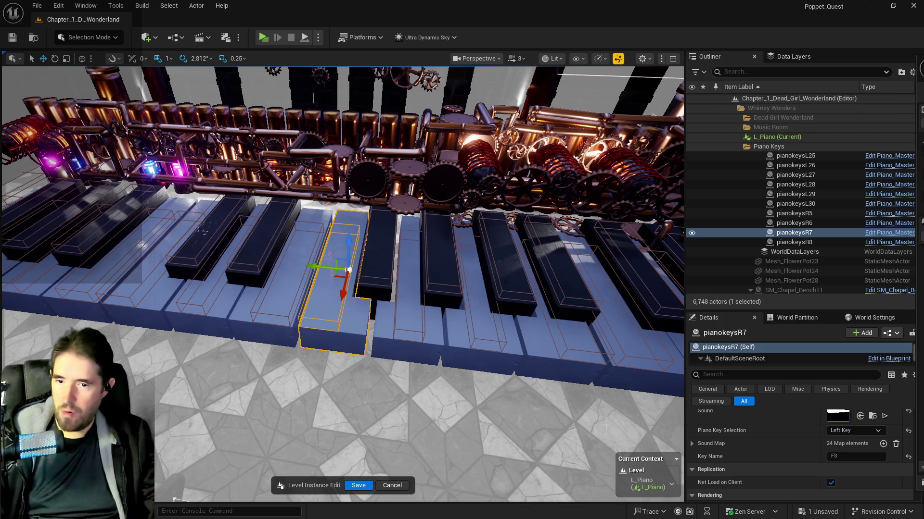
left_click(408, 320)
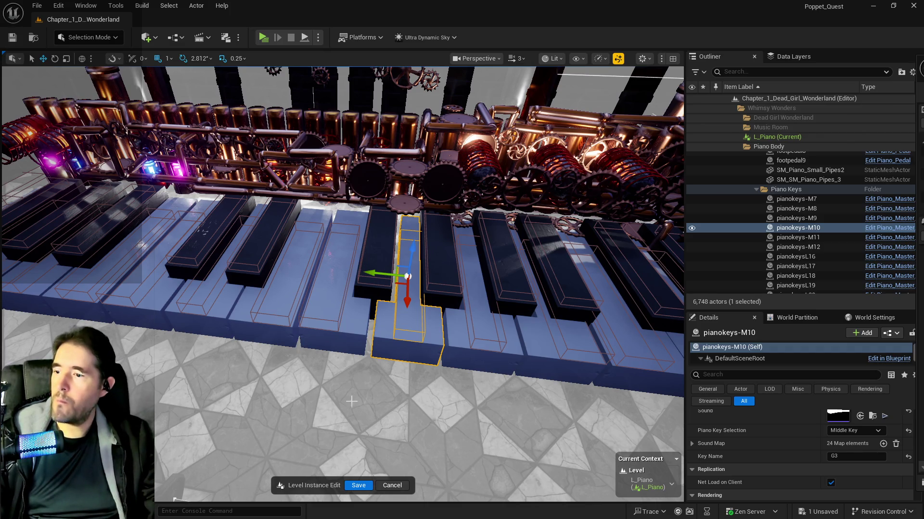
left_click(358, 485)
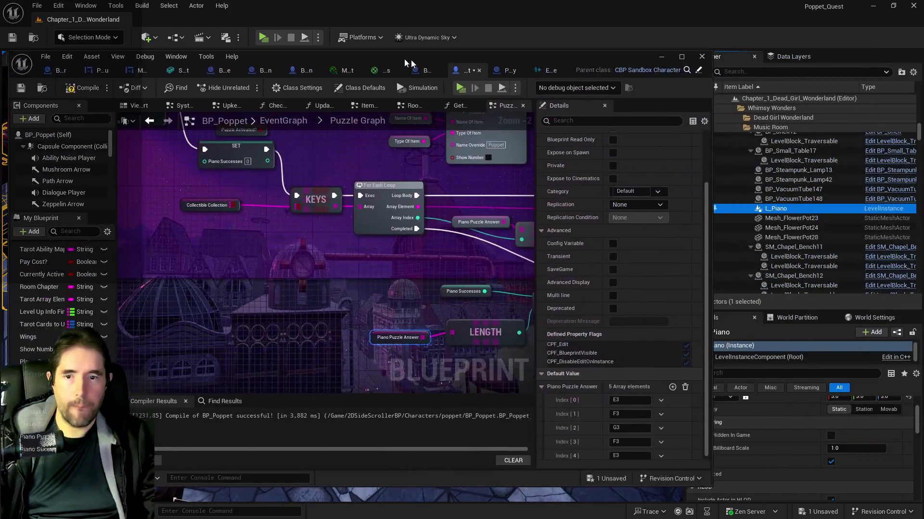
- Compile BP_Poppet with F7, save with Ctrl+S, and orbit the level view around the piano
left_click_drag(411, 60, 343, 58)
scroll(529, 399, "up", 1)
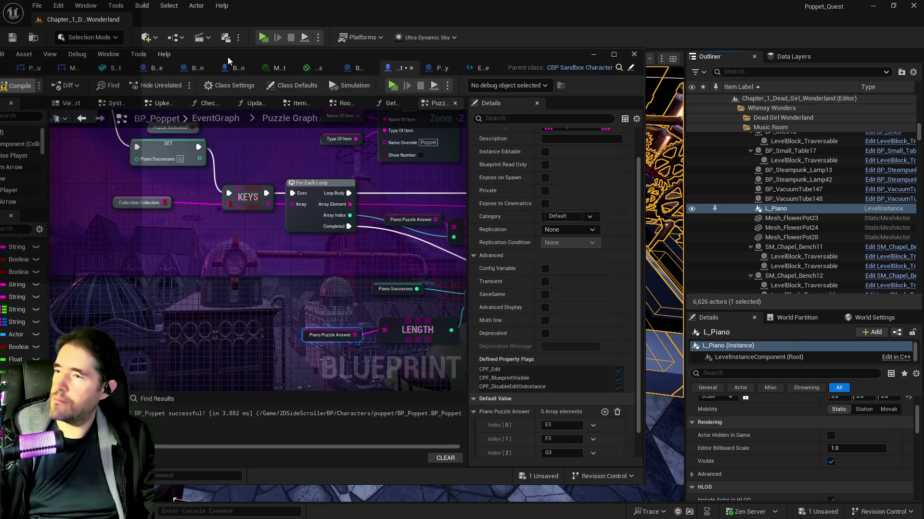
key("F7")
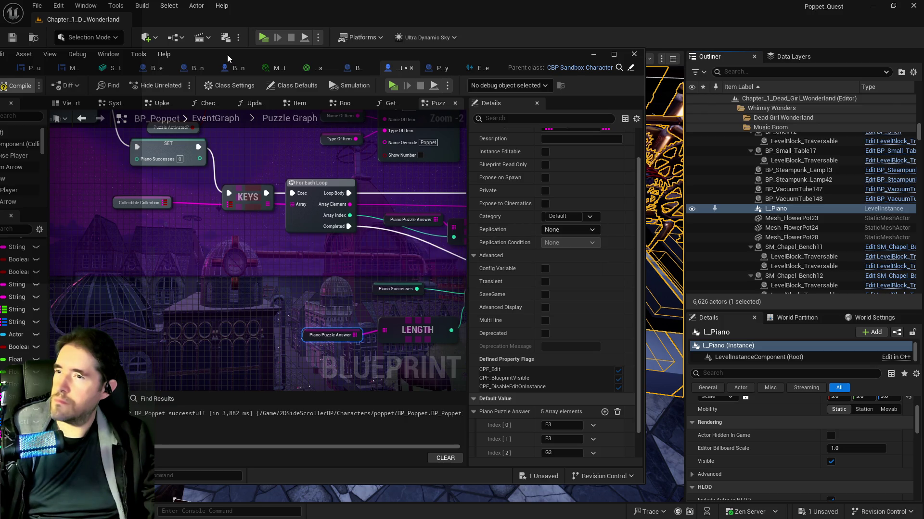
left_click_drag(227, 54, 371, 61)
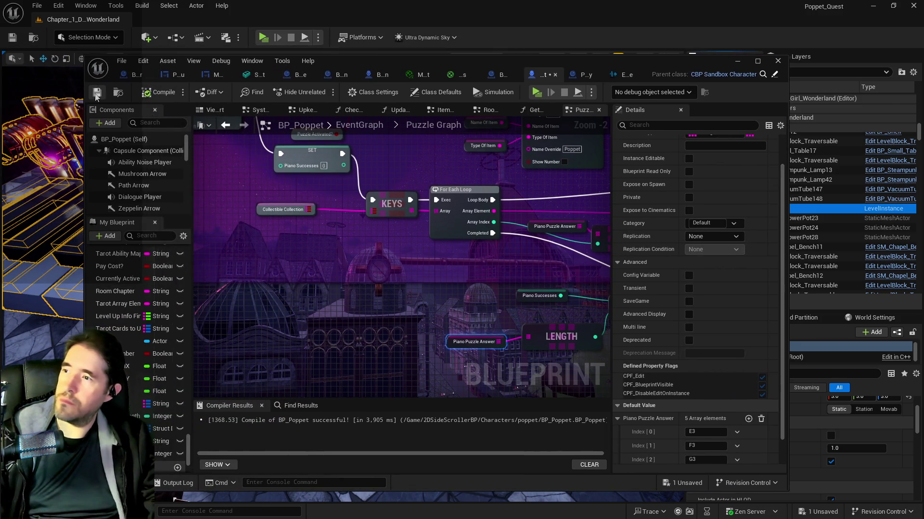
key("ctrl+s")
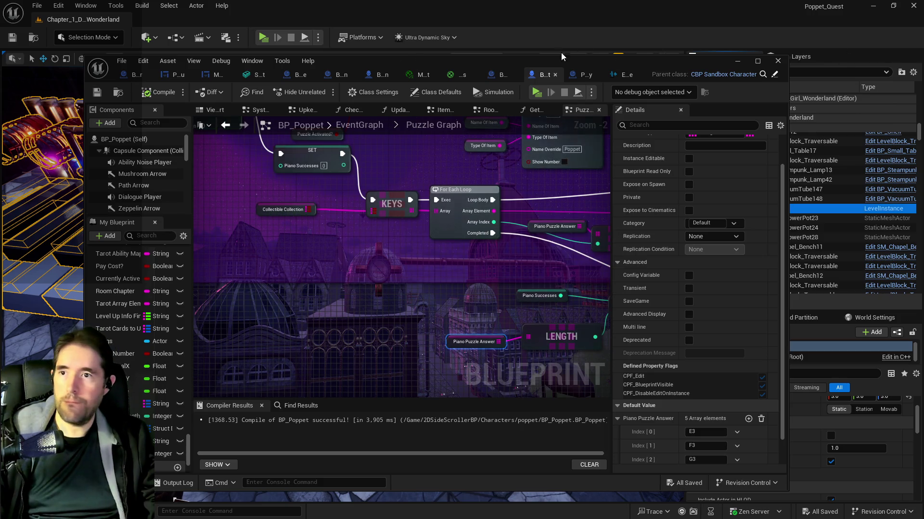
left_click(737, 68)
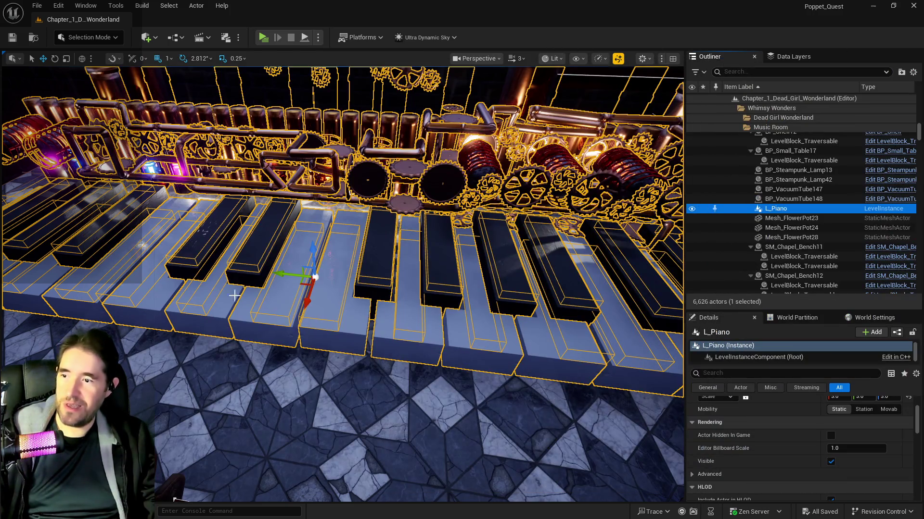
left_click_drag(297, 308, 233, 143)
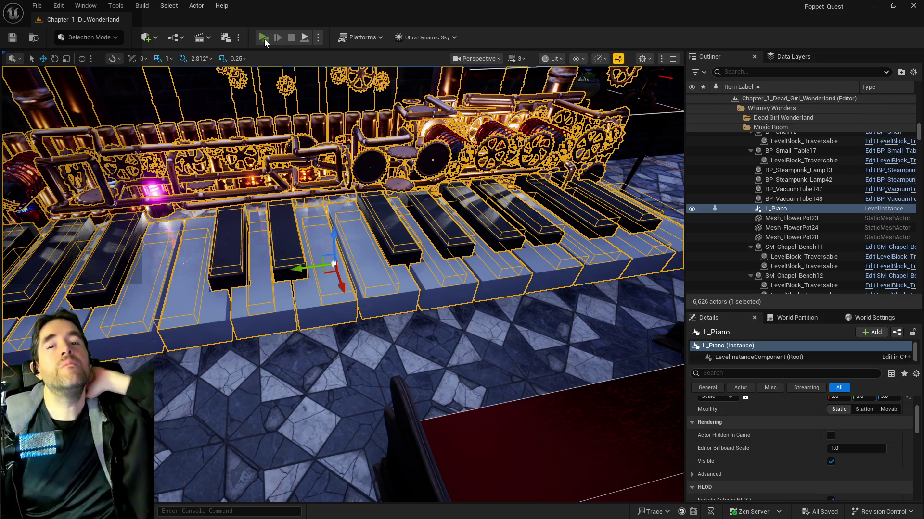
left_click(264, 39)
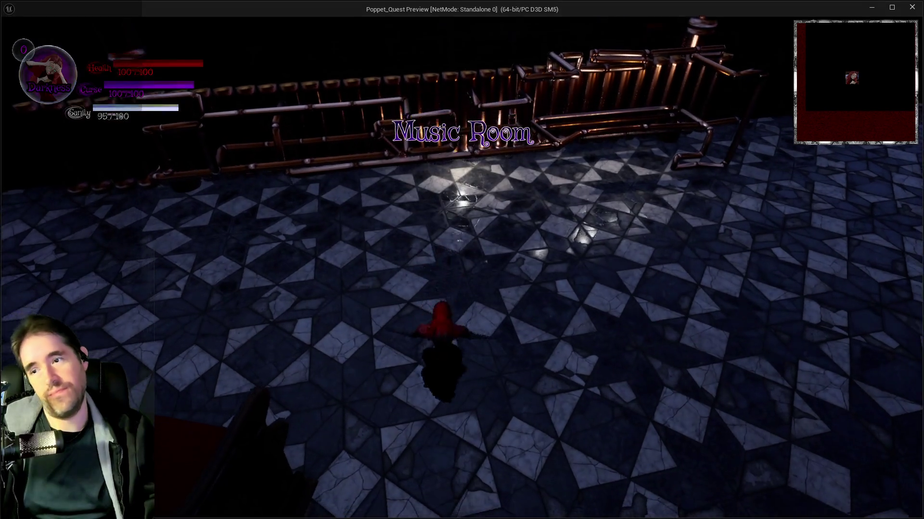
key("w")
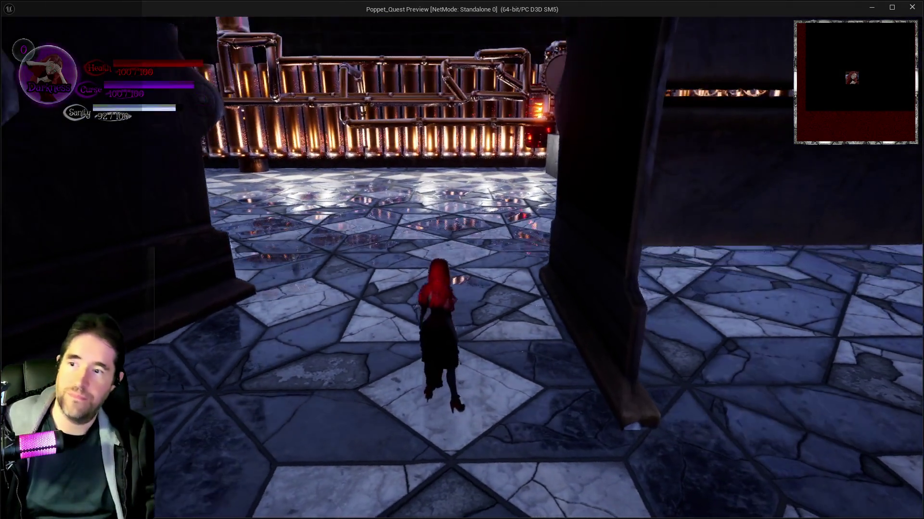
key("a")
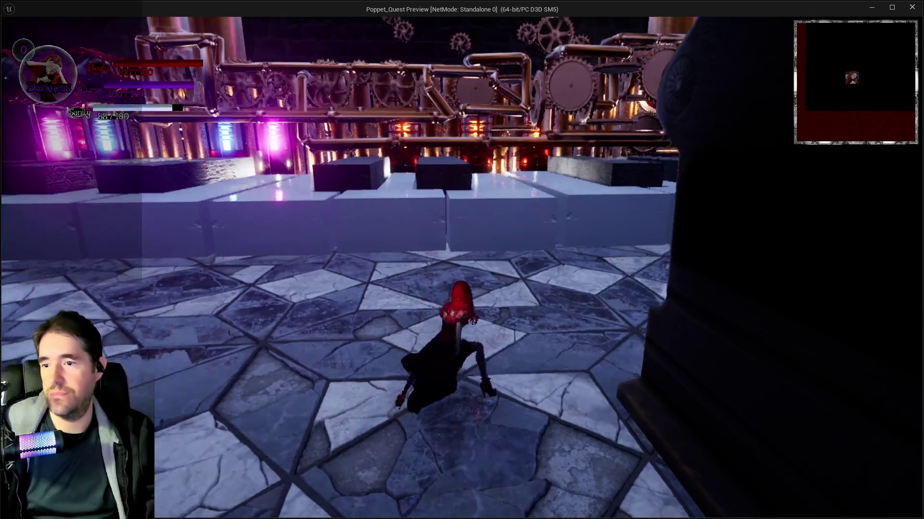
key("w")
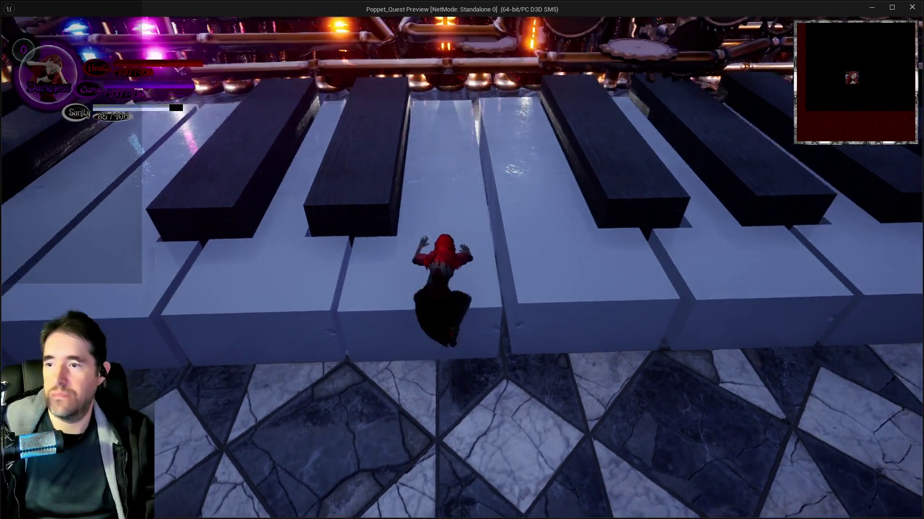
key("w")
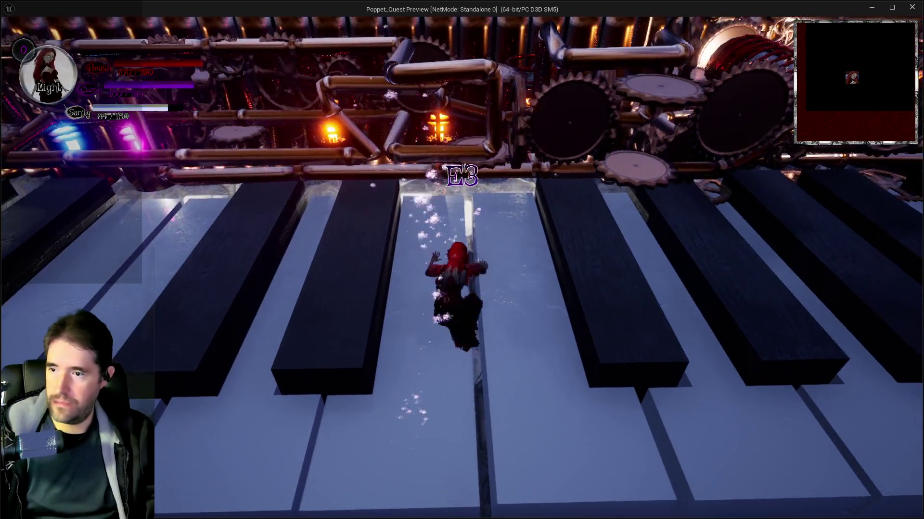
key("w")
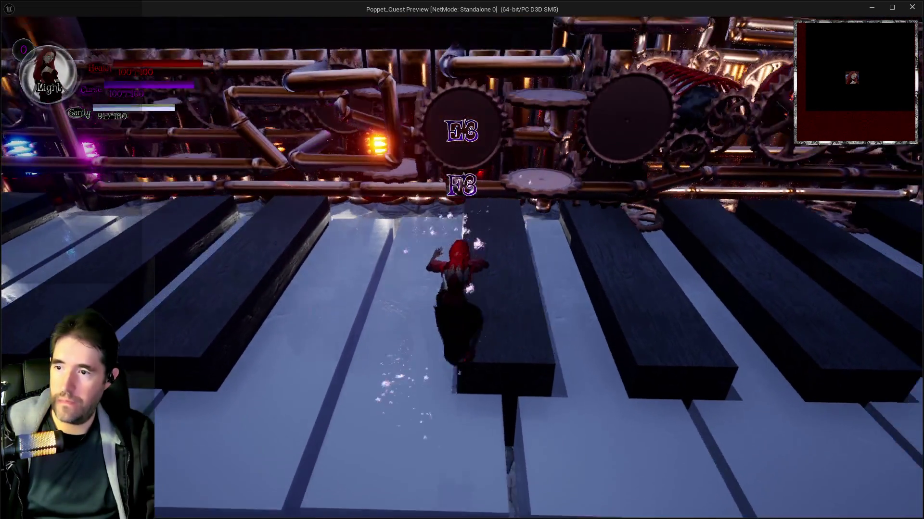
key("w")
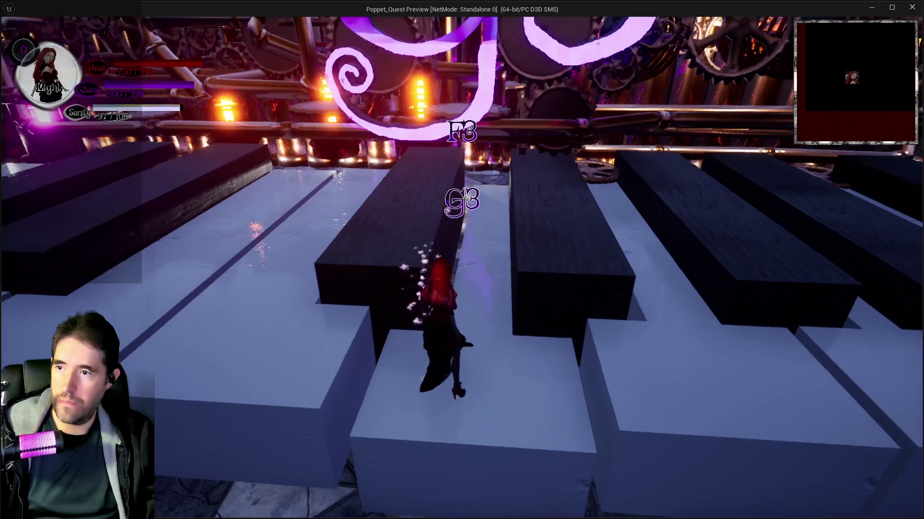
key("s")
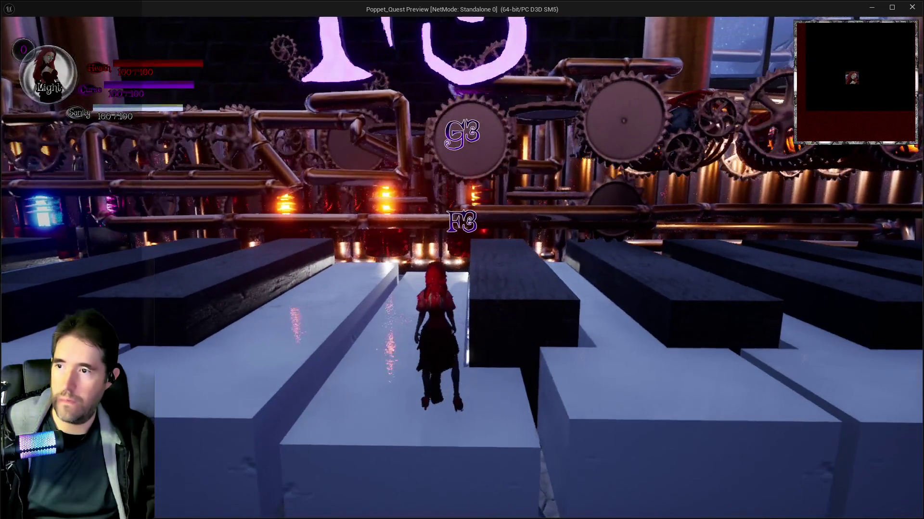
key("a")
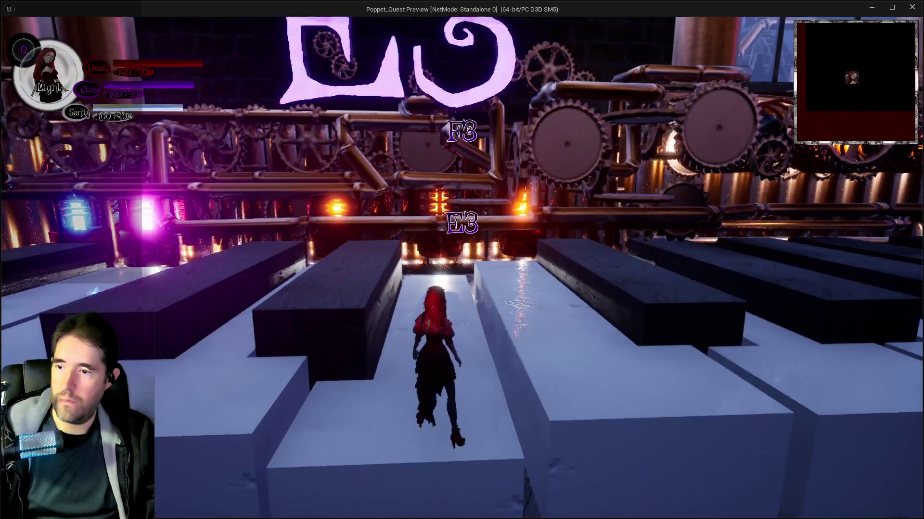
key("w")
key("s")
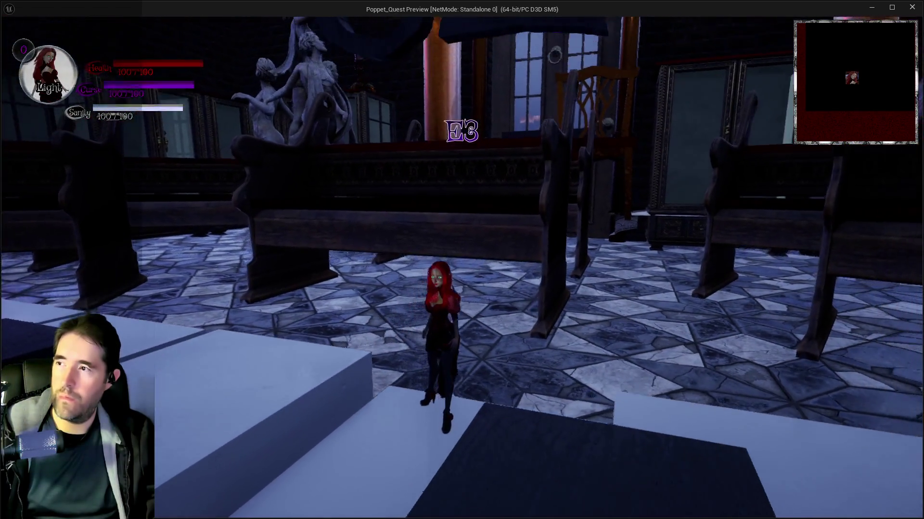
key("w")
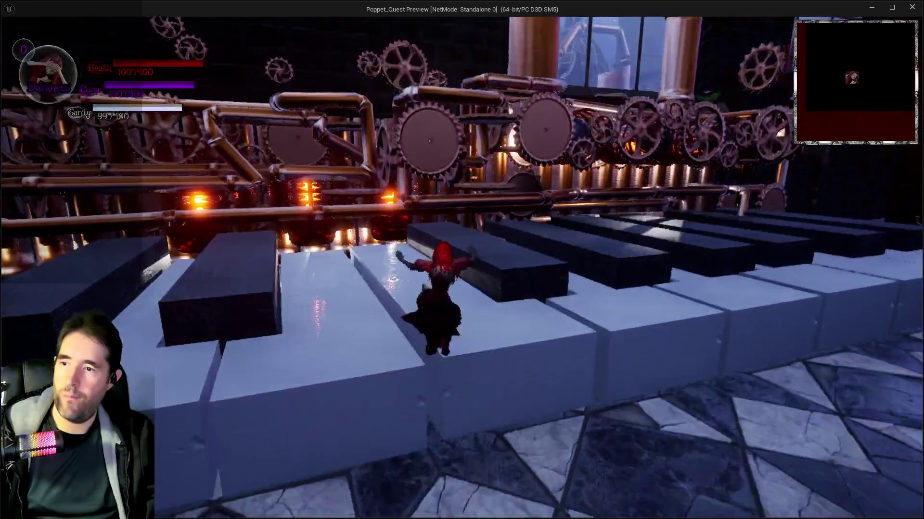
key("w")
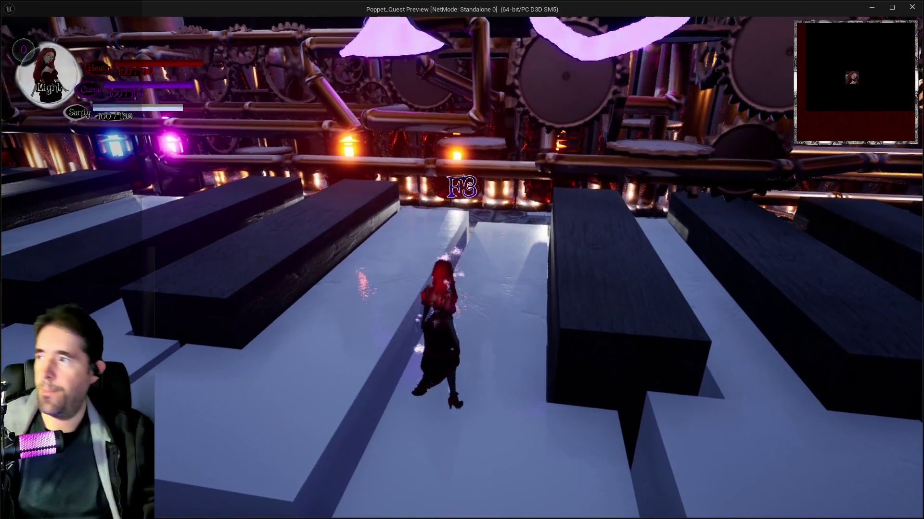
key("alt+Tab")
key("Escape")
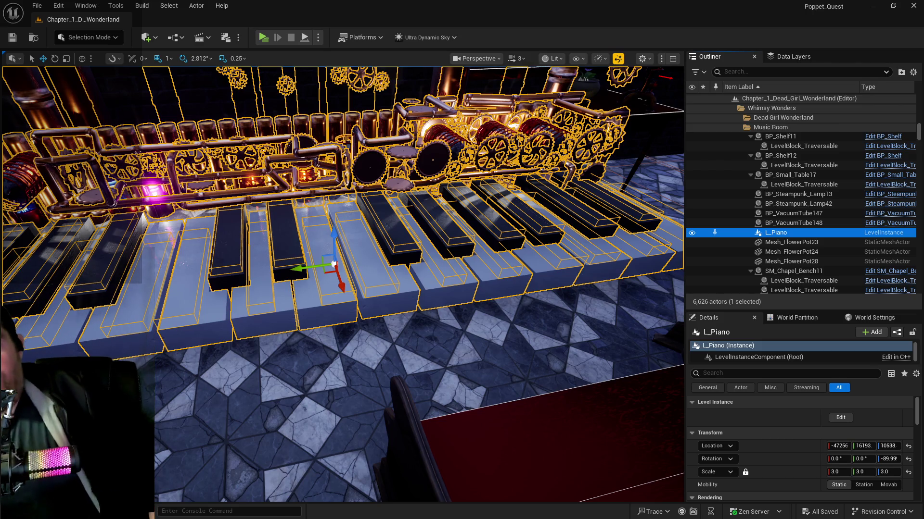
- Maximize BP_Poppet's editor and add a Print String node to the Puzzle Graph
key("alt+Tab")
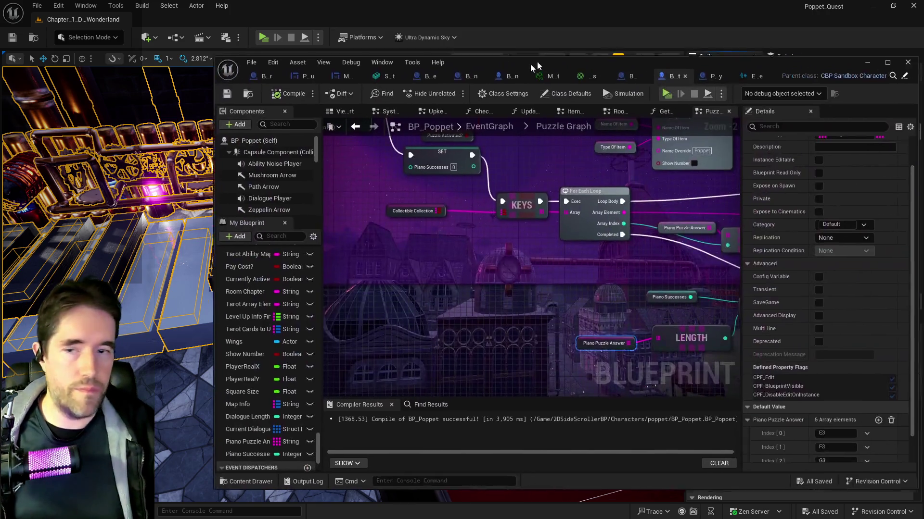
double_click(375, 83)
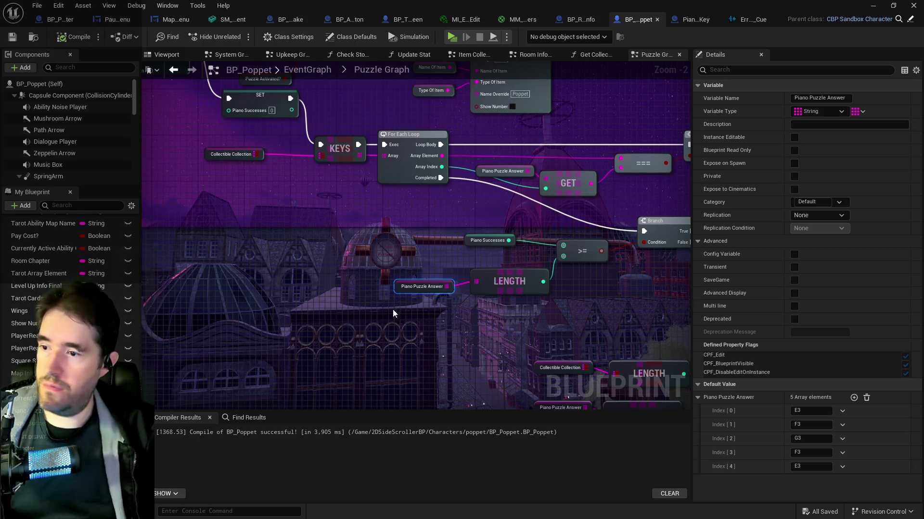
right_click(342, 287)
type("print string")
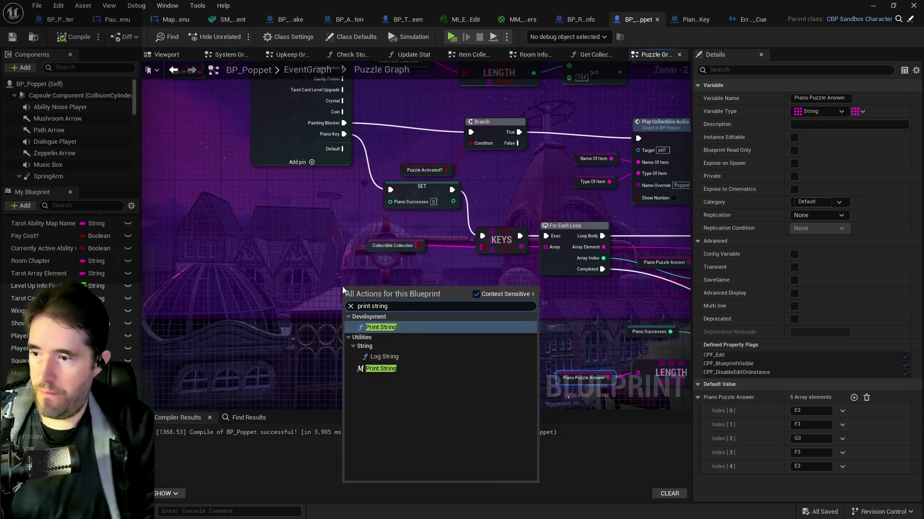
key("Escape")
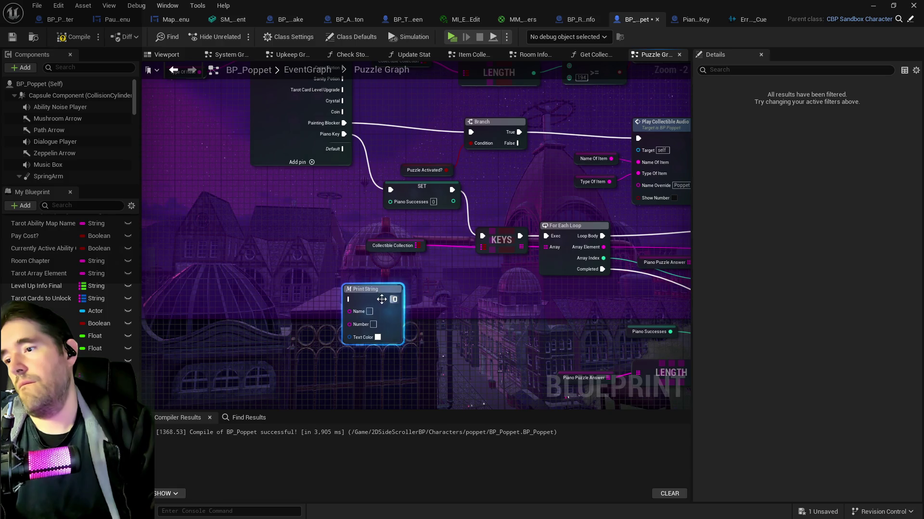
left_click_drag(382, 299, 405, 294)
mouse_move(331, 152)
left_mouse_down()
mouse_move(392, 167)
mouse_move(387, 308)
mouse_move(418, 311)
mouse_move(423, 214)
mouse_move(387, 217)
mouse_move(437, 207)
left_mouse_up()
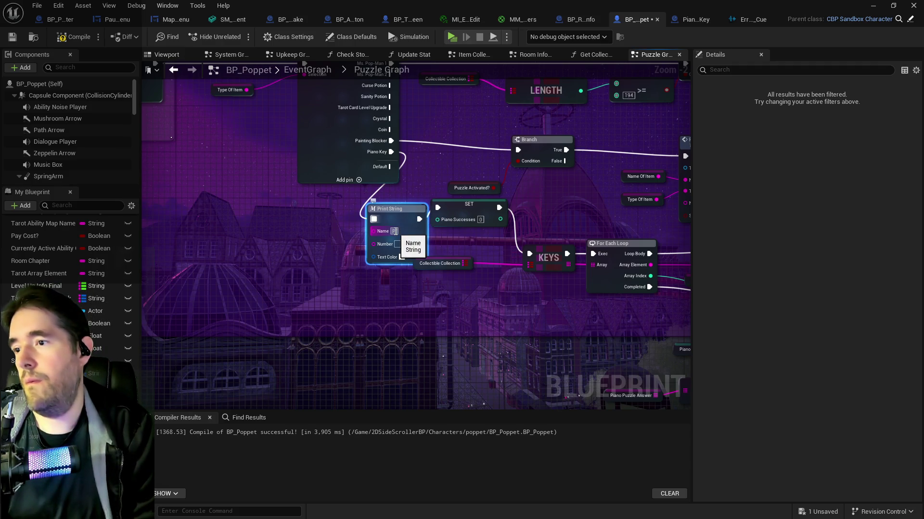
- Wire the Type Of Item value into the Print String node
mouse_move(393, 231)
left_mouse_down()
mouse_move(345, 320)
mouse_move(313, 198)
left_mouse_up()
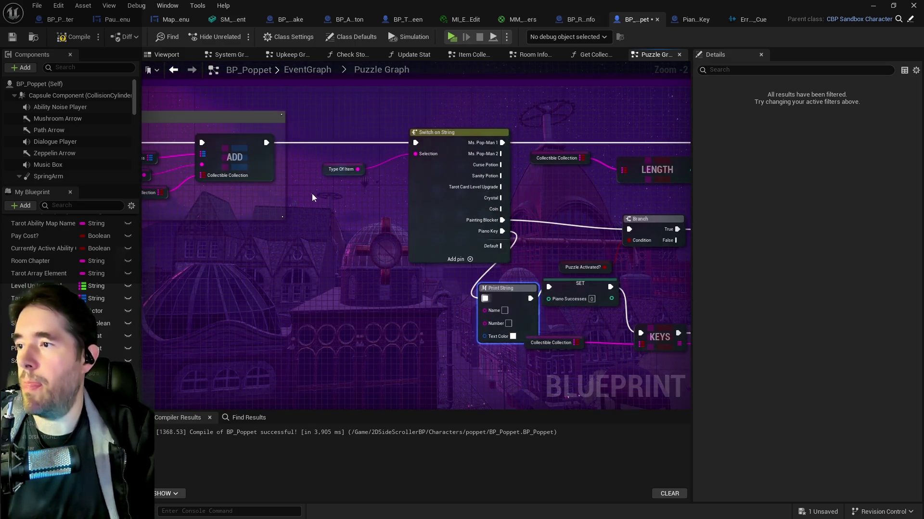
left_click(325, 173)
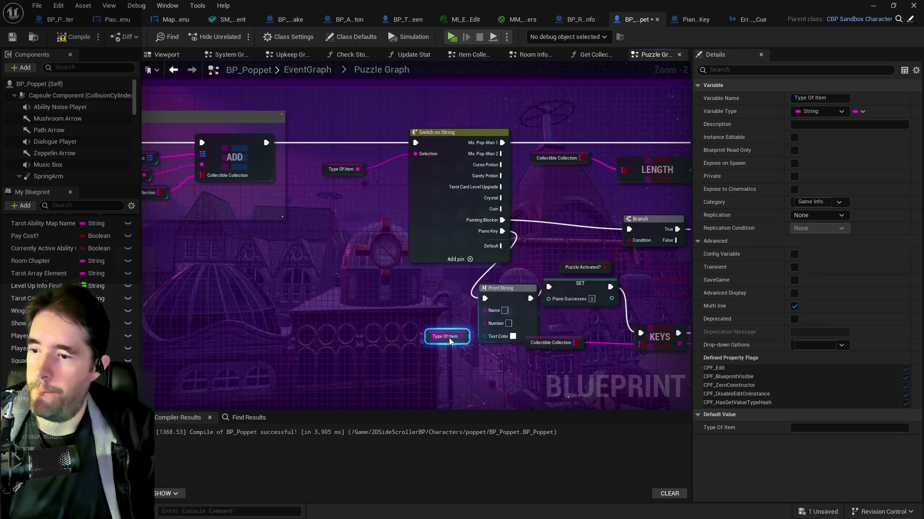
left_click_drag(461, 337, 484, 323)
mouse_move(396, 290)
left_mouse_down()
mouse_move(575, 334)
mouse_move(786, 355)
left_mouse_up()
mouse_move(200, 254)
left_mouse_down()
mouse_move(335, 254)
mouse_move(696, 298)
left_mouse_up()
left_click_drag(343, 309, 269, 313)
- Add a Type Of Item getter beside the Switch on String and GET comparison
right_click(278, 301)
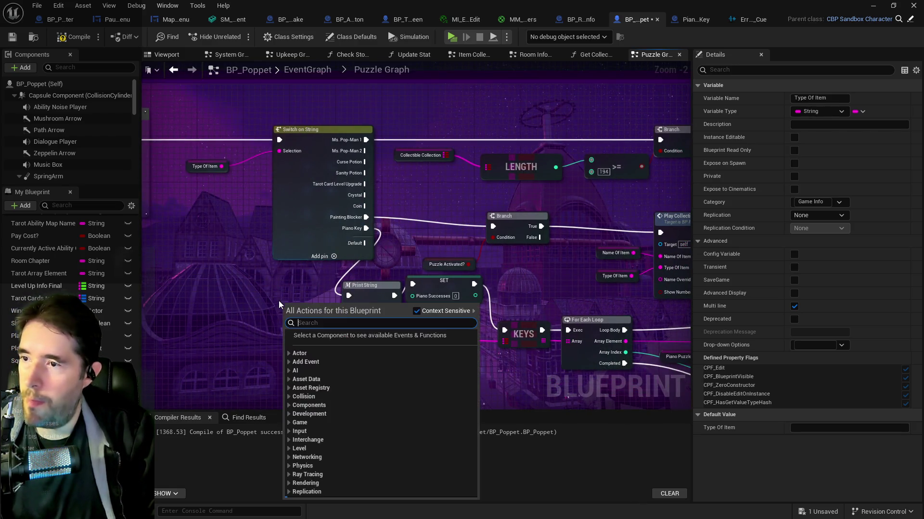
type("get name")
type("type of item")
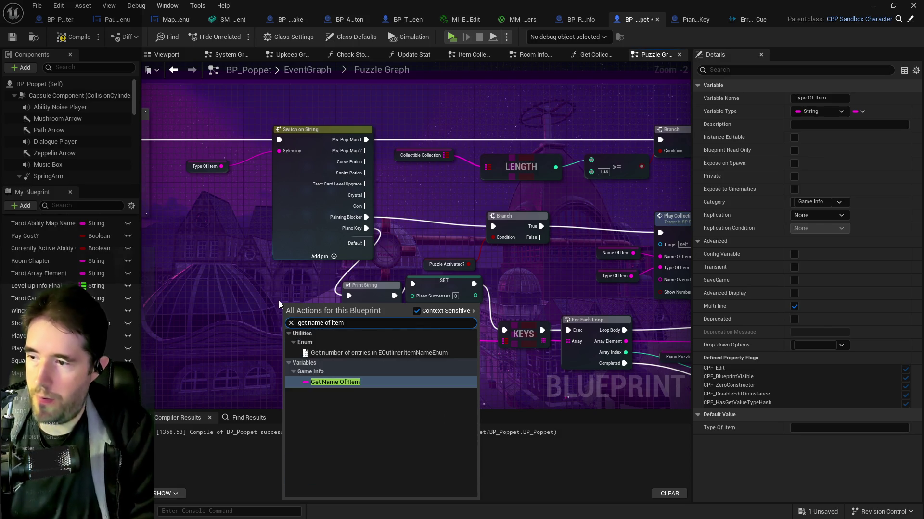
left_click(333, 371)
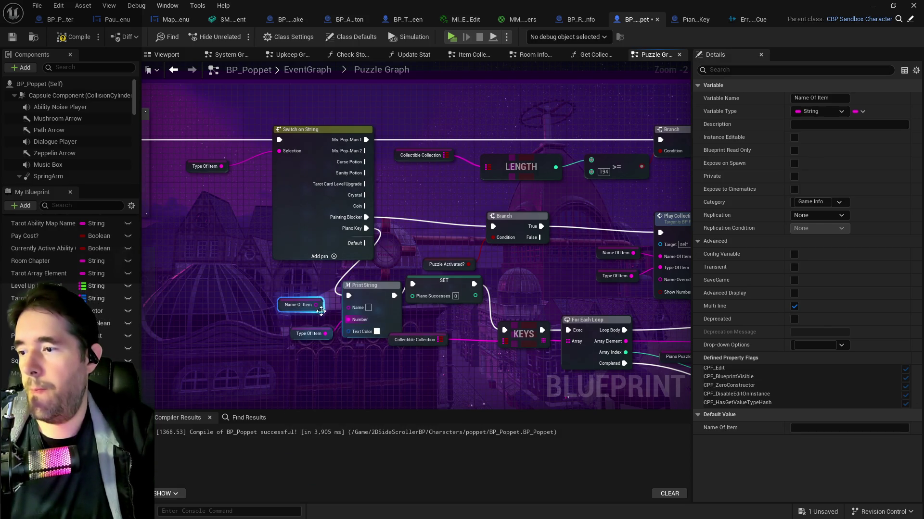
left_click_drag(316, 305, 348, 307)
mouse_move(651, 377)
left_mouse_down()
mouse_move(268, 368)
mouse_move(238, 308)
mouse_move(484, 282)
left_mouse_up()
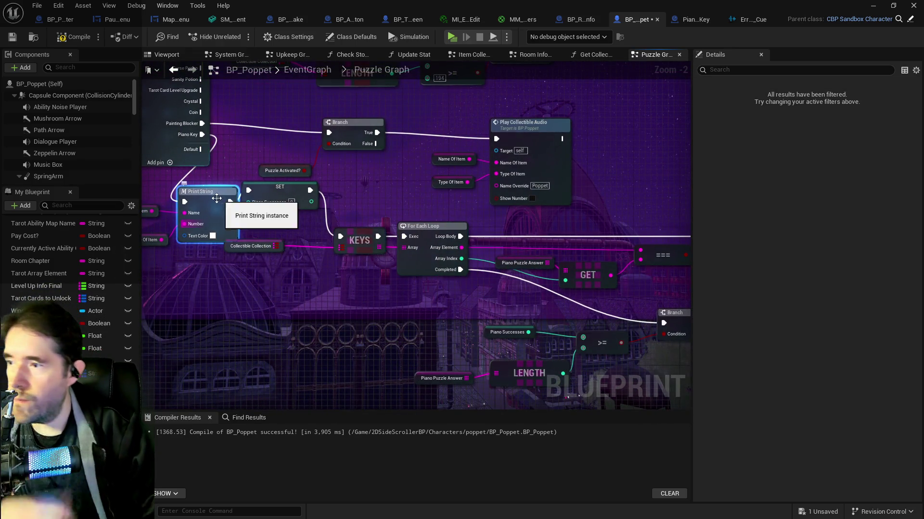
left_click_drag(566, 236, 238, 193)
mouse_move(565, 236)
left_mouse_down()
mouse_move(441, 219)
mouse_move(459, 231)
mouse_move(563, 231)
left_mouse_up()
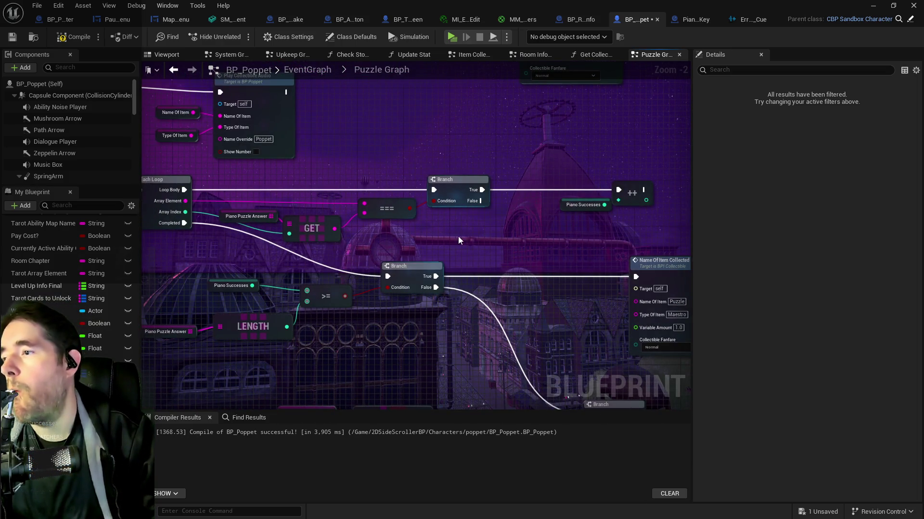
- Paste a second Print String above the === node, feed it GET's output, and start a preview
key("ctrl+v")
left_click_drag(513, 216, 378, 140)
mouse_move(334, 229)
left_mouse_down()
mouse_move(319, 213)
mouse_move(334, 176)
mouse_move(345, 177)
left_mouse_up()
mouse_move(197, 195)
left_mouse_down()
mouse_move(275, 195)
mouse_move(185, 180)
mouse_move(366, 177)
mouse_move(343, 163)
left_mouse_up()
left_click(451, 36)
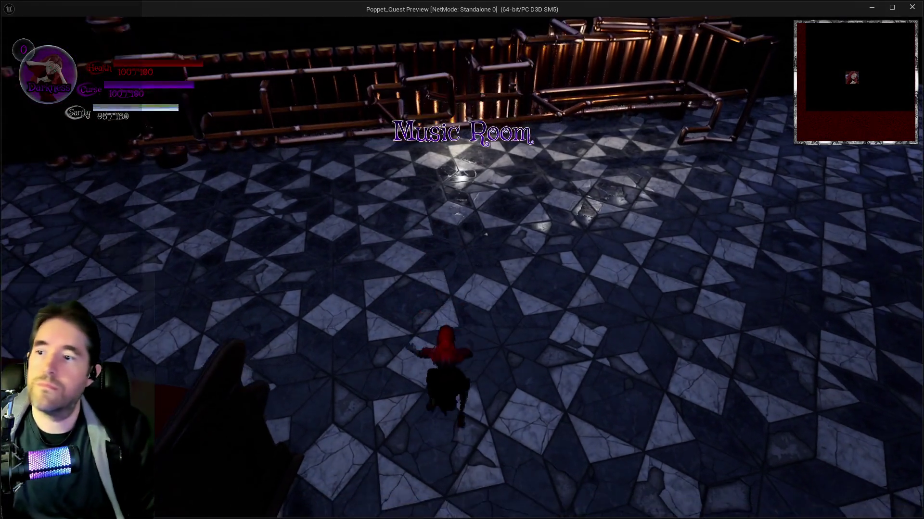
- Walk and jump onto the white piano keys, including F3, then return to Piano_Master_Key
key("w")
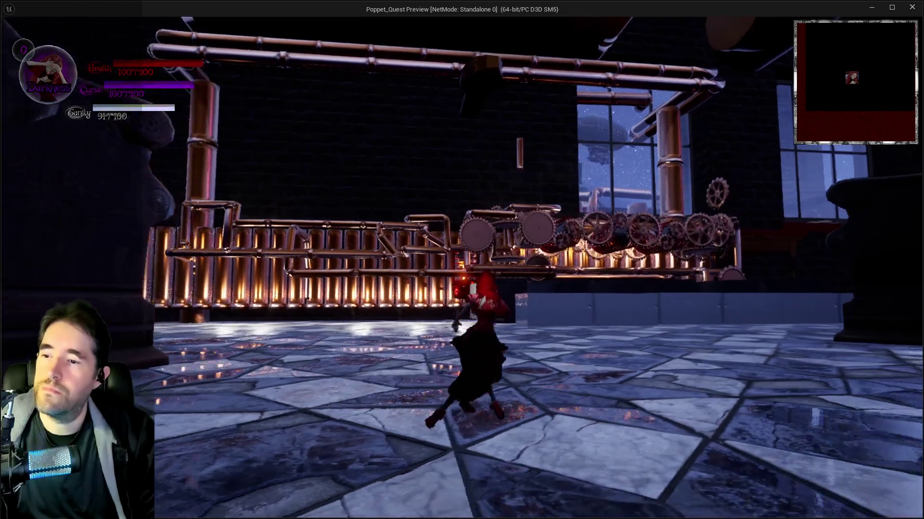
key("w")
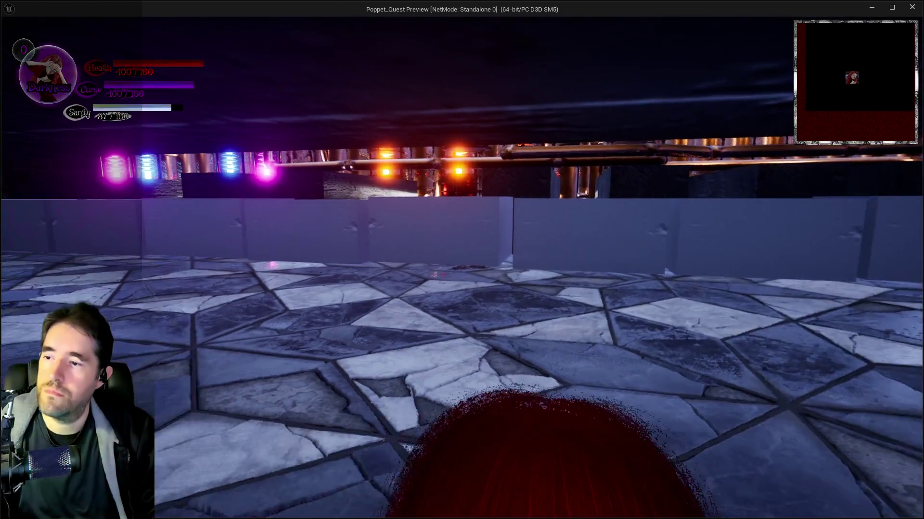
key("w")
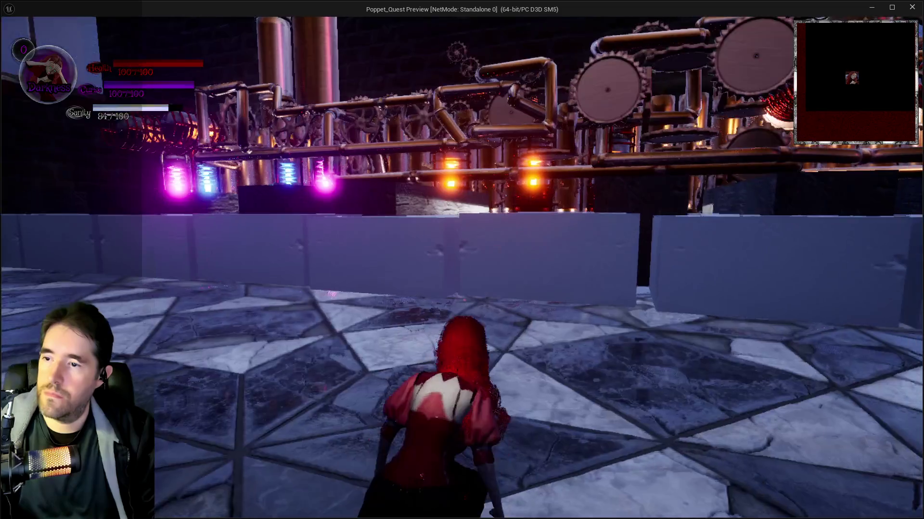
key("w")
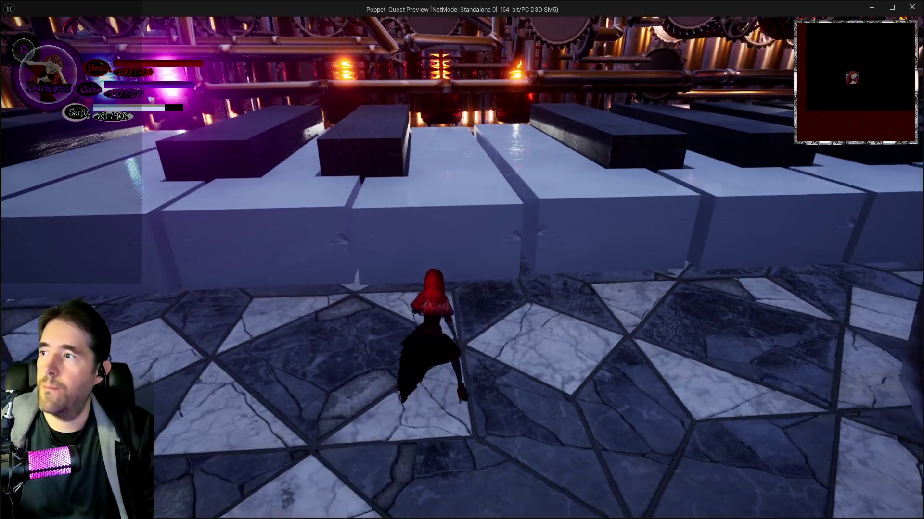
key("space")
key("w")
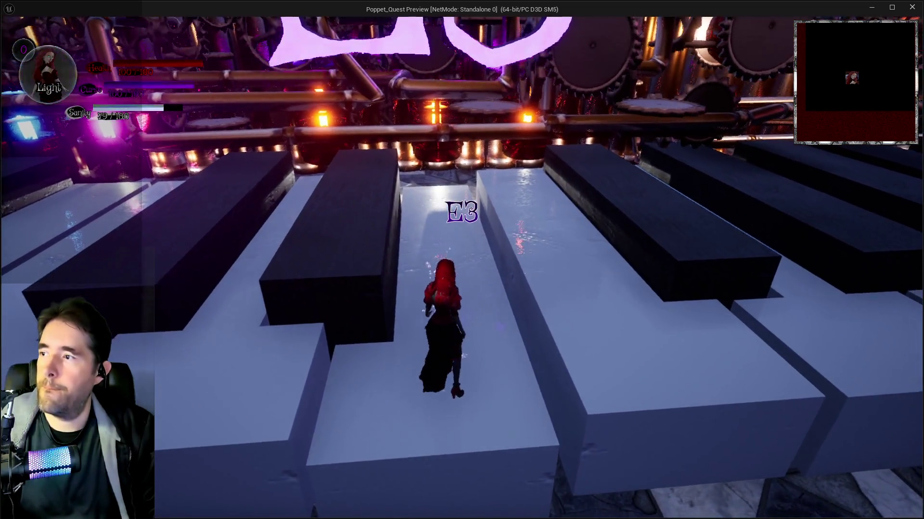
key("s")
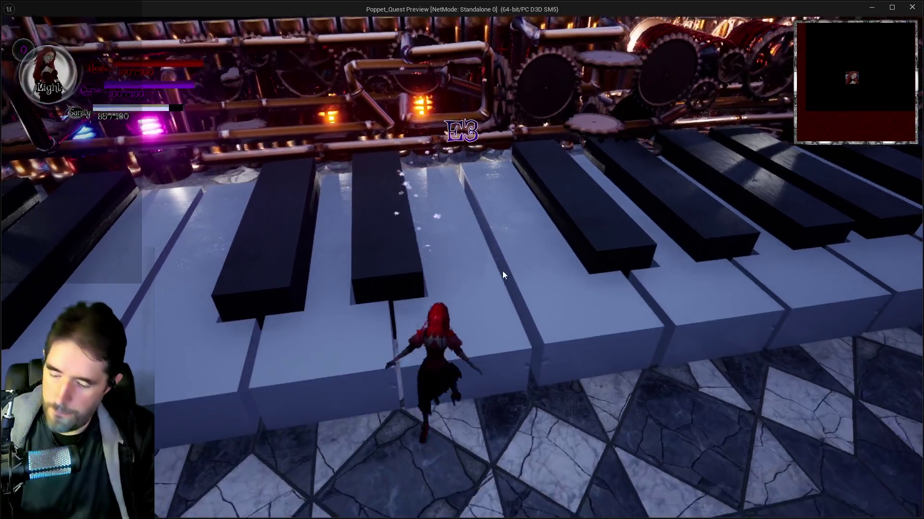
key("s")
key("grave")
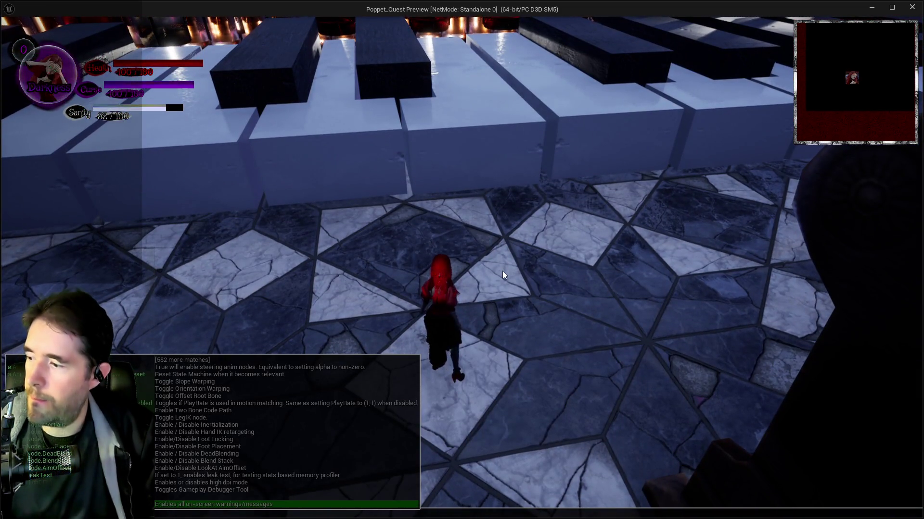
key("grave")
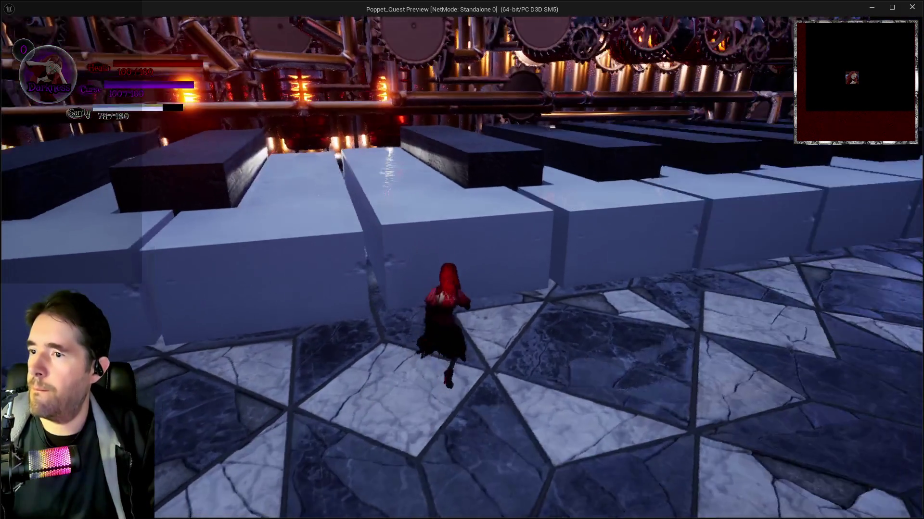
key("w")
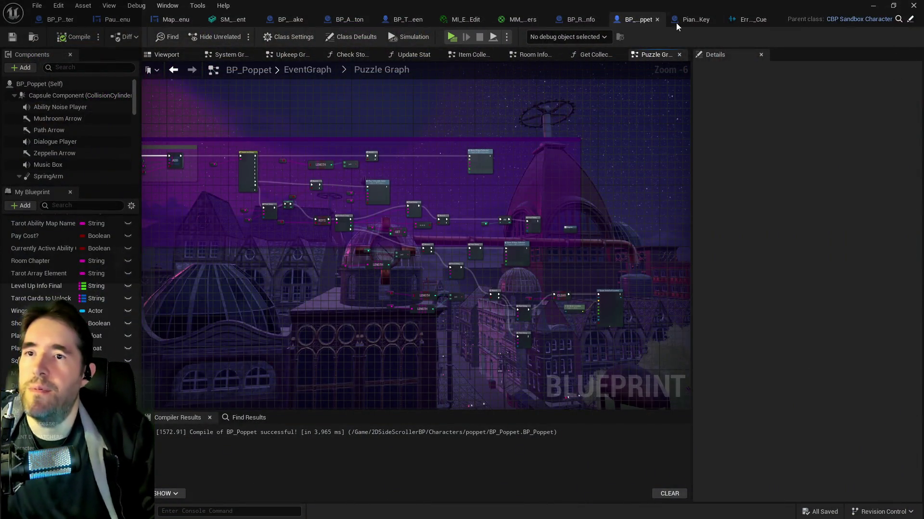
left_click(676, 22)
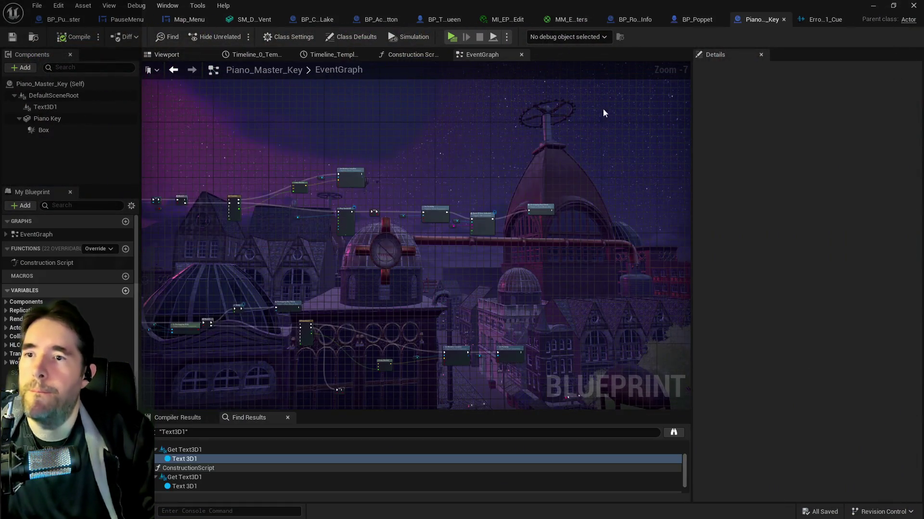
- Line up Other Actor, Key Name and Name Of Item Collected beside Set Visibility
scroll(487, 235, "up", 4)
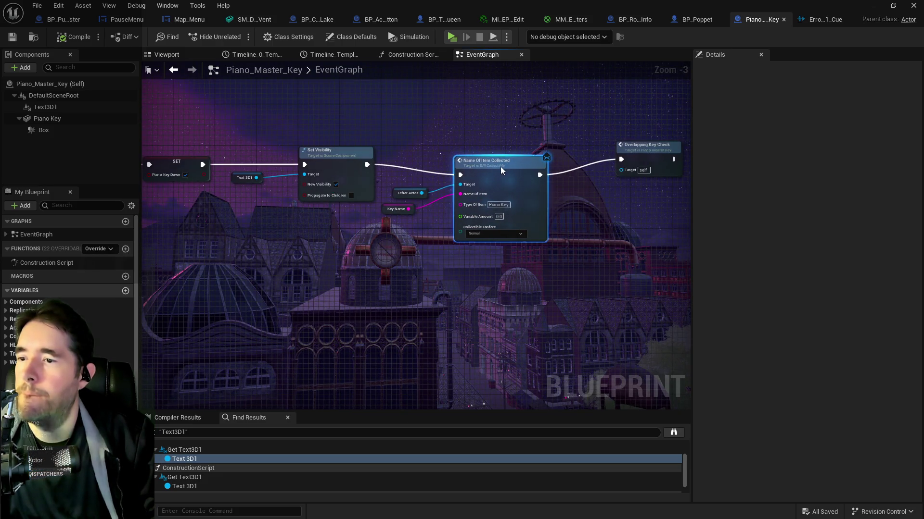
scroll(505, 161, "up", 3)
left_click(365, 201)
left_click_drag(365, 201, 389, 186)
left_click_drag(505, 147, 513, 140)
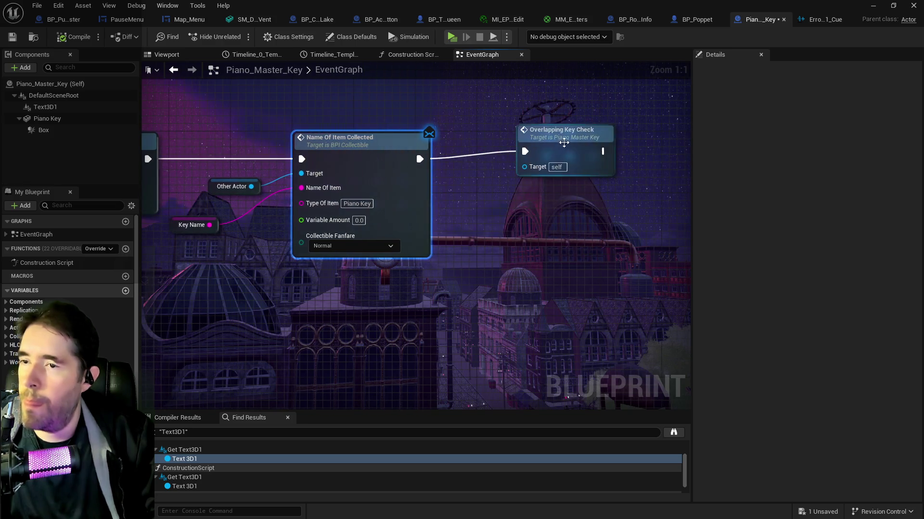
left_click(572, 153)
left_click_drag(202, 182, 370, 181)
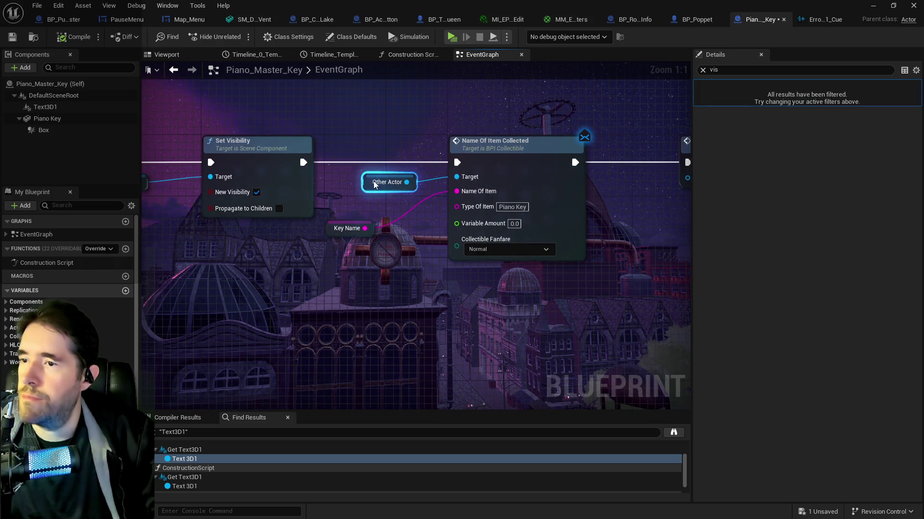
left_click_drag(324, 232, 347, 229)
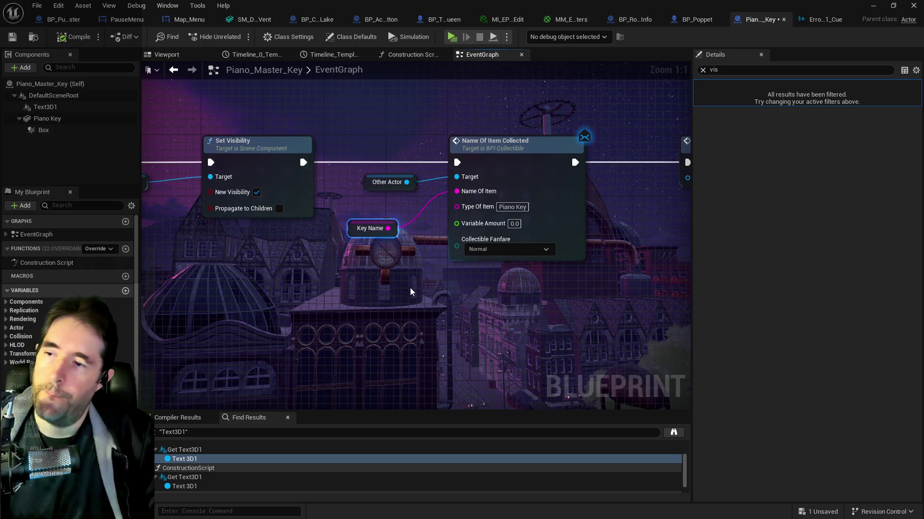
- Search puzzle actions from Other Actor and check BP_Poppet's Event Puzzle Record inputs
mouse_move(407, 183)
left_mouse_down()
mouse_move(422, 250)
mouse_move(445, 266)
left_mouse_up()
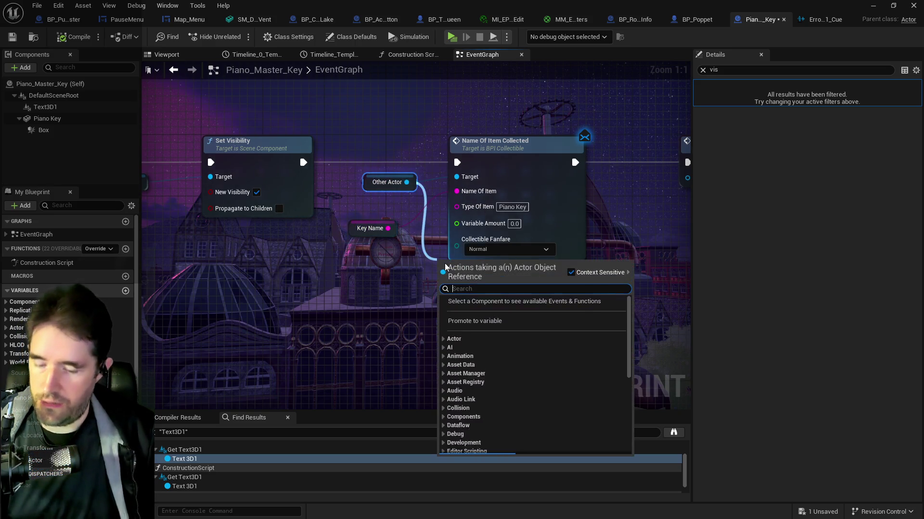
type("puzzle")
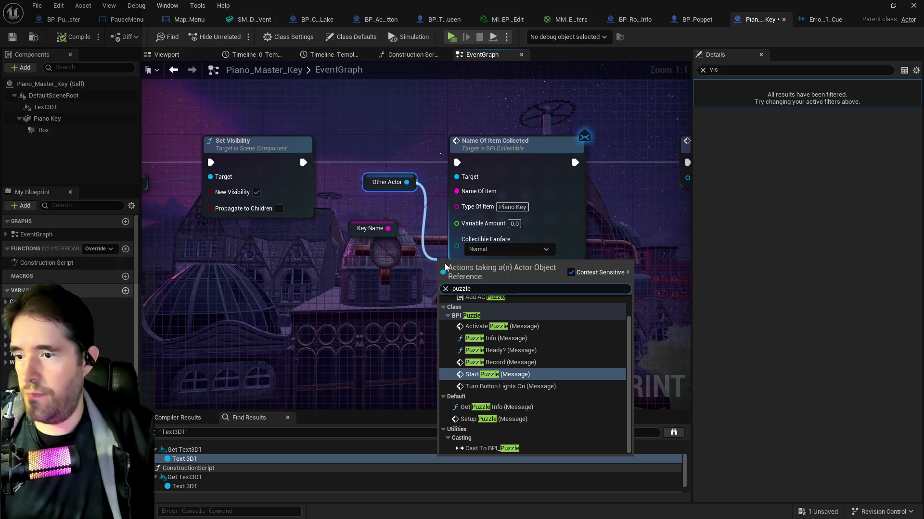
left_click(697, 20)
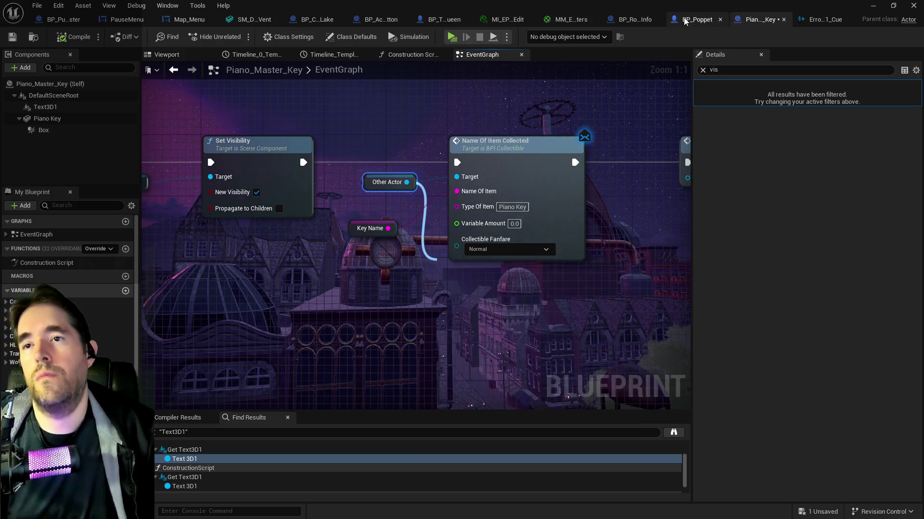
scroll(332, 231, "up", 7)
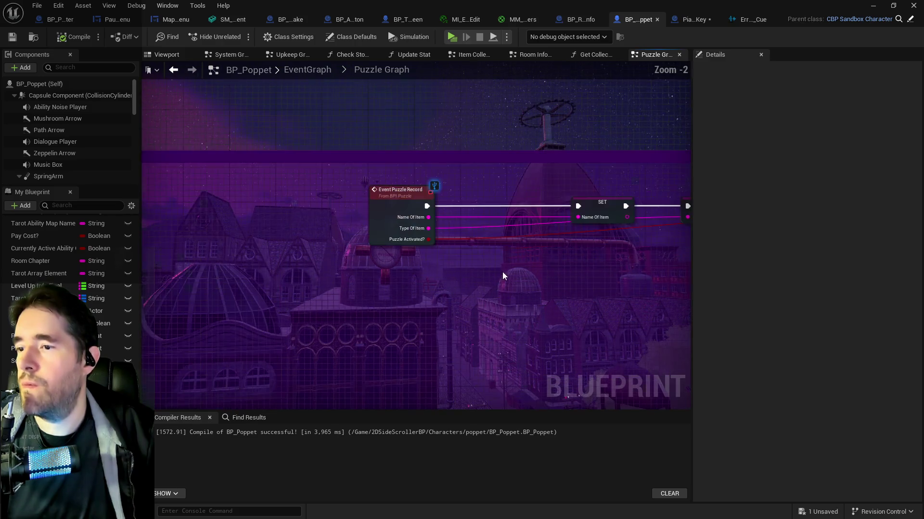
left_click(693, 19)
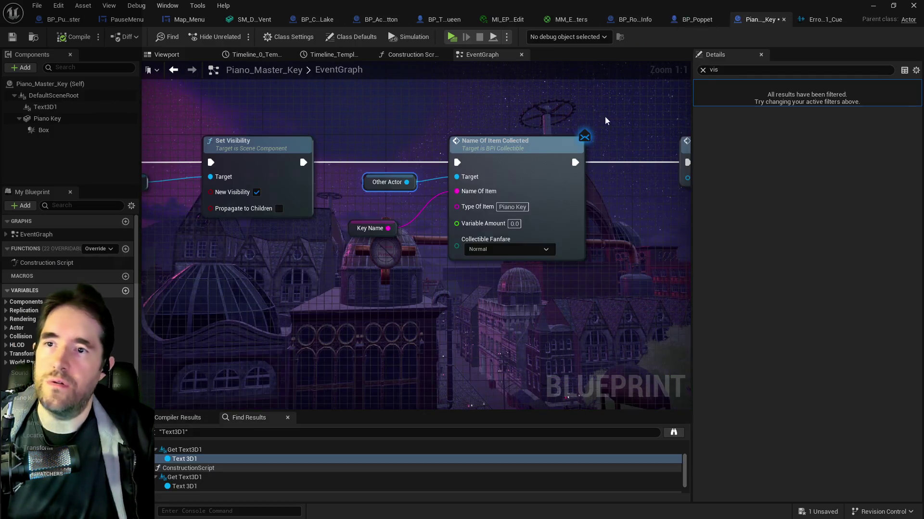
- Add a Puzzle Record message on Other Actor, executing into Overlapping Key Check
left_click_drag(406, 182, 408, 253)
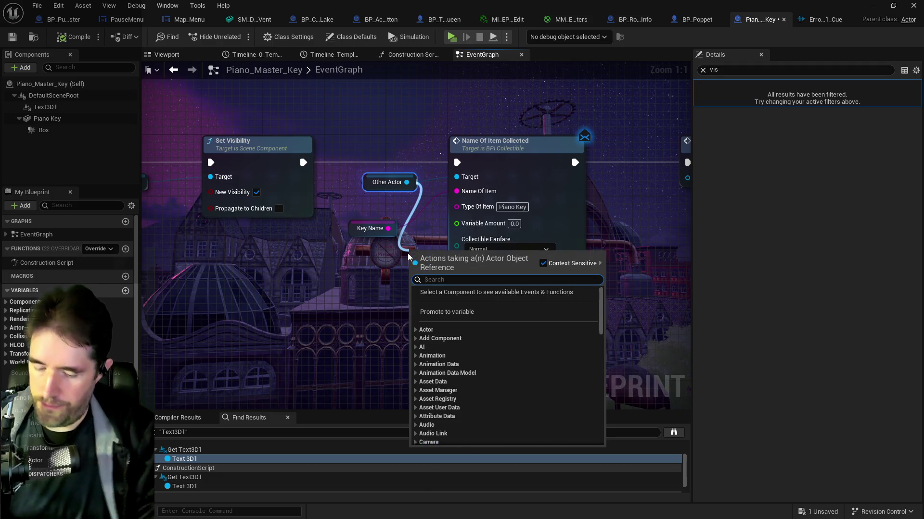
type("puzzle rec")
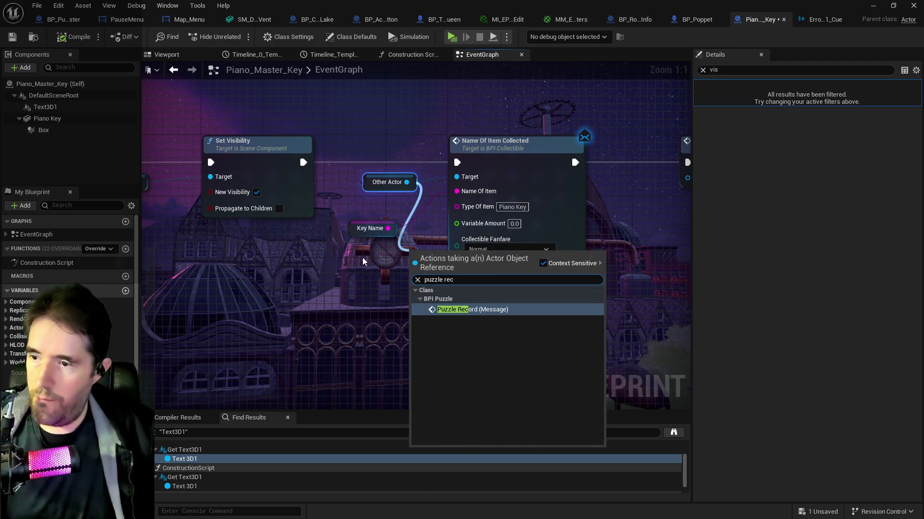
left_click(459, 310)
left_click_drag(174, 125, 289, 240)
left_click(437, 224)
left_click_drag(368, 240, 559, 126)
left_click(373, 171)
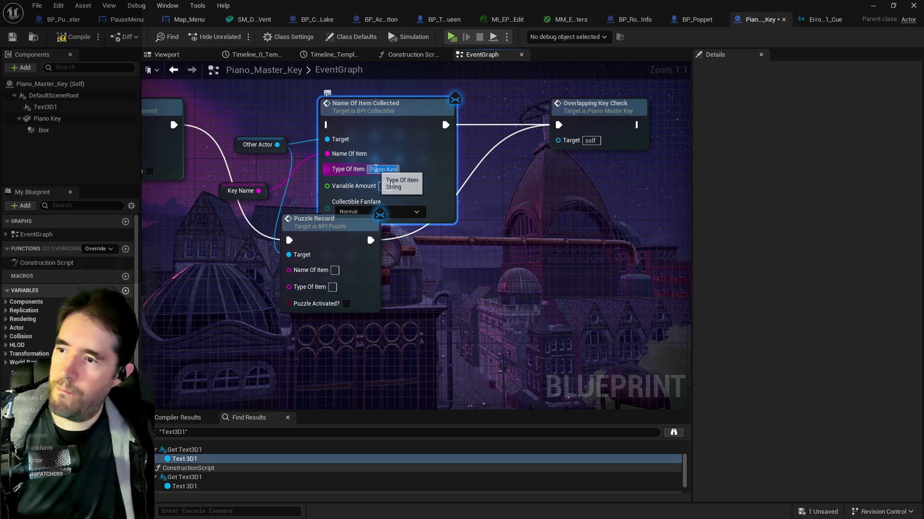
- Connect Key Name to Puzzle Record's Name Of Item input
left_click(336, 271)
type("Piano Key")
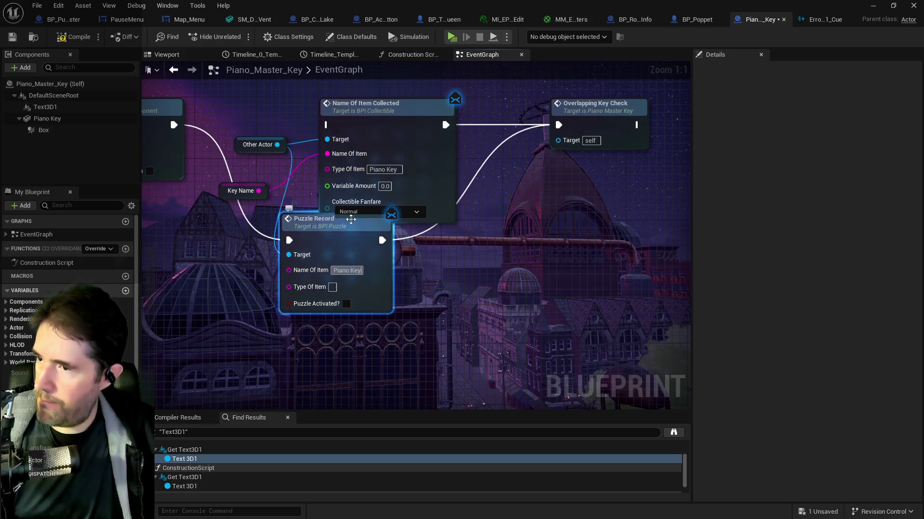
left_click(346, 238)
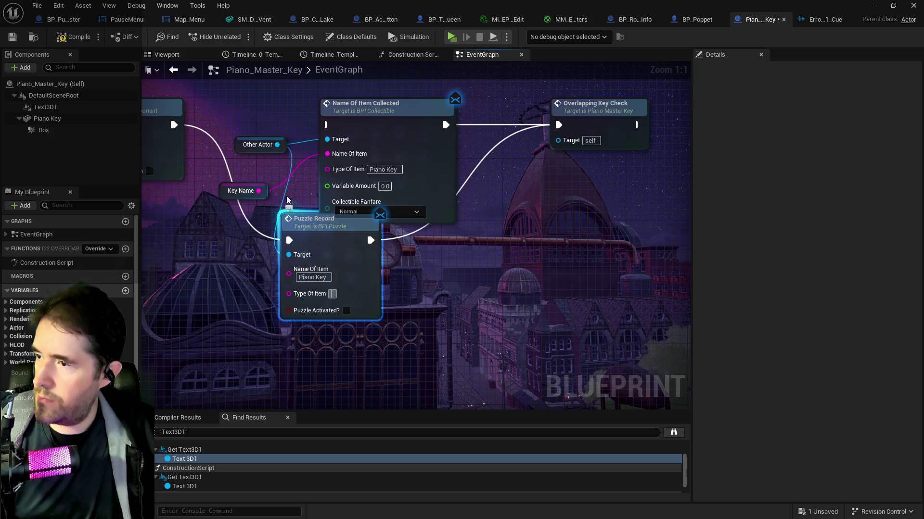
left_click_drag(259, 191, 289, 294)
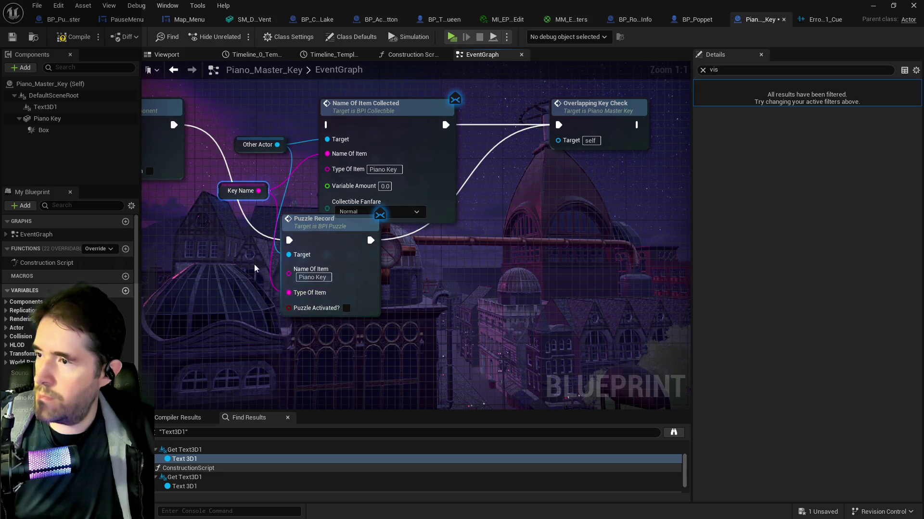
mouse_move(333, 208)
left_mouse_down()
mouse_move(380, 298)
mouse_move(364, 287)
left_mouse_up()
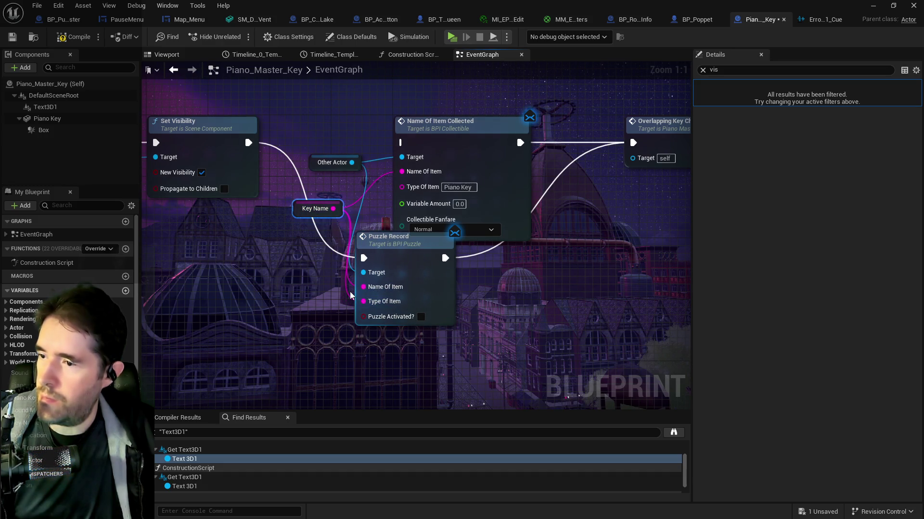
left_click(363, 302, "alt")
- Copy 'Piano Key' from the old node into Puzzle Record's Type Of Item
left_click(476, 173)
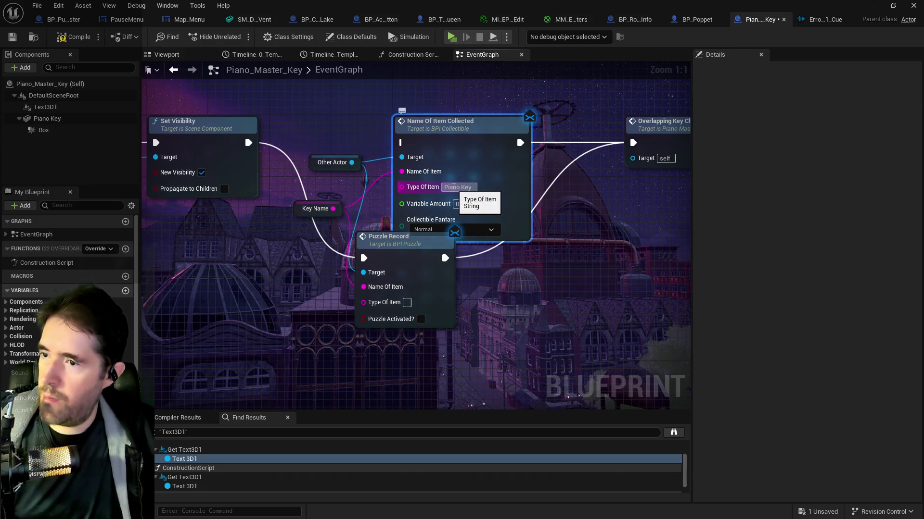
triple_click(453, 188)
key("ctrl+c")
left_click(406, 303)
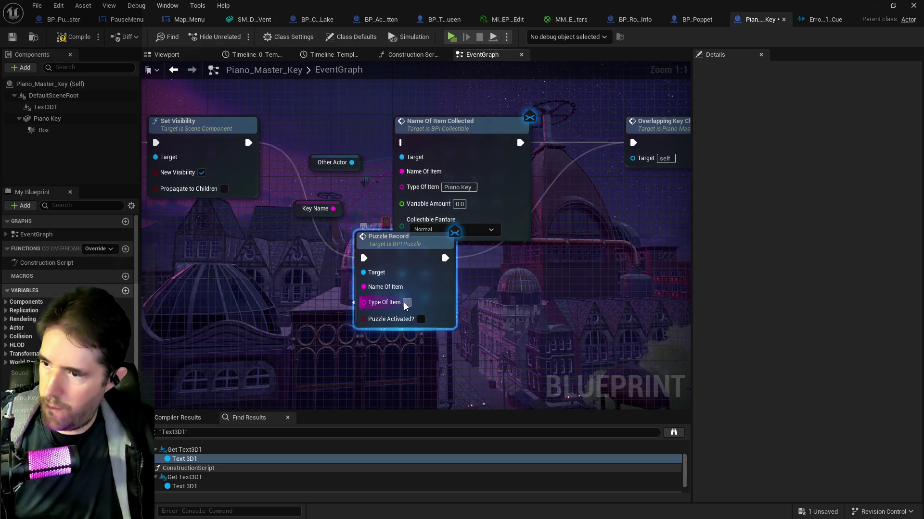
key("ctrl+v")
- Delete Name Of Item Collected, tick Puzzle Activated?, and save the blueprint
left_click(447, 163)
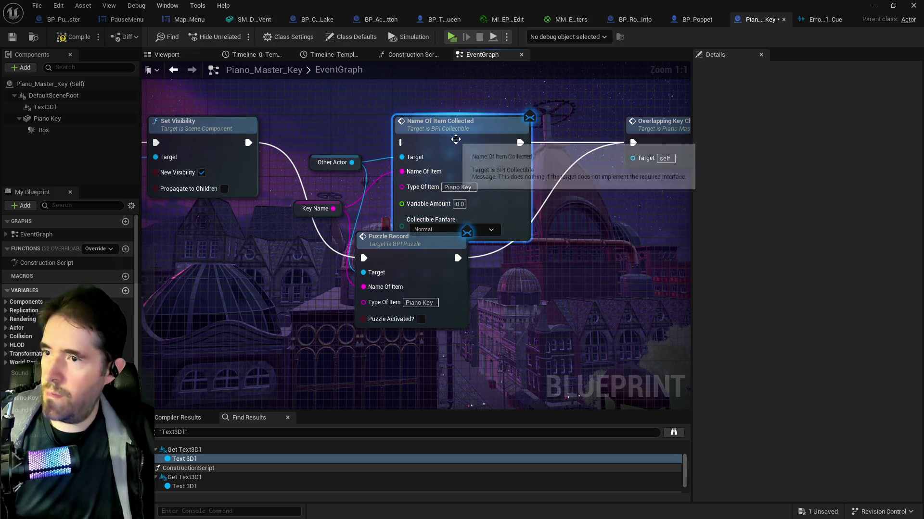
key("Delete")
left_click_drag(395, 259, 434, 143)
left_click(459, 204)
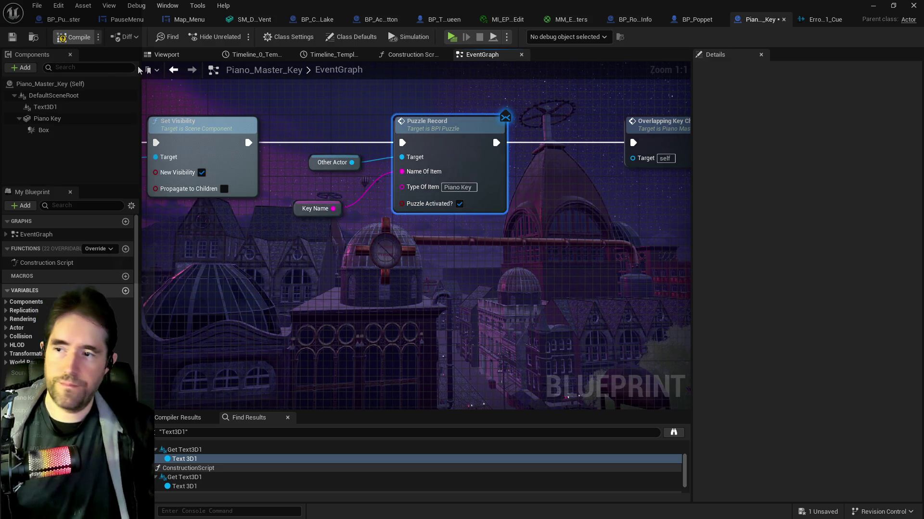
key("ctrl+s")
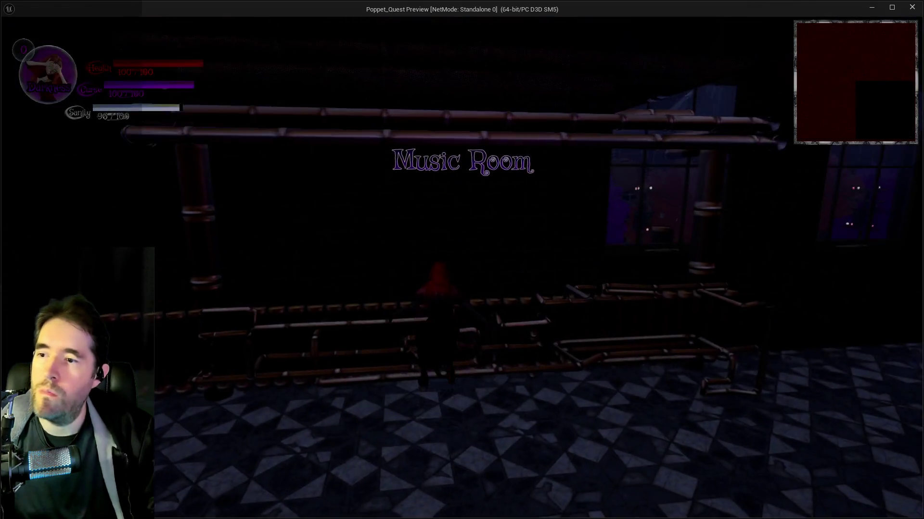
- In the playtest, walk across the music room onto the E3, F3 and G3 piano keys
key("w")
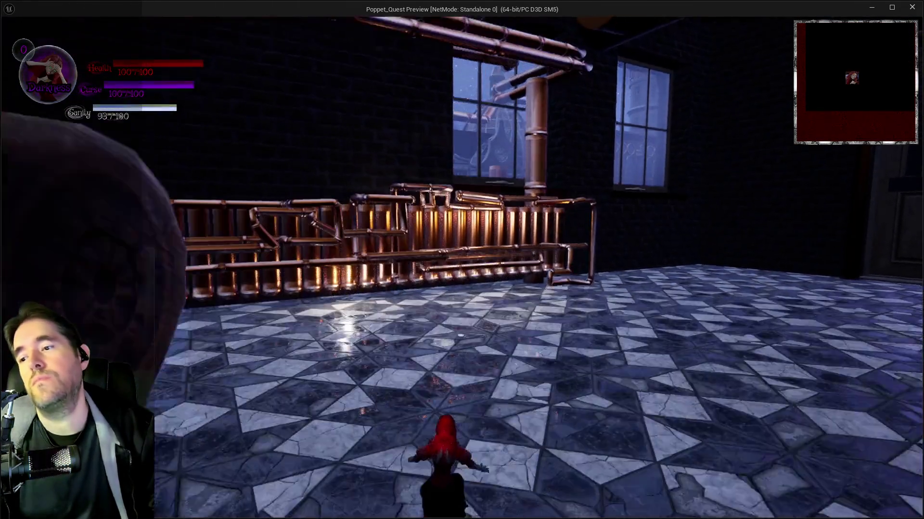
key("w")
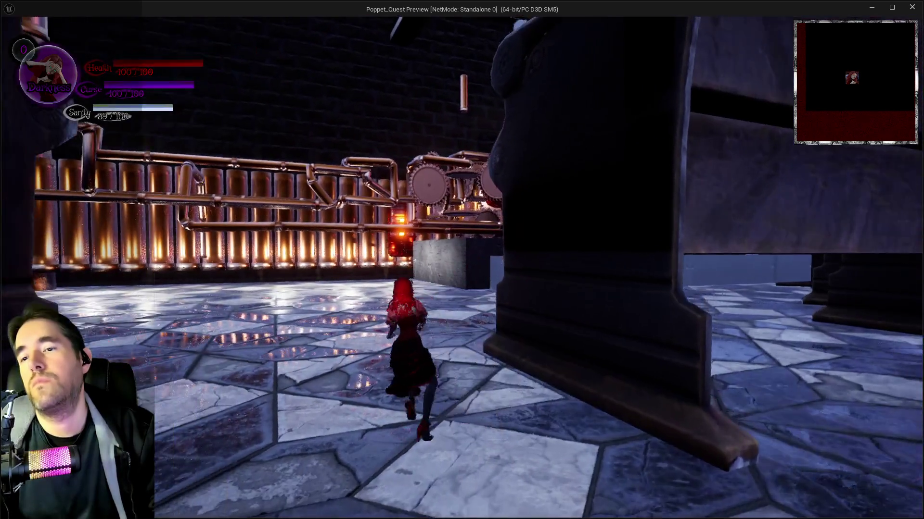
key("w")
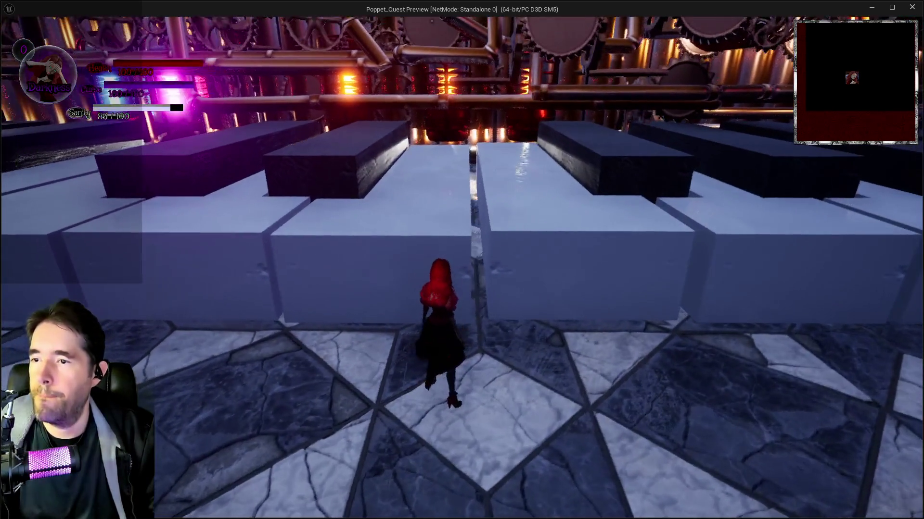
key("w")
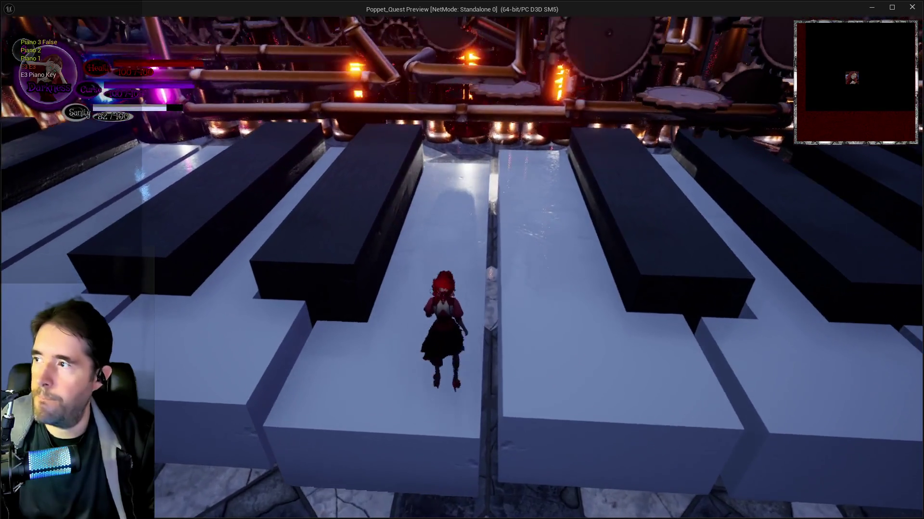
key("w")
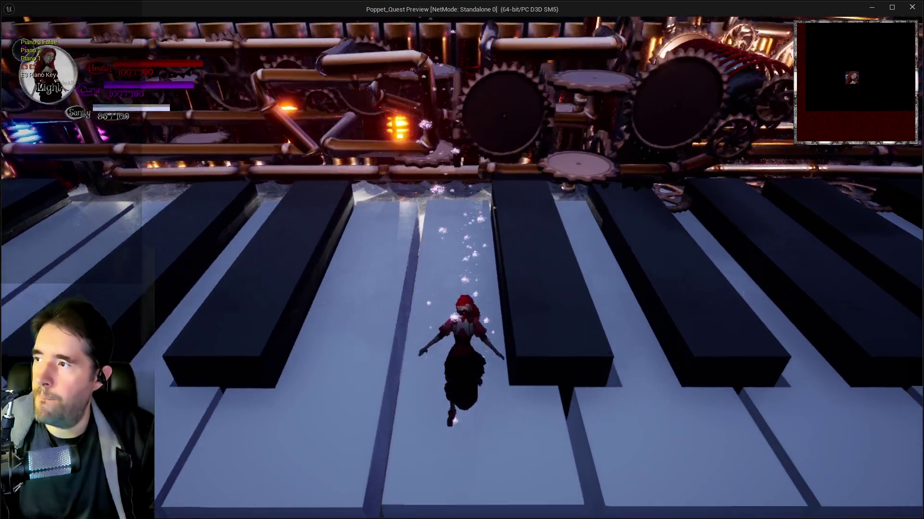
key("w")
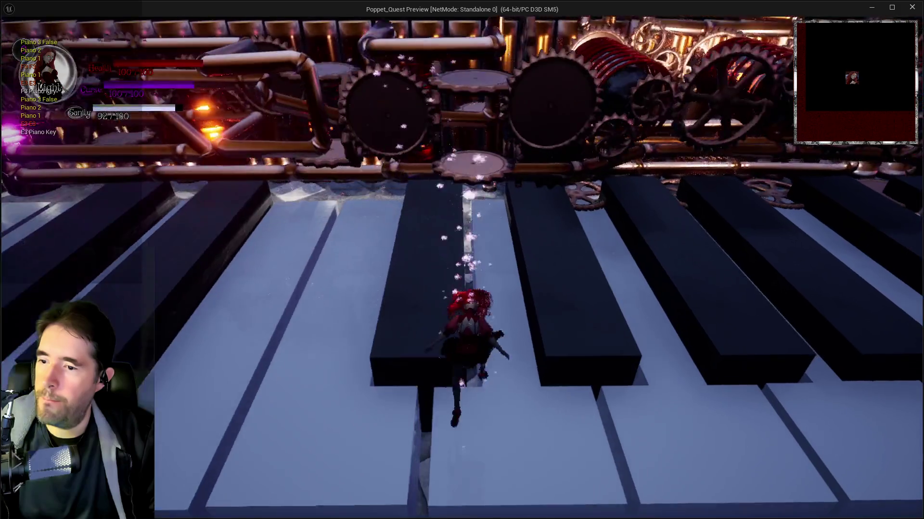
- Run over more keys, including E3 and D3, watching the note log, then pause
key("w")
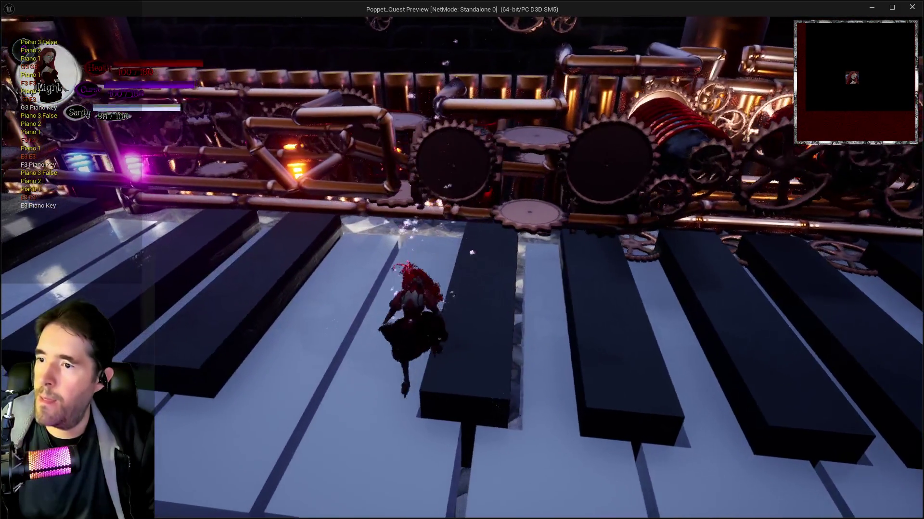
key("w")
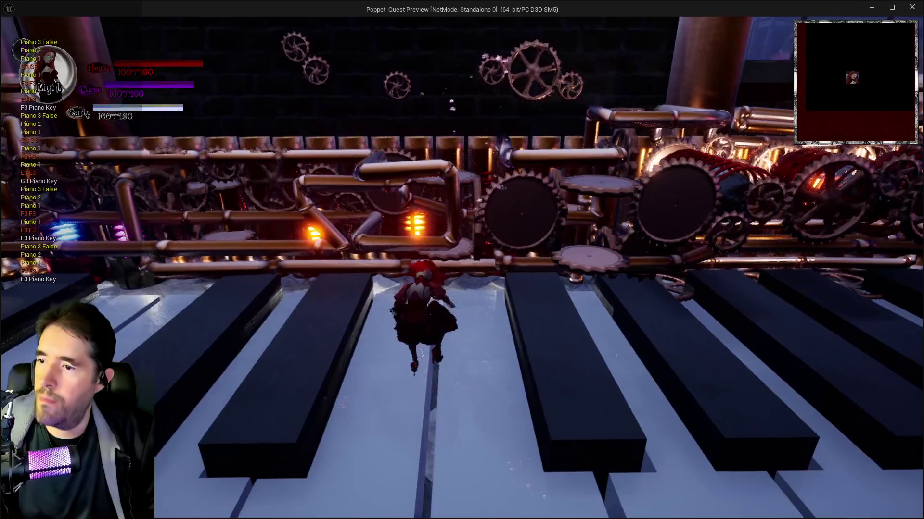
key("w")
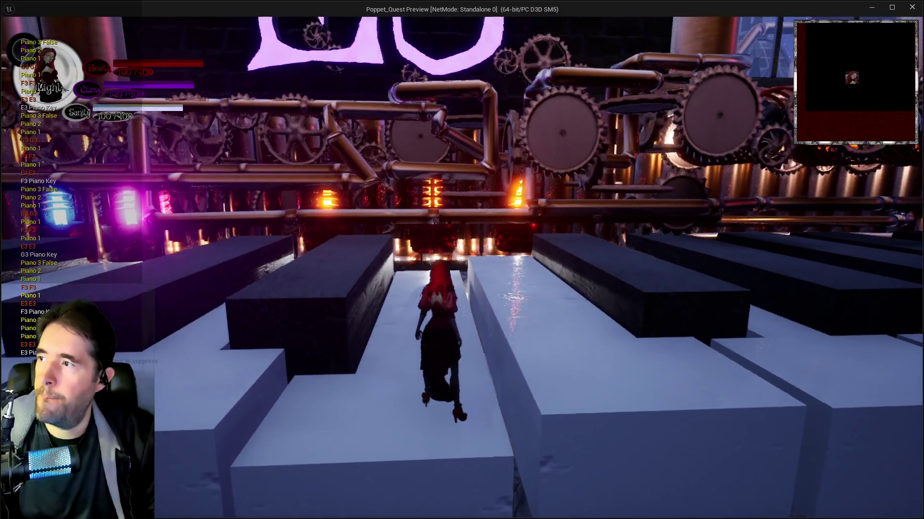
key("w")
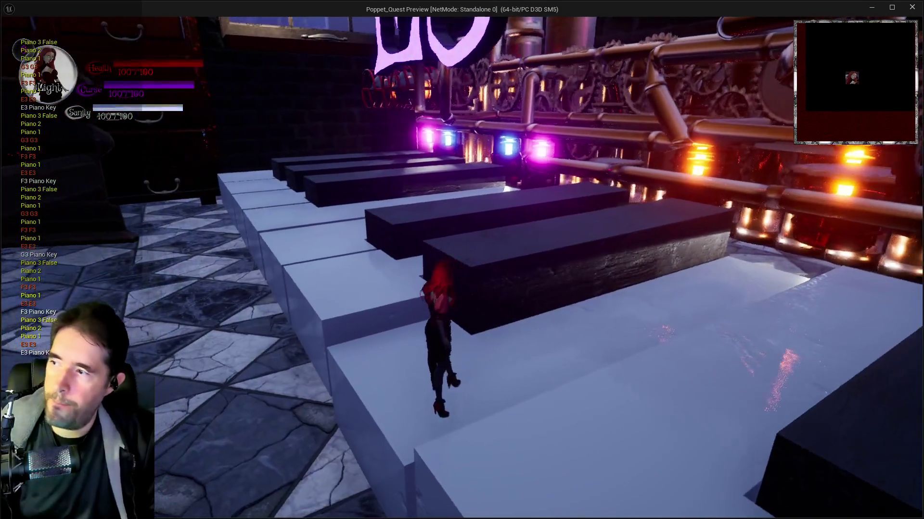
key("w")
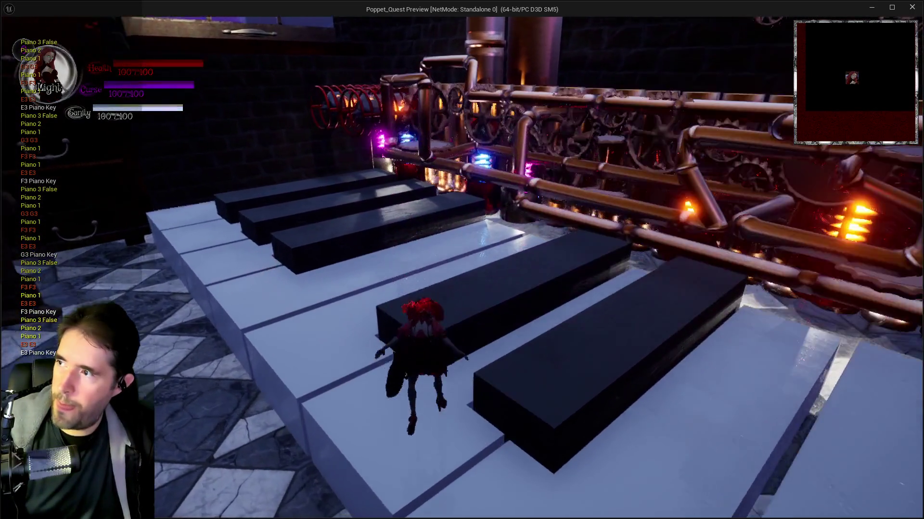
key("w")
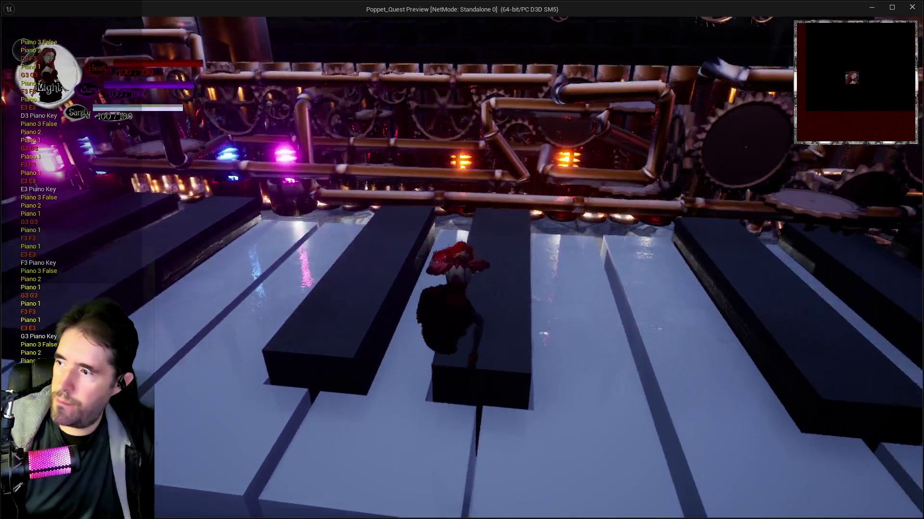
key("w")
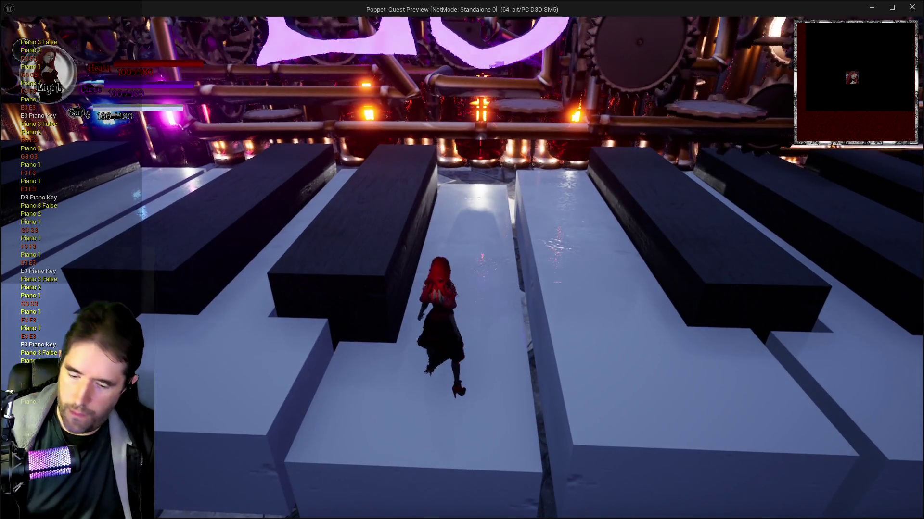
key("Escape")
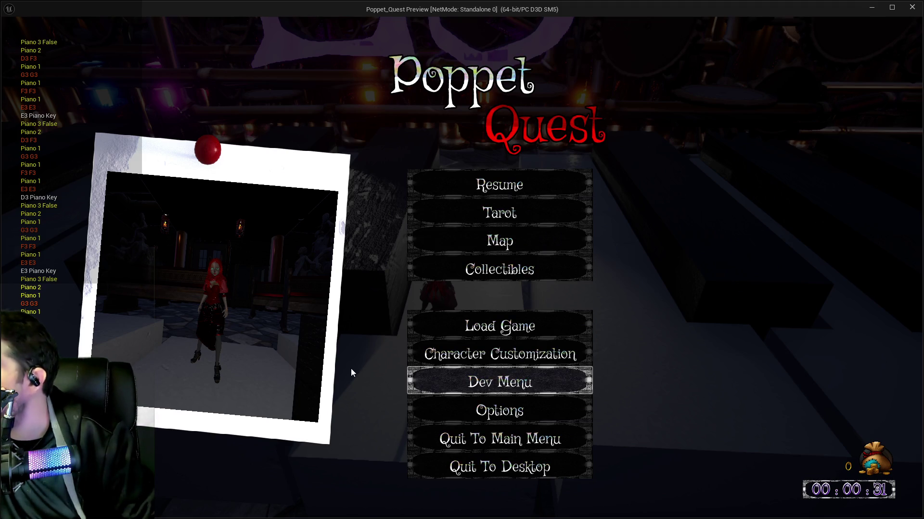
- Close the Poppet_Quest preview window to end the play session
key("Up")
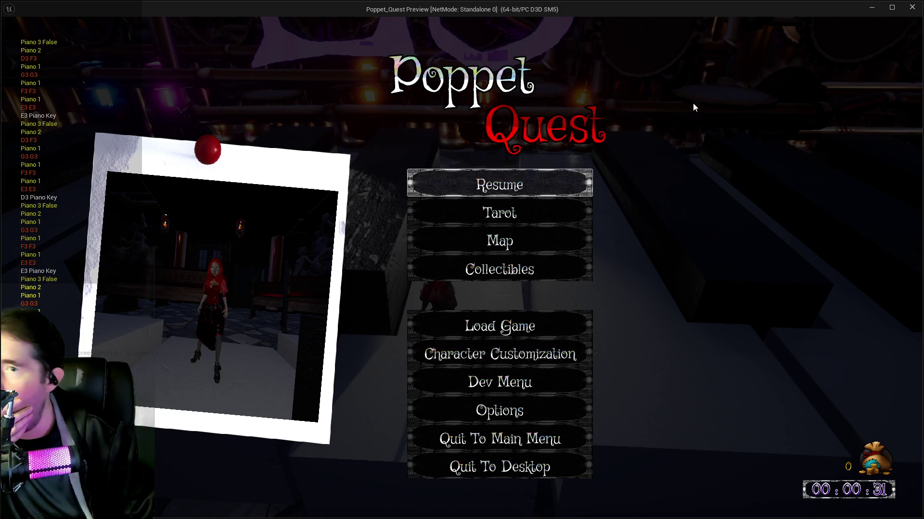
left_click(912, 8)
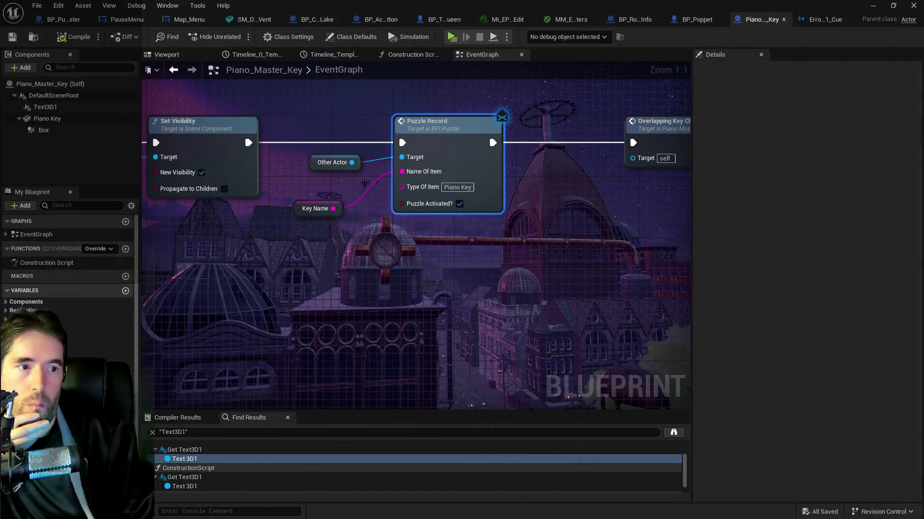
- Zoom out Krita's capture of the printed note log, then return to Unreal's Piano_Master_Key graph
key("alt+Tab")
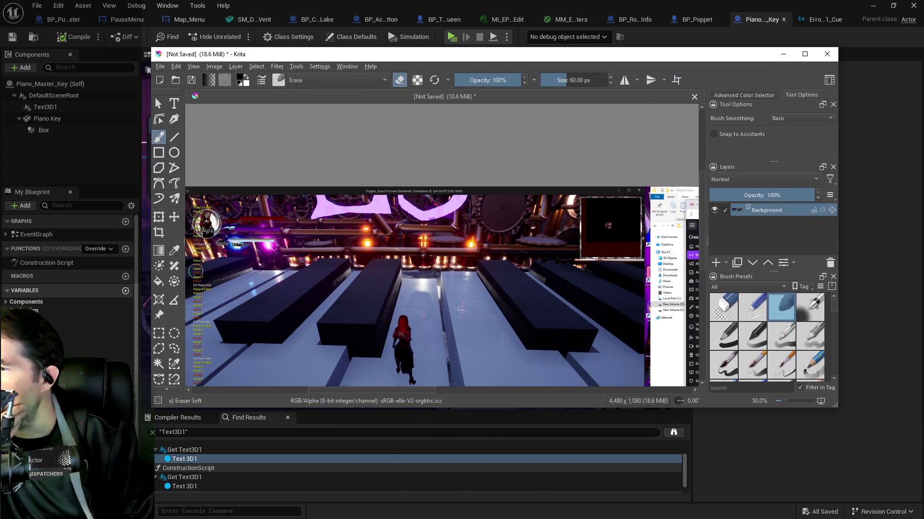
scroll(195, 271, "up", 3)
left_click_drag(373, 390, 294, 391)
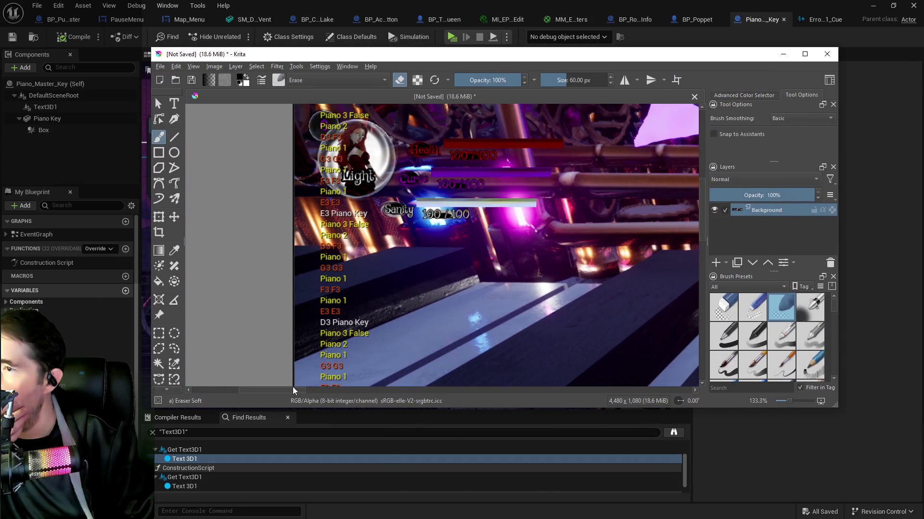
scroll(695, 299, "down", 5)
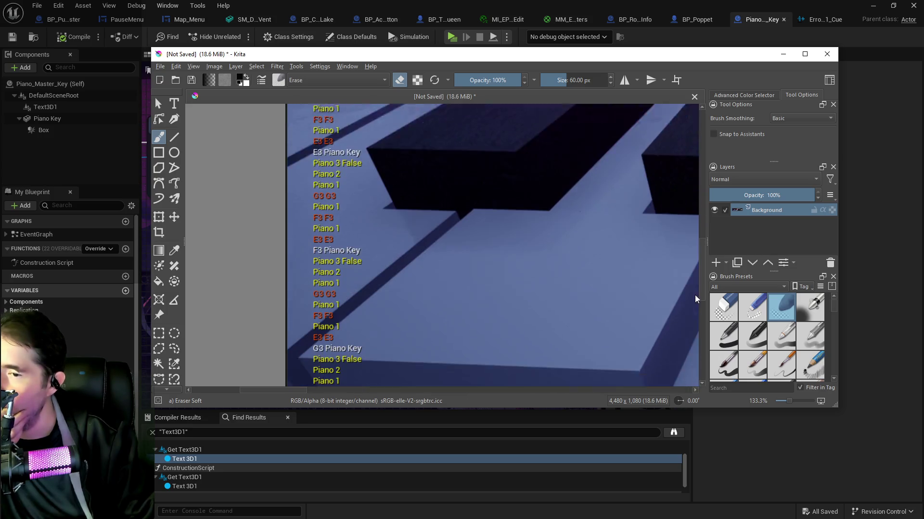
scroll(695, 298, "down", 3)
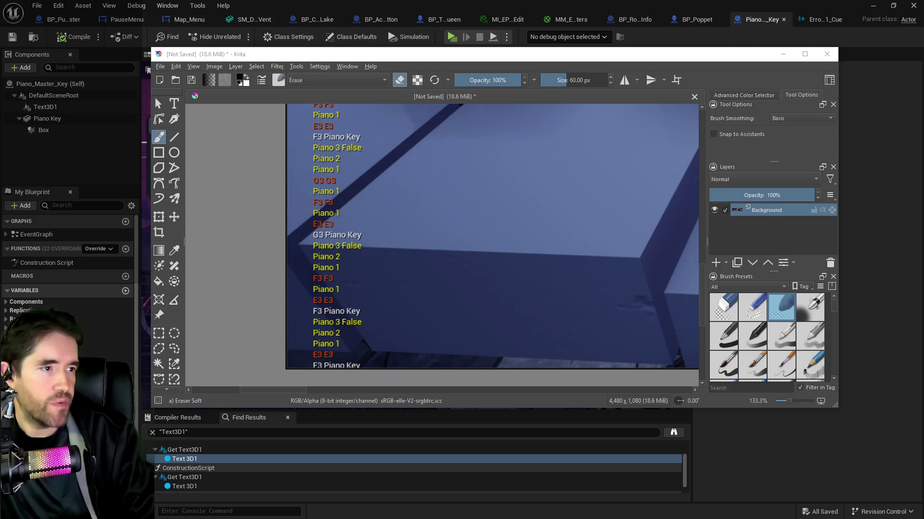
left_click(680, 320)
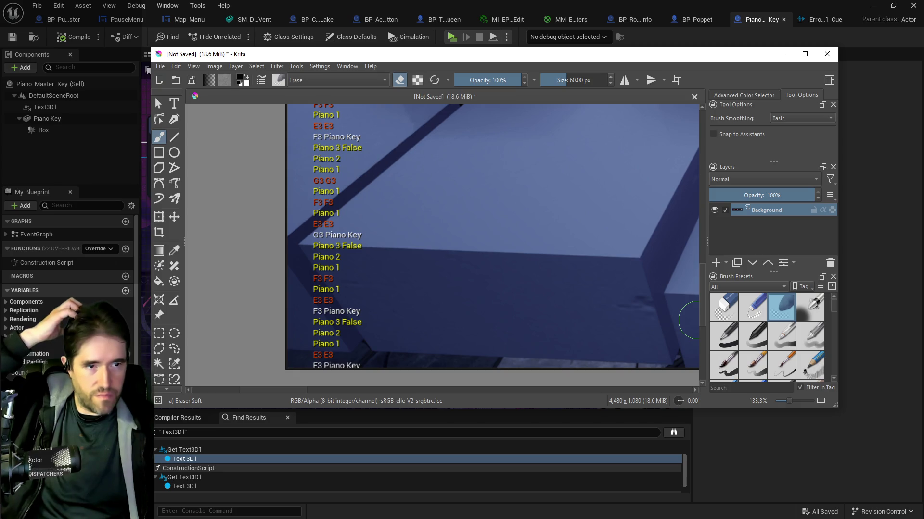
scroll(390, 310, "down", 1)
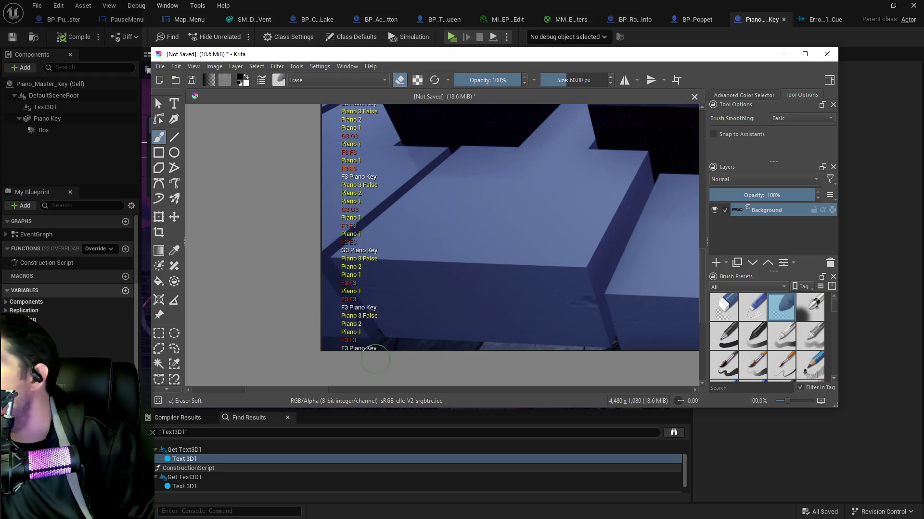
left_click(639, 44)
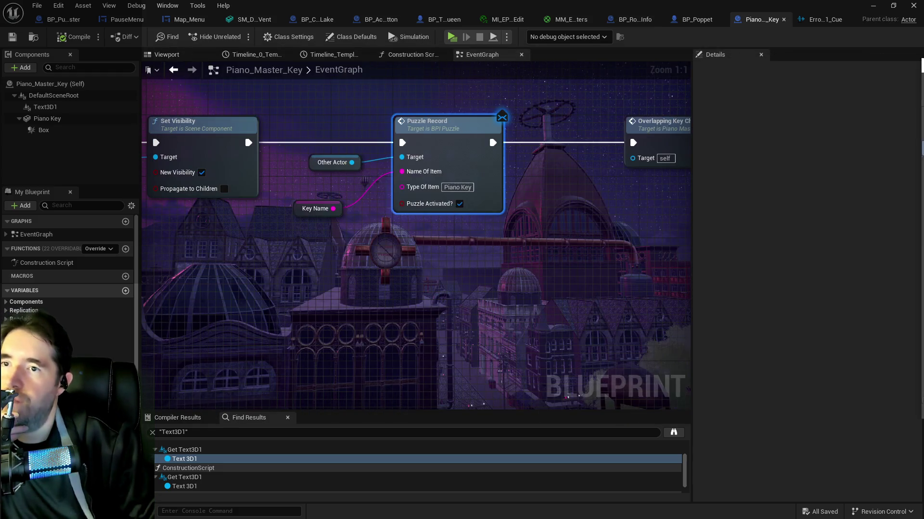
- Show BP_Poppet's Puzzle Graph, panned to the Switch on String, Play Collectible Audio and GET nodes
left_click(704, 21)
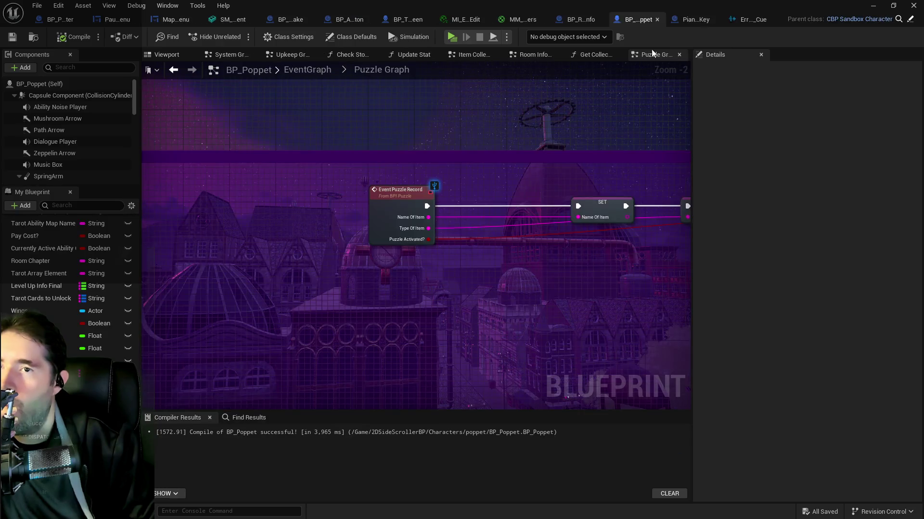
scroll(515, 264, "down", 2)
scroll(207, 188, "up", 3)
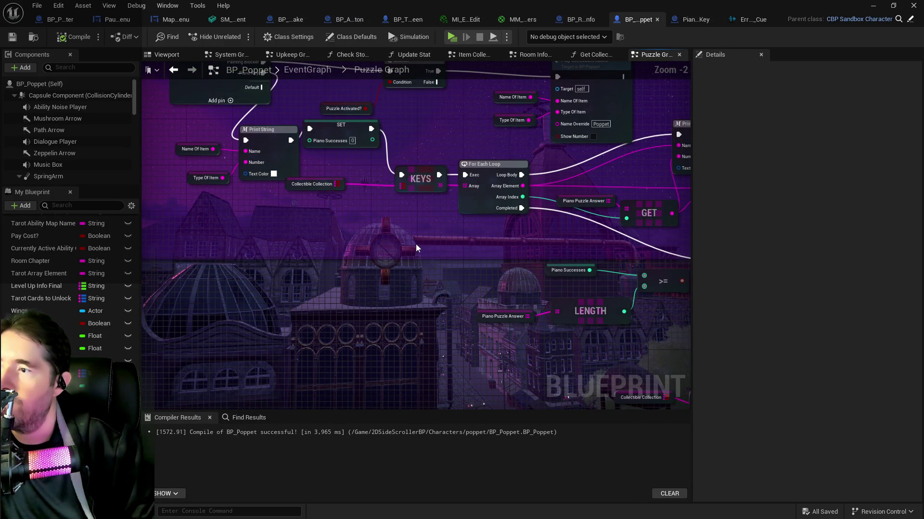
left_click_drag(394, 225, 405, 265)
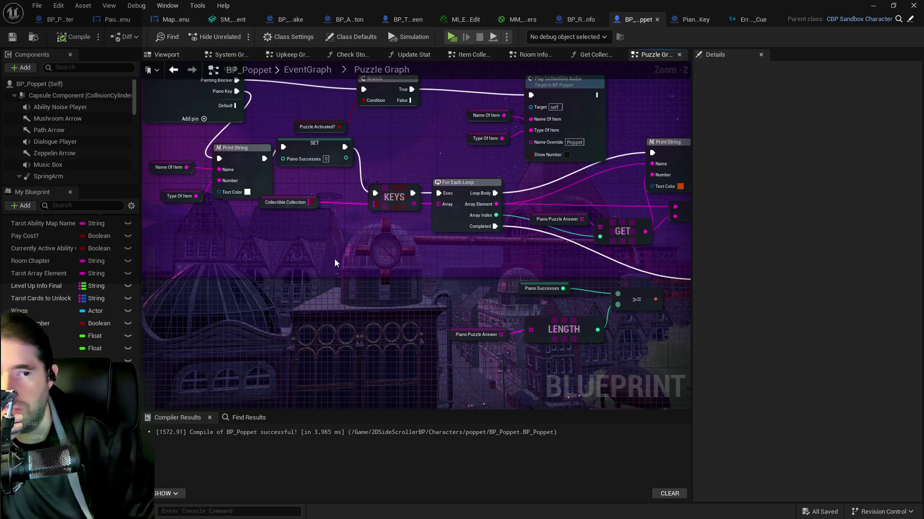
mouse_move(287, 239)
left_mouse_down()
mouse_move(295, 296)
mouse_move(276, 368)
mouse_move(441, 368)
mouse_move(453, 318)
left_mouse_up()
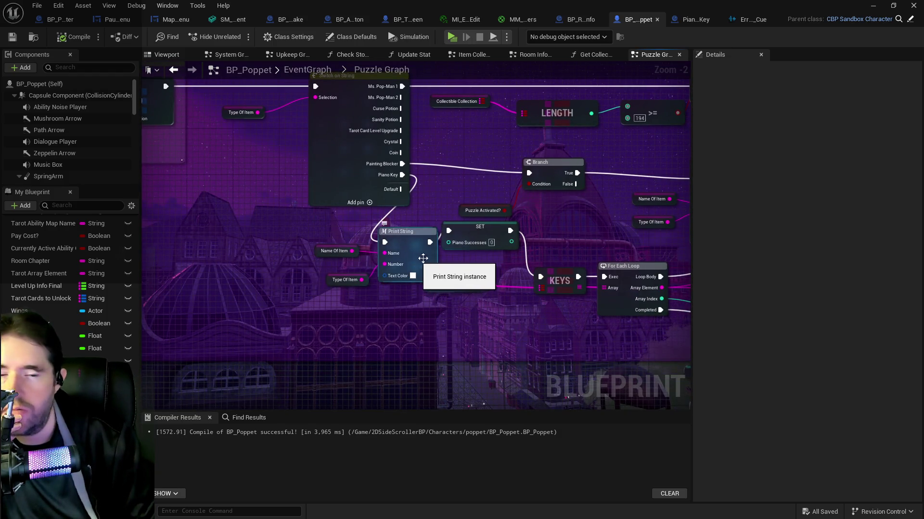
mouse_move(543, 252)
left_mouse_down()
mouse_move(516, 235)
mouse_move(369, 243)
left_mouse_up()
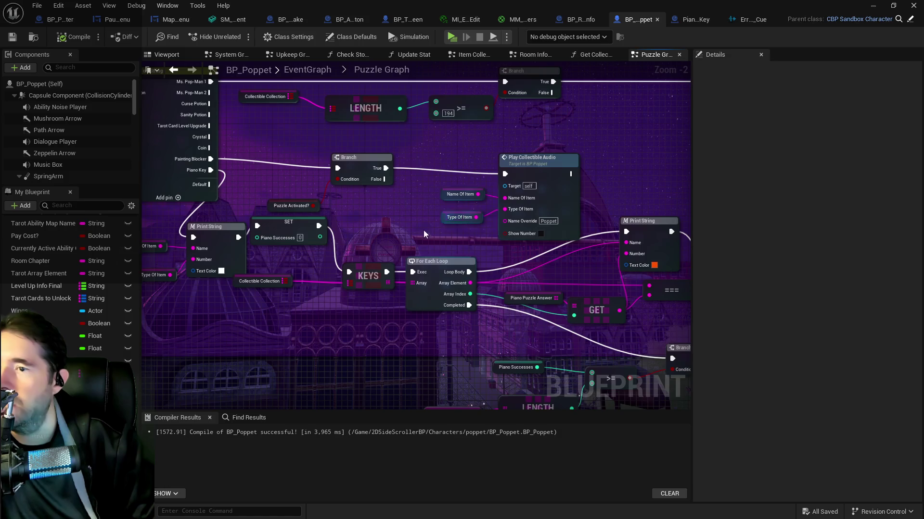
left_click_drag(424, 230, 301, 183)
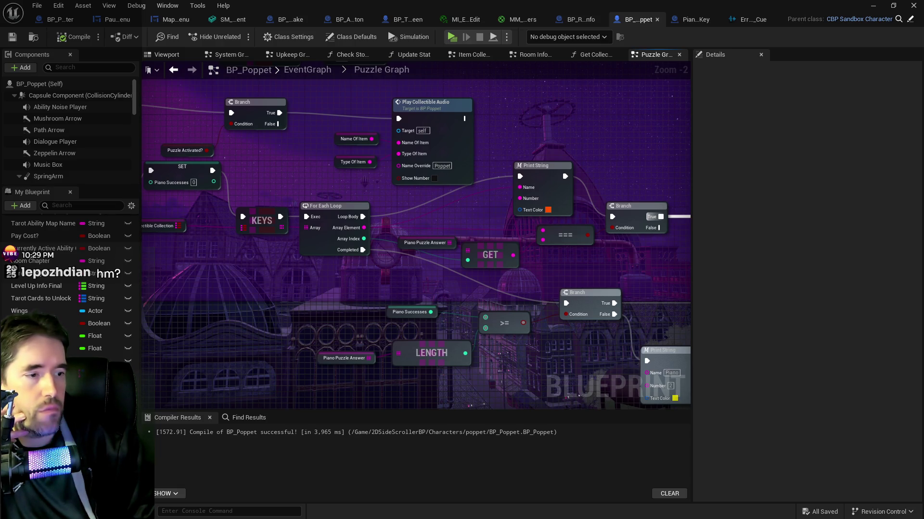
- Move the Print String node down and left, then switch to the level showing the piano
left_click_drag(532, 171, 501, 195)
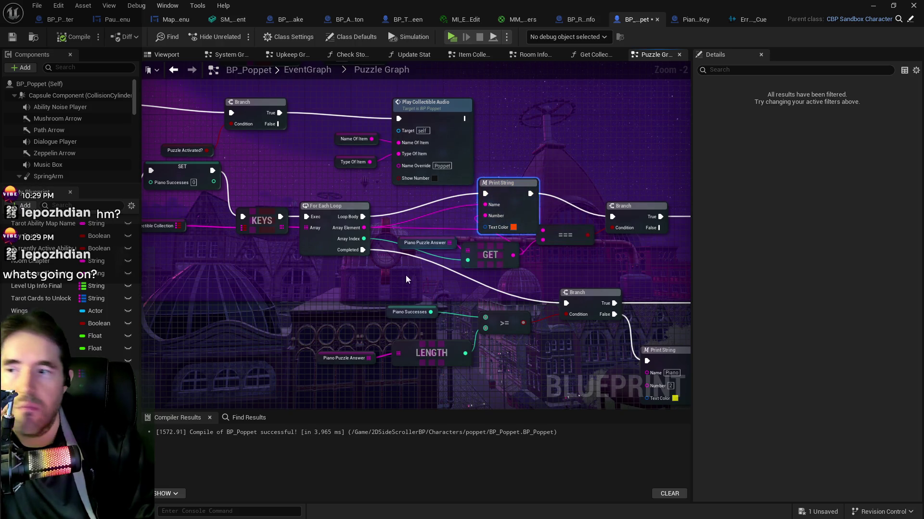
left_click_drag(371, 296, 493, 288)
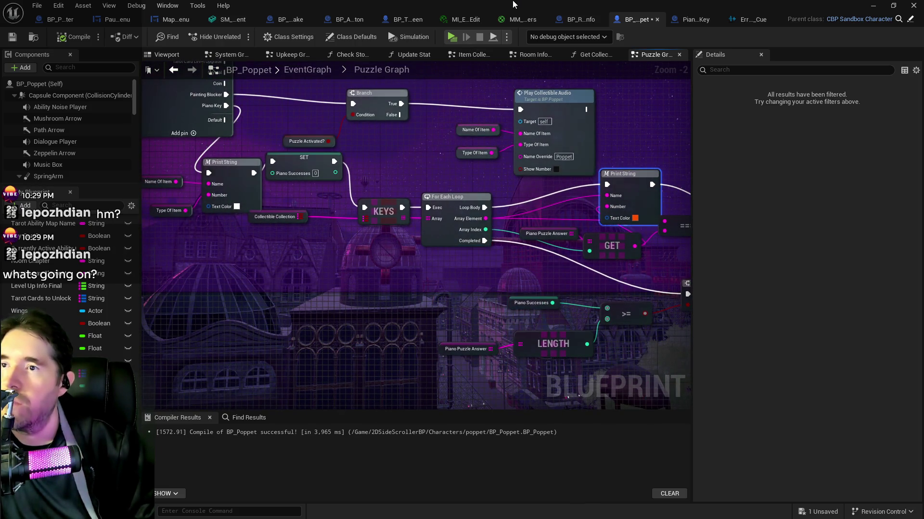
key("alt+Tab")
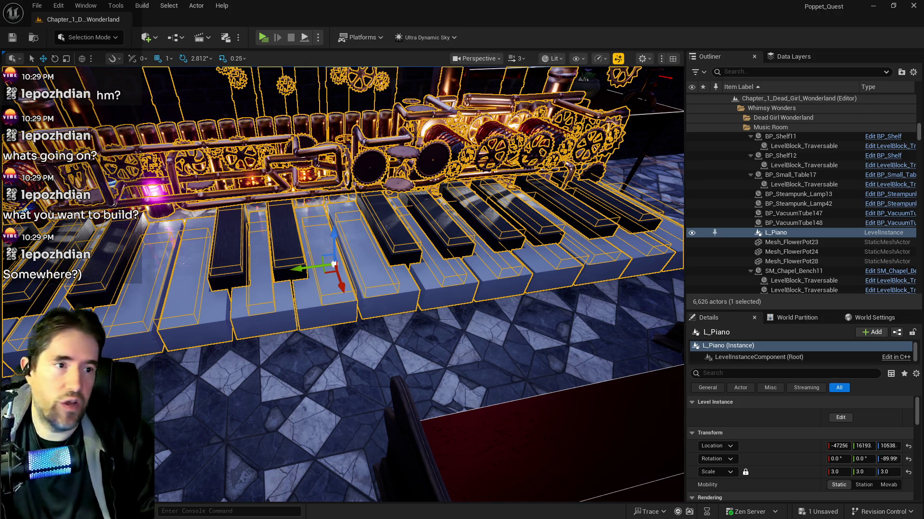
- Move the Branch node right and place the == comparison node beside Print String
key("alt+Tab")
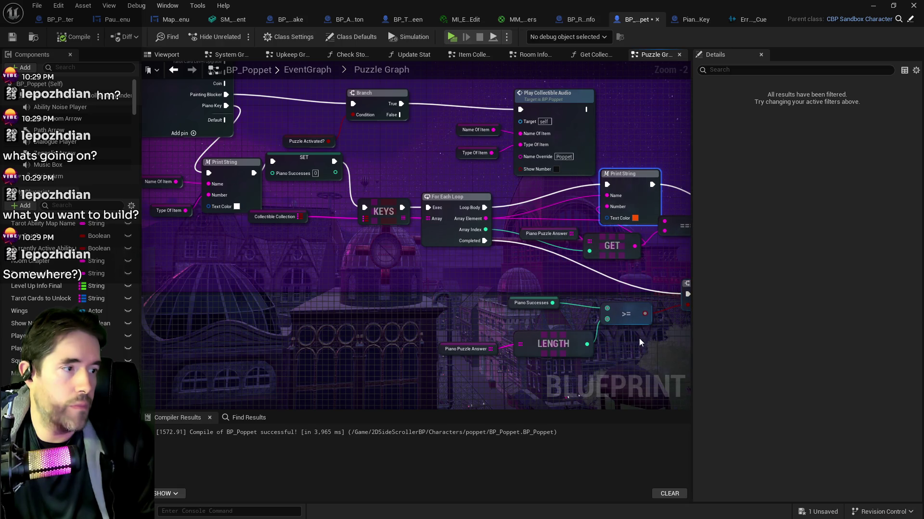
mouse_move(572, 306)
left_mouse_down()
mouse_move(406, 301)
mouse_move(402, 283)
left_mouse_up()
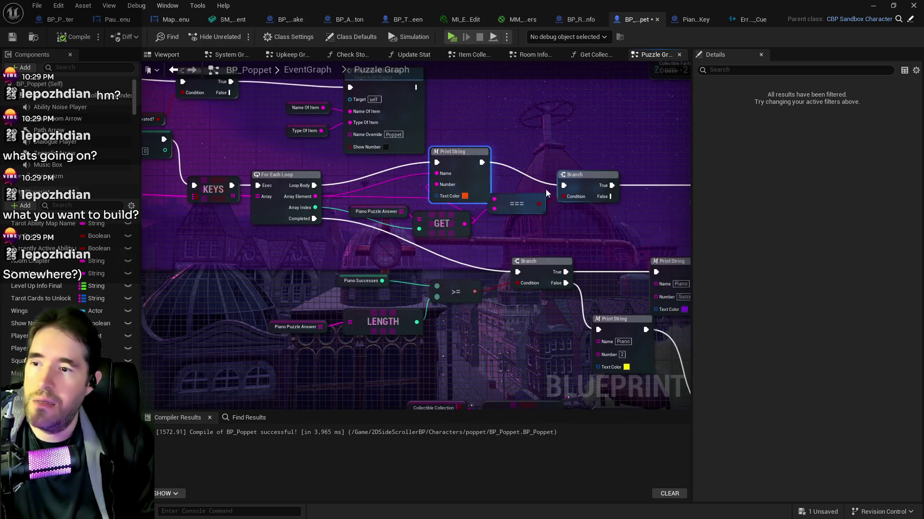
left_click_drag(589, 179, 658, 174)
left_click(516, 204)
mouse_move(539, 204)
left_mouse_down()
mouse_move(575, 225)
mouse_move(556, 231)
mouse_move(553, 209)
left_mouse_up()
mouse_move(462, 149)
left_mouse_down()
mouse_move(495, 164)
mouse_move(298, 177)
left_mouse_up()
- Shift the Piano Successes, ++ and Print String nodes up and right as a group
mouse_move(654, 196)
left_mouse_down()
mouse_move(473, 184)
mouse_move(482, 168)
mouse_move(478, 178)
left_mouse_up()
left_click_drag(342, 164, 500, 204)
left_click_drag(381, 178, 393, 172)
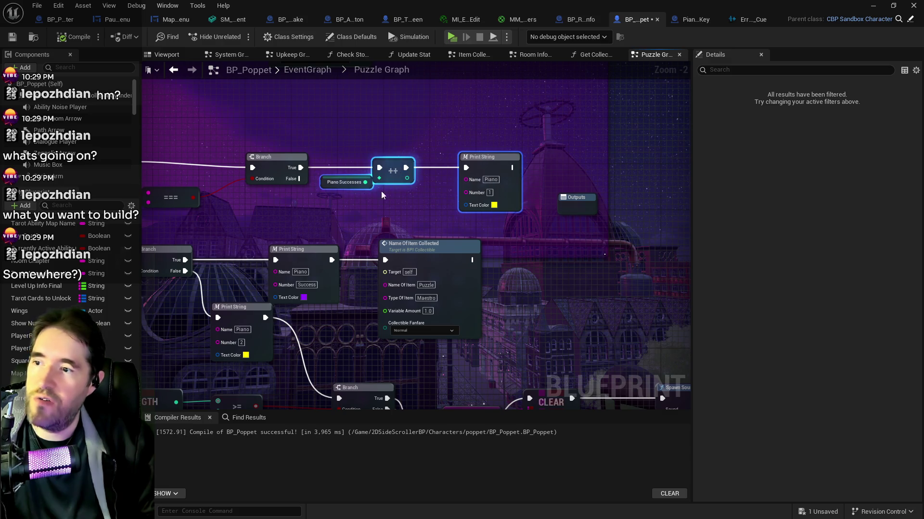
left_click_drag(353, 209, 510, 184)
left_click_drag(167, 216, 307, 189)
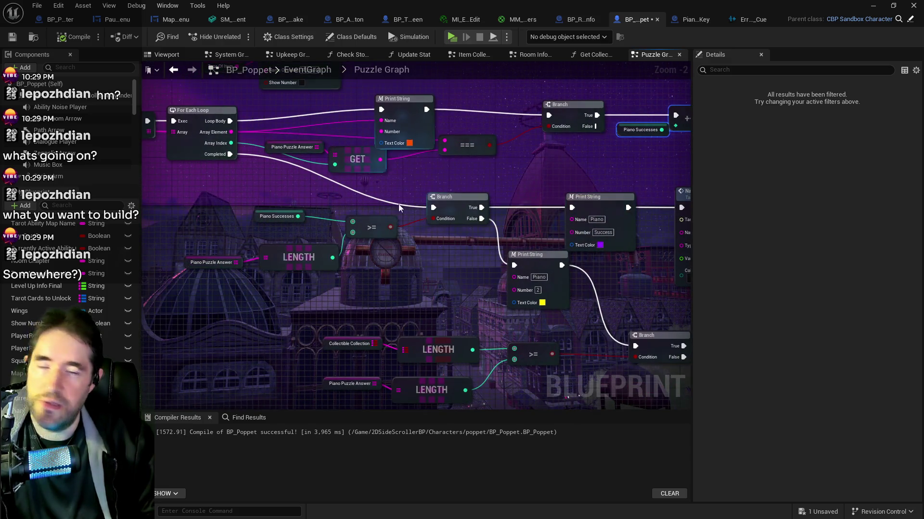
- Place the '3' and '3 False' Print String nodes neatly between the Branch and CLEAR
left_click_drag(446, 261, 423, 195)
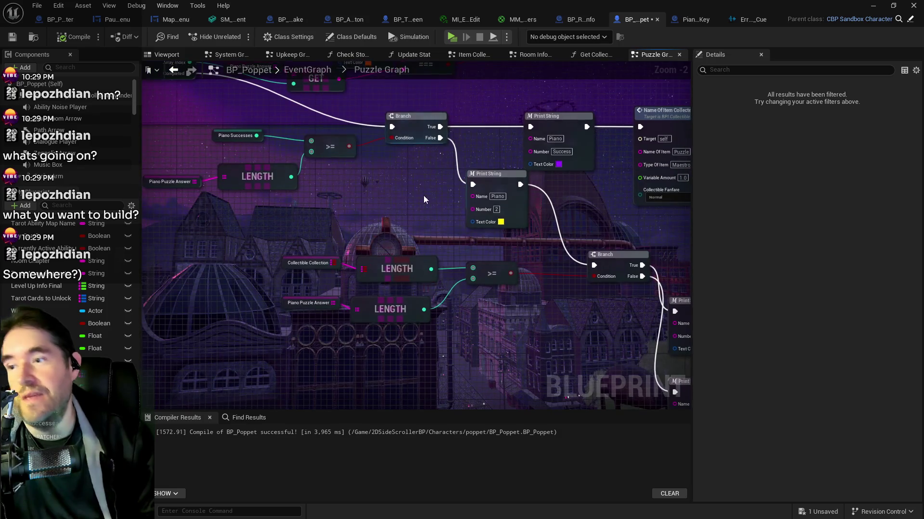
mouse_move(447, 245)
left_mouse_down()
mouse_move(345, 201)
mouse_move(267, 258)
left_mouse_up()
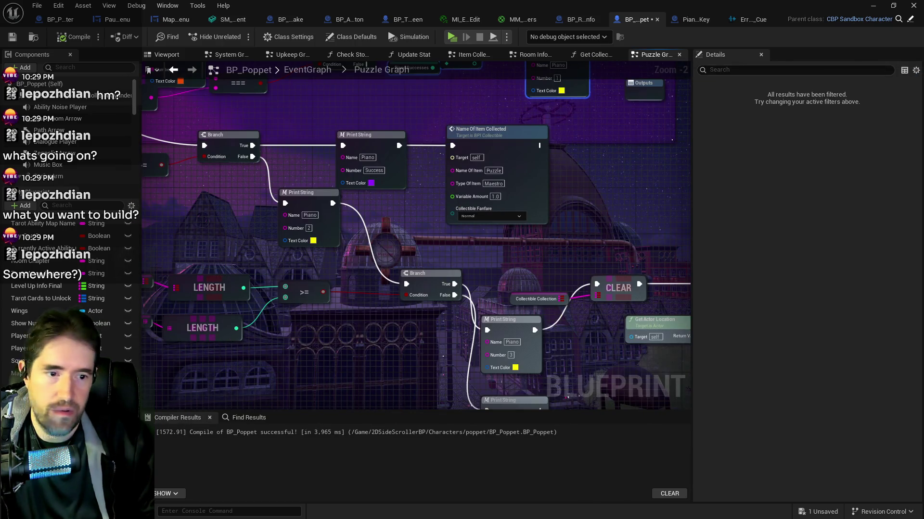
mouse_move(234, 223)
left_mouse_down()
mouse_move(243, 187)
mouse_move(111, 177)
left_mouse_up()
left_click_drag(363, 258, 365, 211)
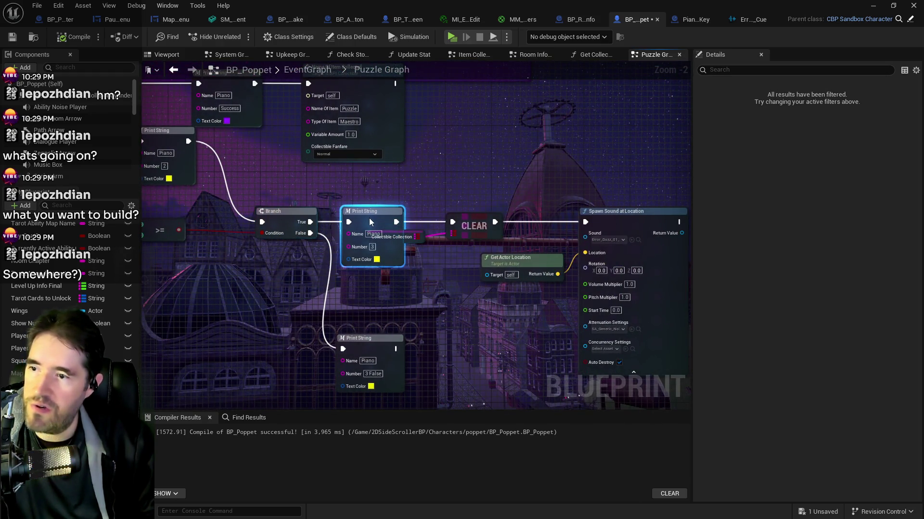
left_click(410, 237)
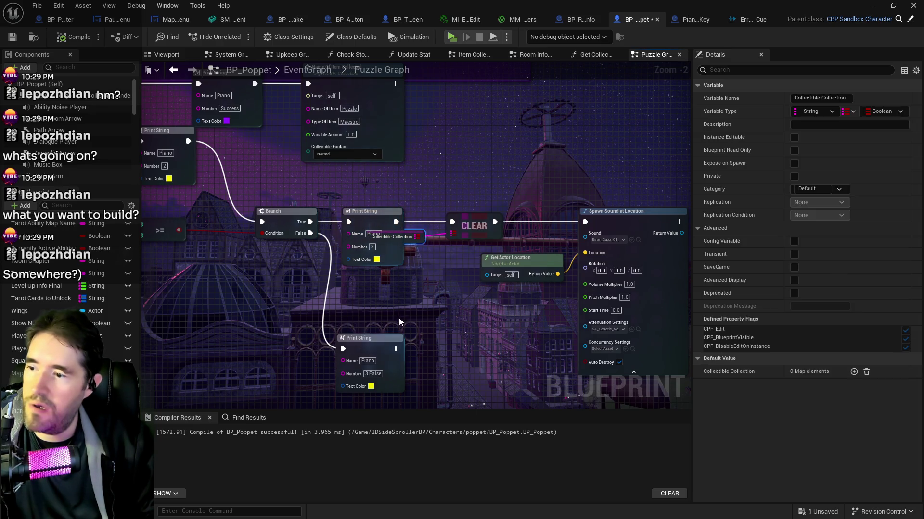
left_click_drag(380, 339, 401, 315)
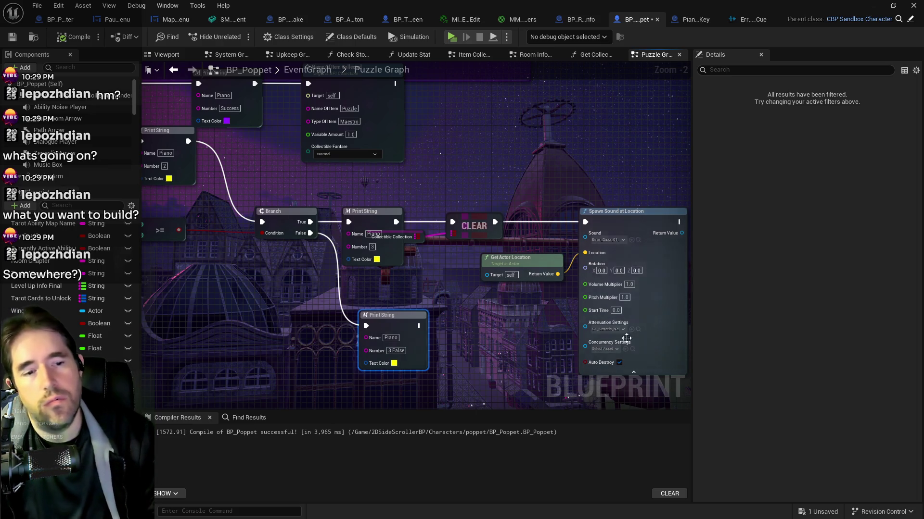
scroll(308, 366, "down", 6)
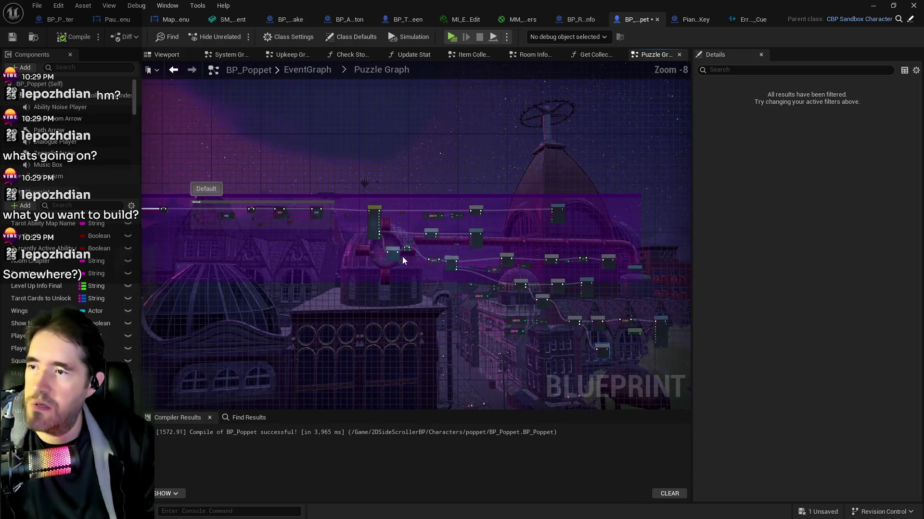
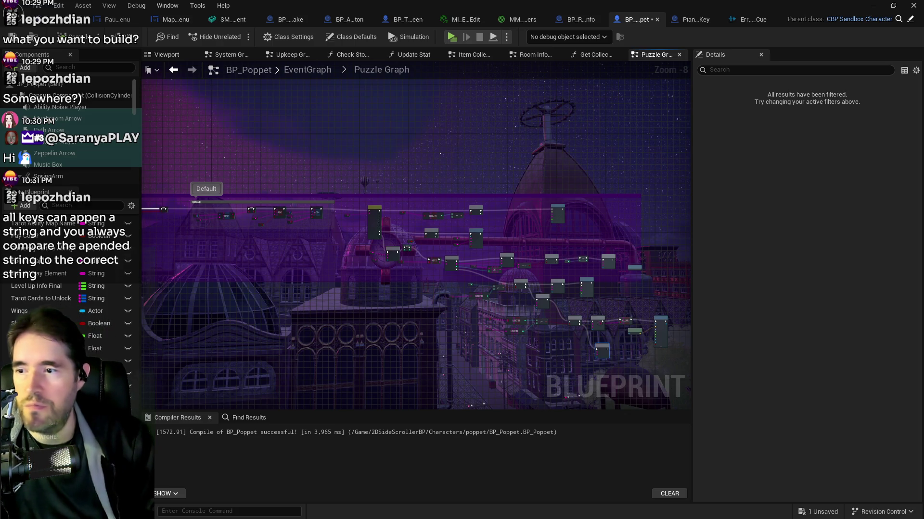
- Nudge the Piano Puzzle Answer LENGTH, Collectible Collection getter and CLEAR nodes into a tidier layout
scroll(370, 224, "up", 5)
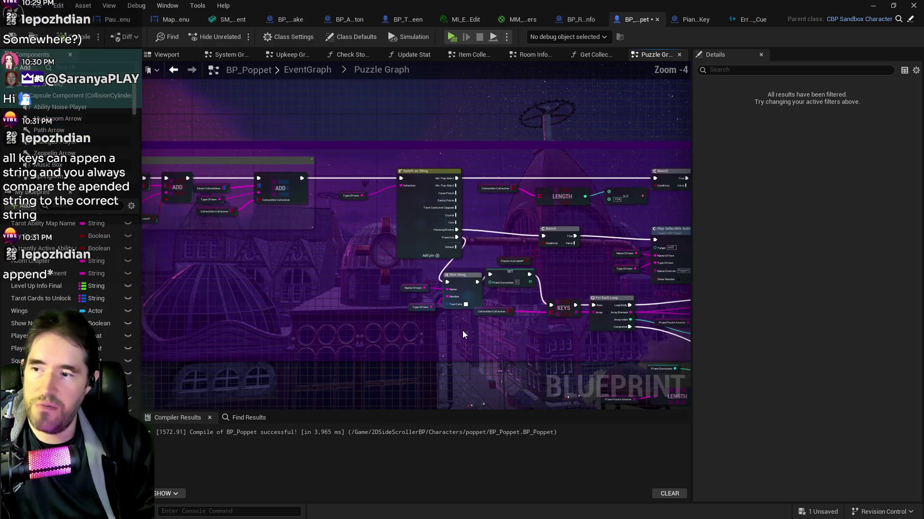
mouse_move(626, 337)
left_mouse_down()
mouse_move(412, 302)
mouse_move(446, 371)
mouse_move(369, 318)
mouse_move(331, 327)
left_mouse_up()
scroll(332, 327, "up", 1)
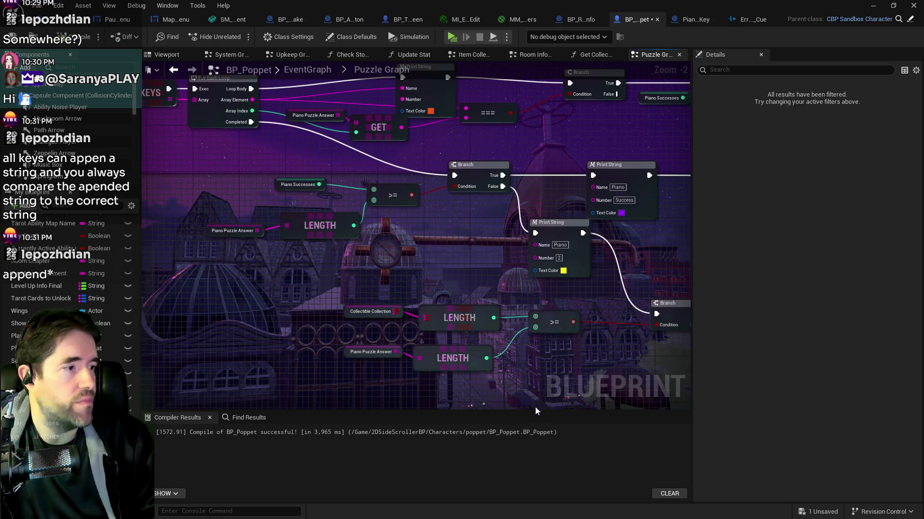
left_click_drag(547, 414, 482, 307)
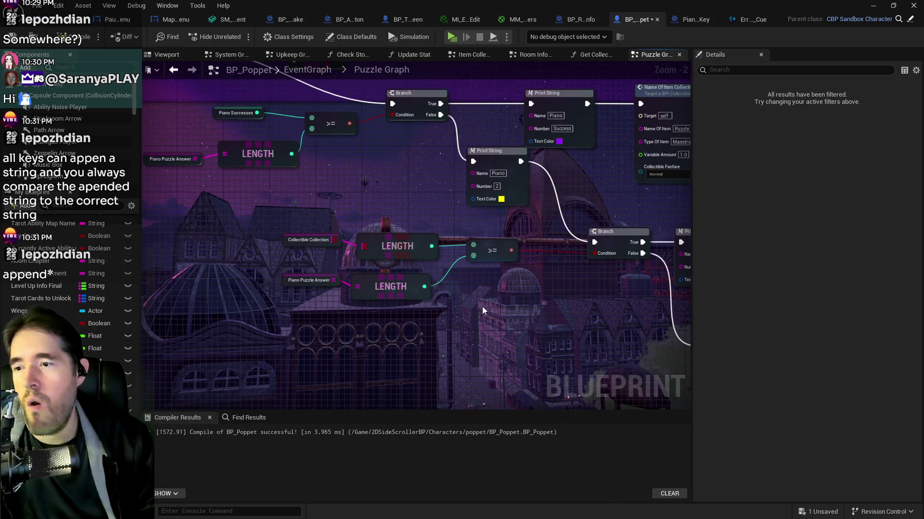
left_click_drag(396, 284, 402, 278)
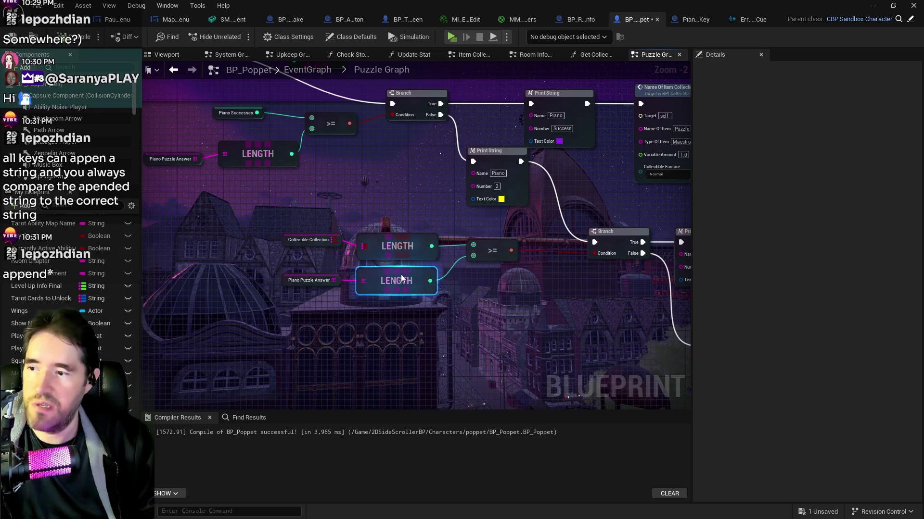
mouse_move(284, 244)
left_mouse_down()
mouse_move(279, 255)
mouse_move(285, 249)
left_mouse_up()
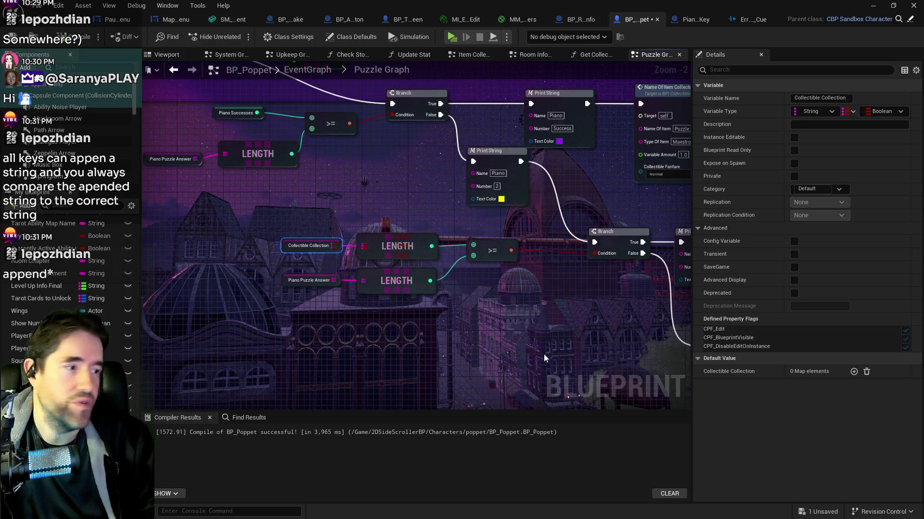
scroll(526, 340, "down", 2)
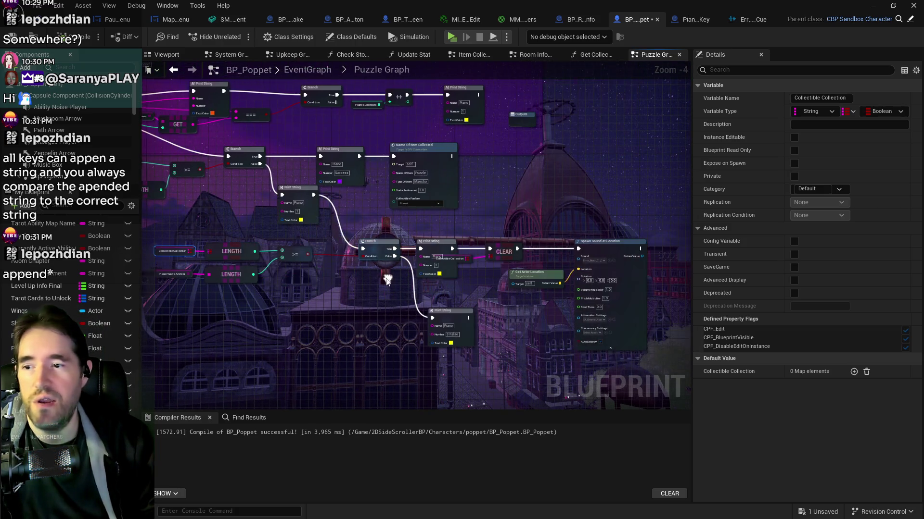
mouse_move(465, 249)
left_mouse_down()
mouse_move(515, 267)
mouse_move(519, 251)
mouse_move(533, 252)
left_mouse_up()
- Pan across the puzzle logic to review the lower branches, Piano Success print and KEYS loop
left_click_drag(202, 215, 331, 271)
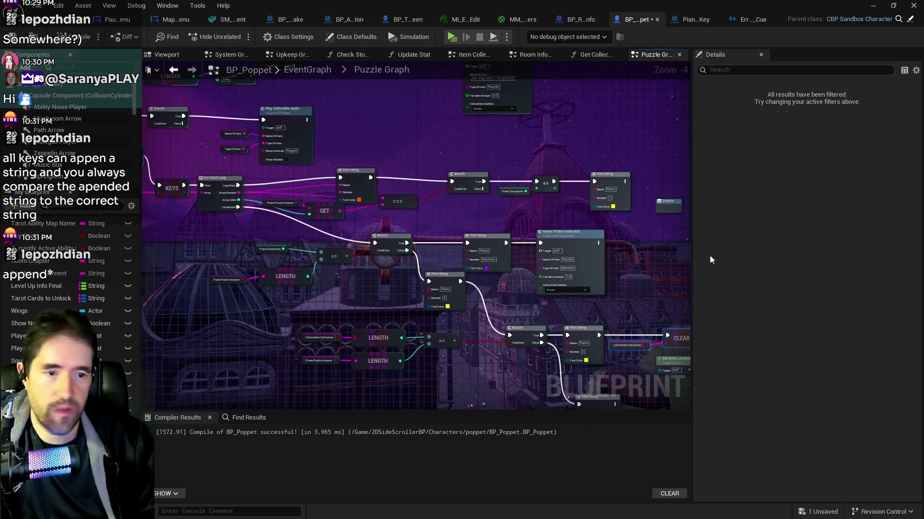
mouse_move(313, 268)
left_mouse_down()
mouse_move(287, 208)
mouse_move(344, 284)
mouse_move(298, 207)
left_mouse_up()
left_click(304, 186)
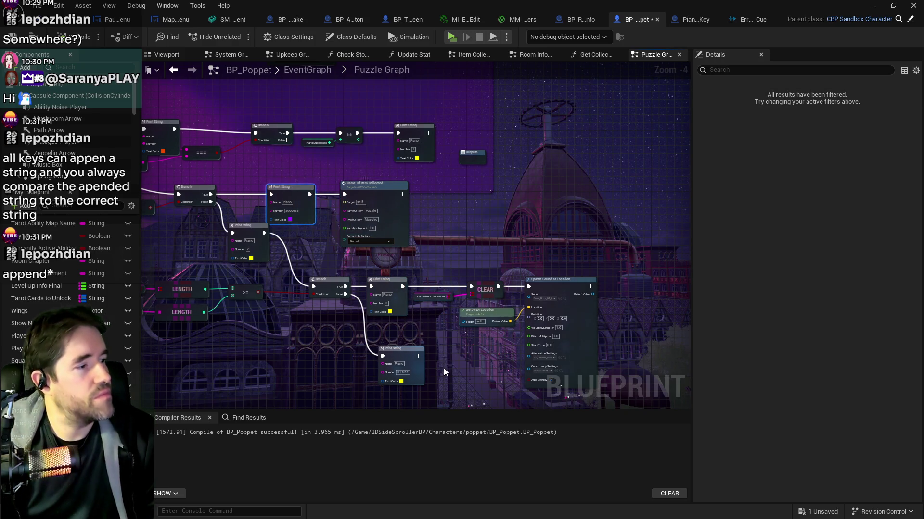
mouse_move(444, 378)
left_mouse_down()
mouse_move(401, 302)
mouse_move(485, 274)
mouse_move(503, 282)
left_mouse_up()
left_click_drag(392, 318, 454, 338)
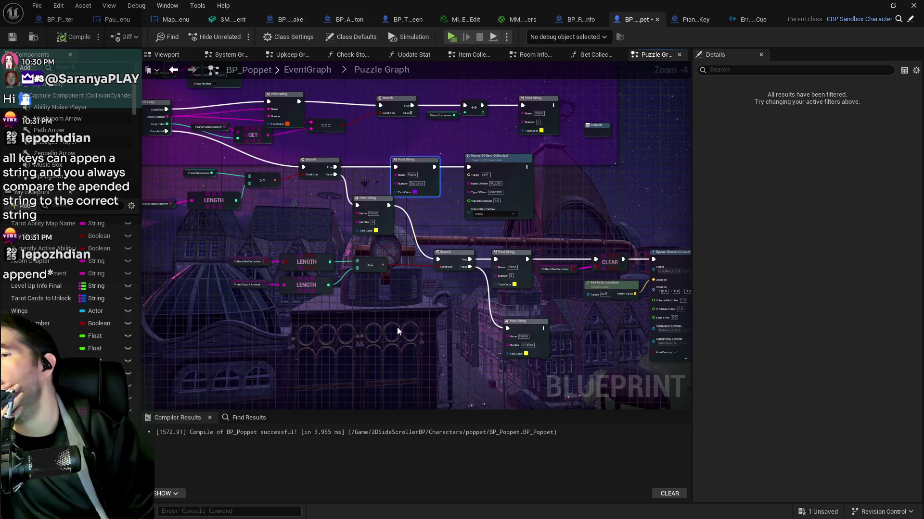
scroll(286, 299, "up", 1)
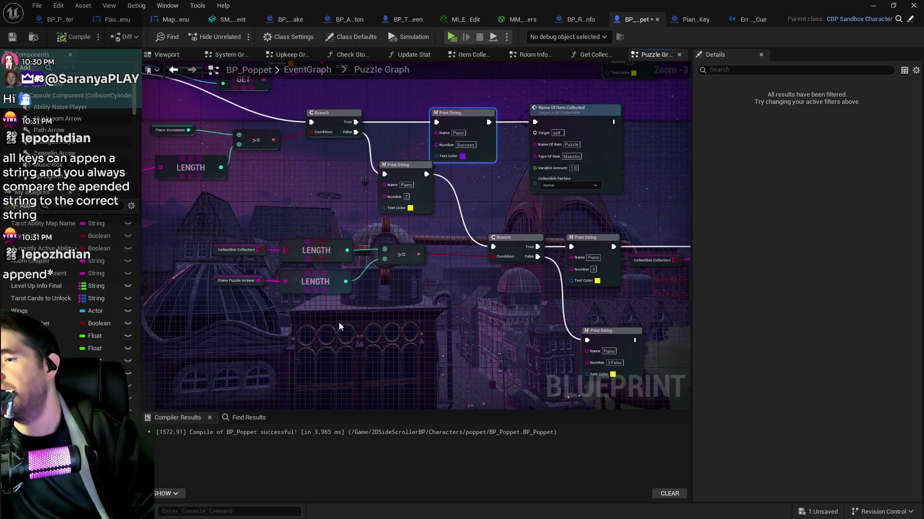
scroll(339, 327, "down", 1)
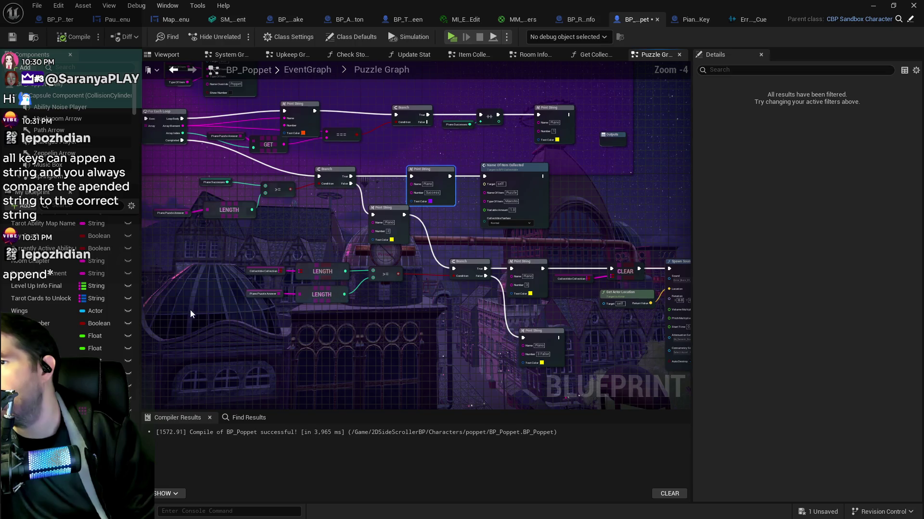
left_click_drag(232, 311, 317, 310)
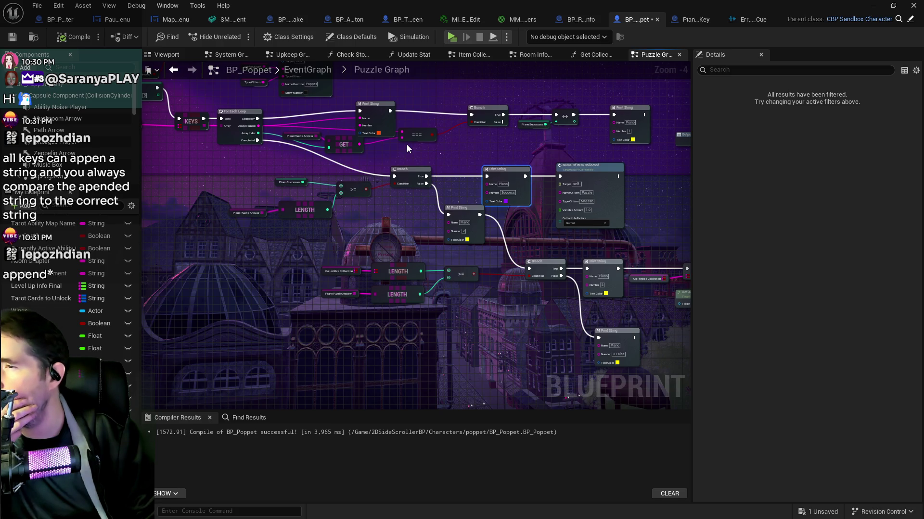
left_click_drag(278, 157, 446, 190)
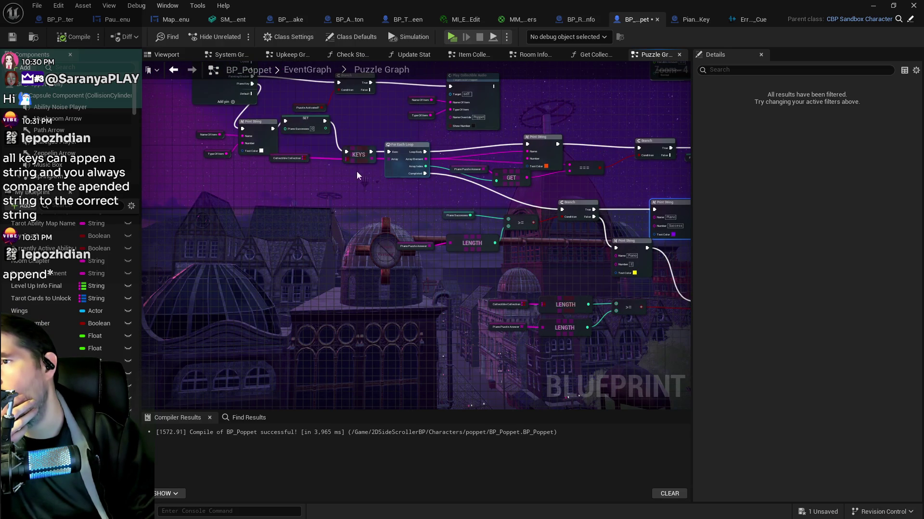
left_click(270, 158)
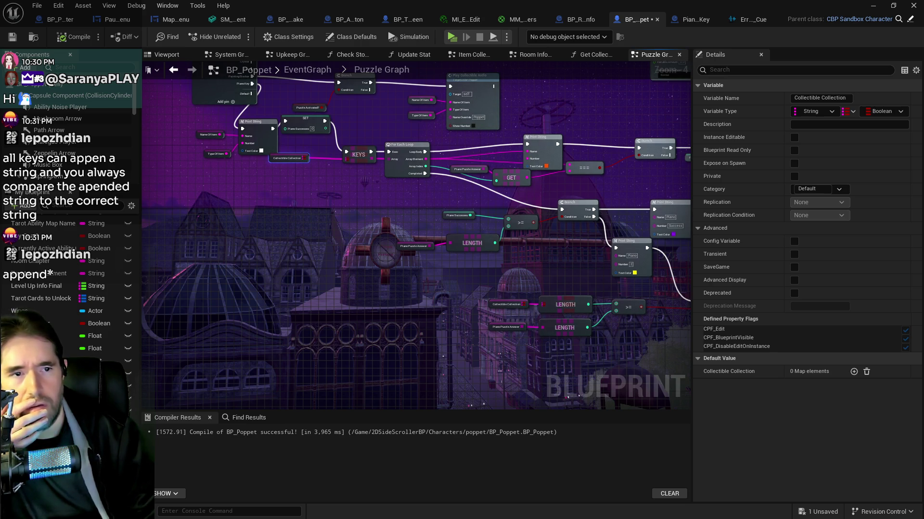
key("alt+Tab")
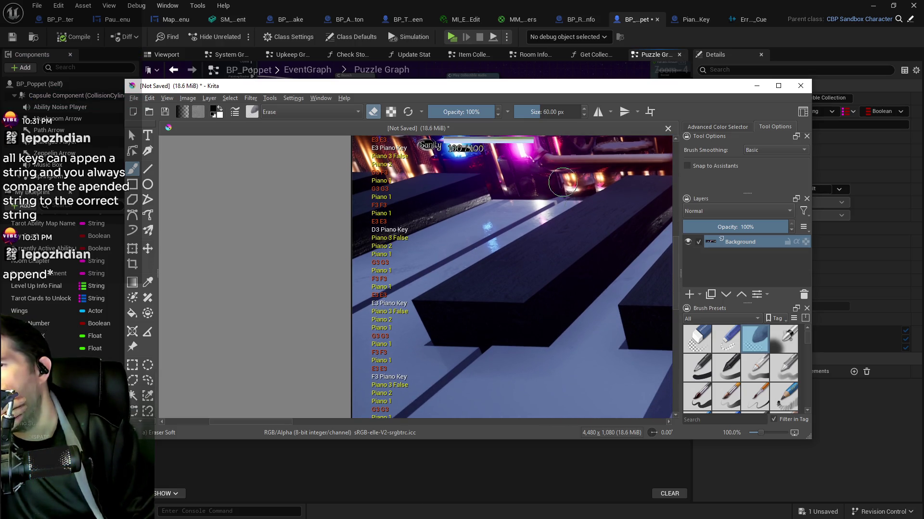
key("alt+Tab")
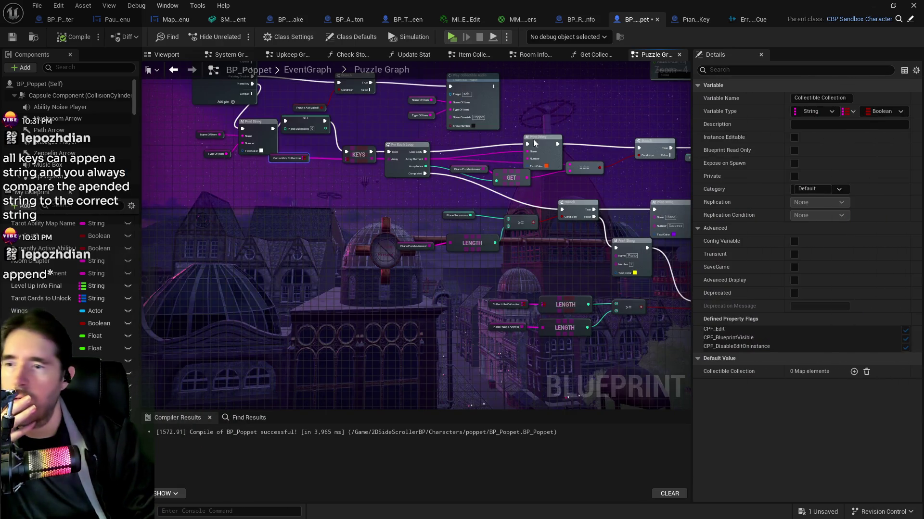
- Switch to the Piano_Master_Key blueprint and centre its Branch and Timeline chain
left_click(695, 22)
scroll(318, 199, "down", 5)
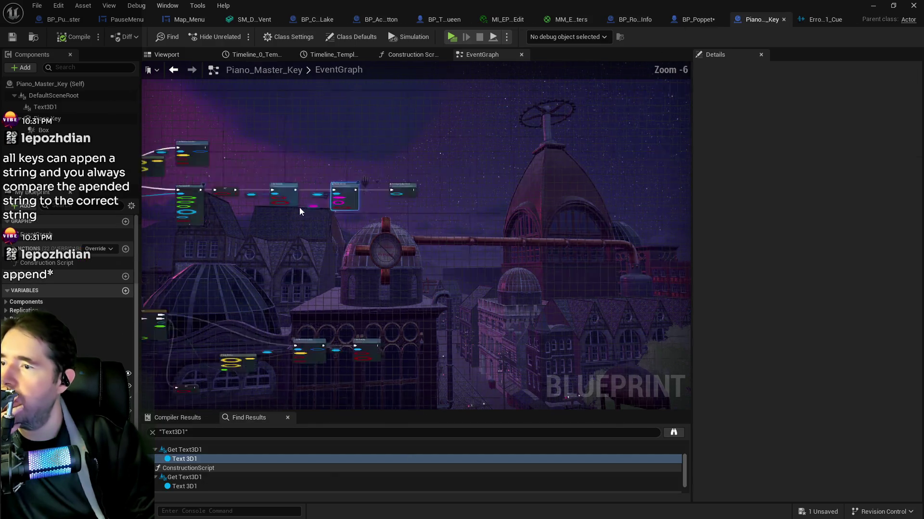
scroll(512, 224, "up", 6)
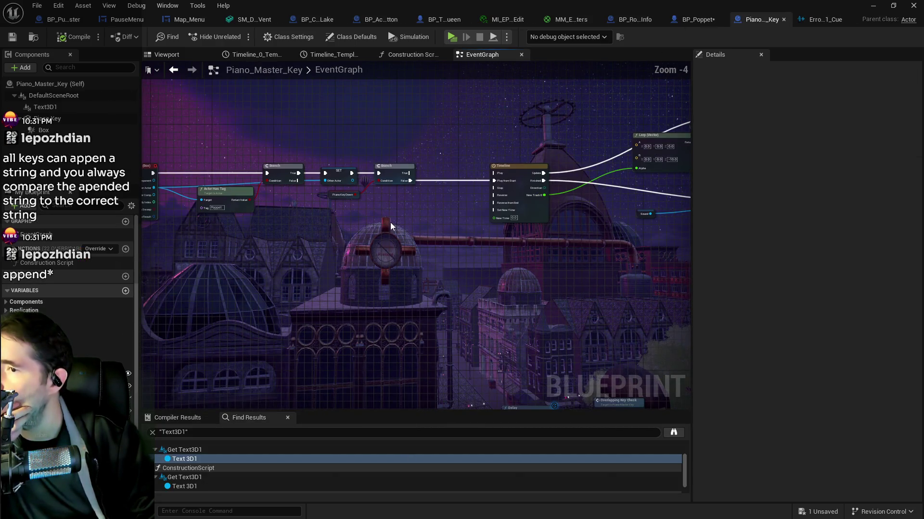
left_click_drag(394, 221, 496, 208)
mouse_move(507, 244)
left_mouse_down()
mouse_move(301, 203)
mouse_move(309, 192)
mouse_move(421, 195)
left_mouse_up()
mouse_move(511, 135)
left_mouse_down()
mouse_move(449, 176)
mouse_move(230, 128)
left_mouse_up()
mouse_move(654, 264)
left_mouse_down()
mouse_move(542, 265)
mouse_move(496, 138)
mouse_move(495, 207)
mouse_move(570, 116)
mouse_move(529, 179)
left_mouse_up()
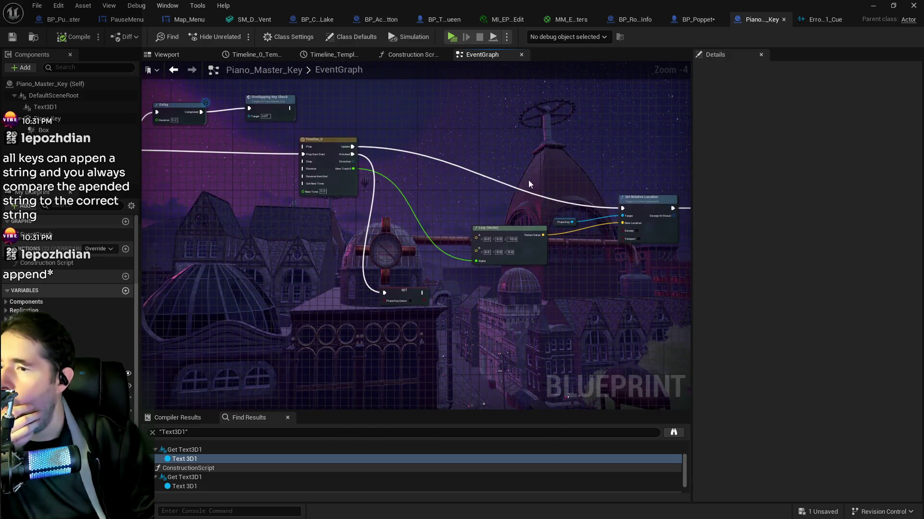
mouse_move(476, 164)
left_mouse_down()
mouse_move(505, 120)
mouse_move(498, 278)
left_mouse_up()
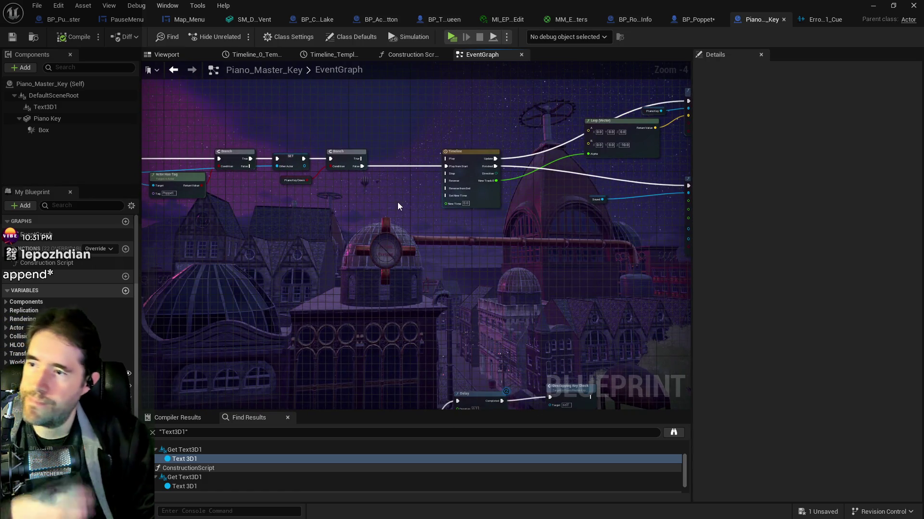
- Add a Do Once node between the Branch and Timeline, wiring Completed into Timeline's play
right_click(397, 206)
type("do once")
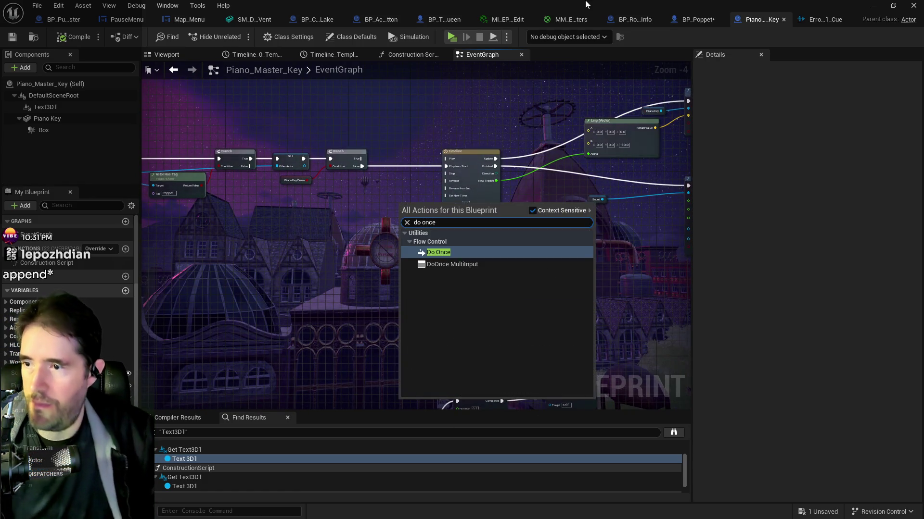
key("Escape")
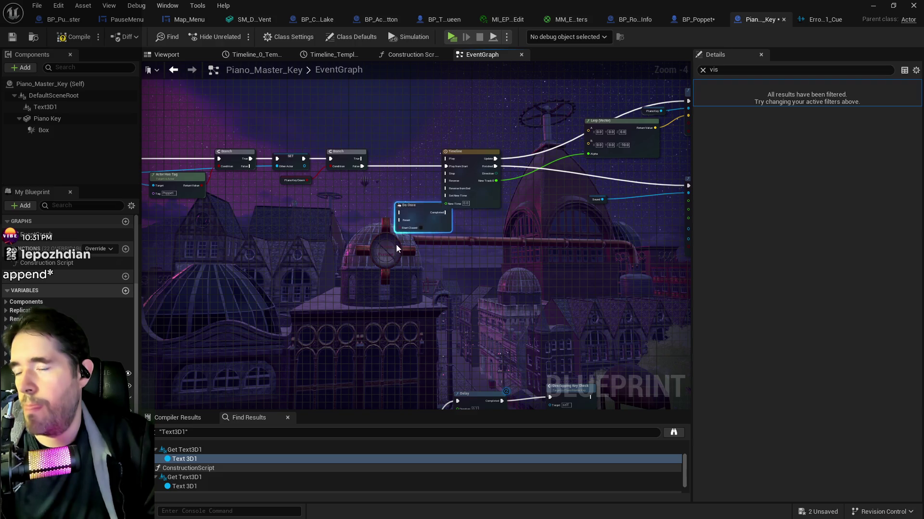
mouse_move(413, 201)
left_mouse_down()
mouse_move(388, 158)
mouse_move(373, 168)
mouse_move(449, 169)
left_mouse_up()
mouse_move(426, 233)
left_mouse_down()
mouse_move(468, 192)
mouse_move(355, 190)
mouse_move(532, 301)
left_mouse_up()
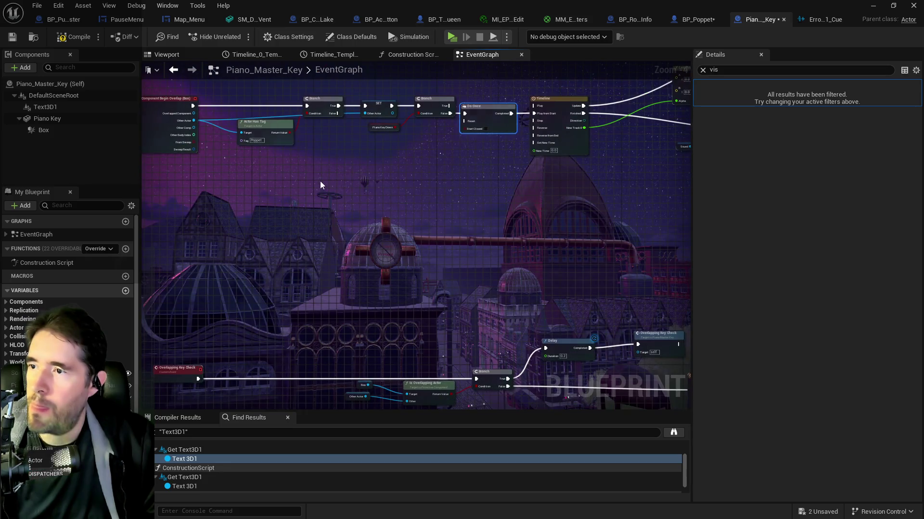
- Undo the accidental comment rename and delete the stray comment box around Do Once
type("cus")
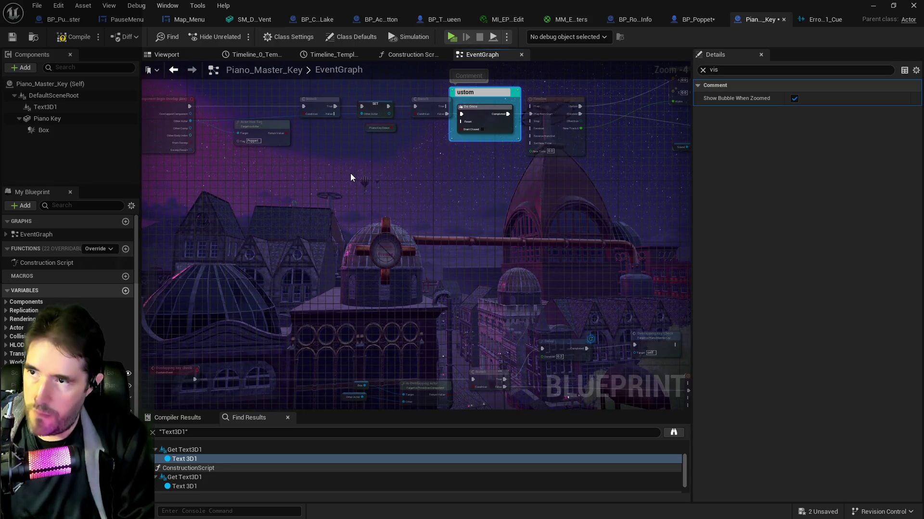
left_click(348, 185)
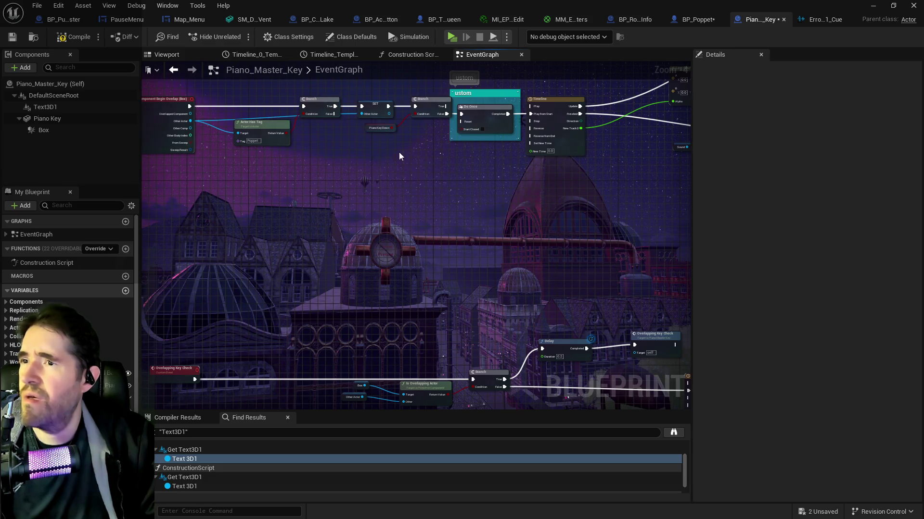
left_click(58, 5)
left_click(314, 111)
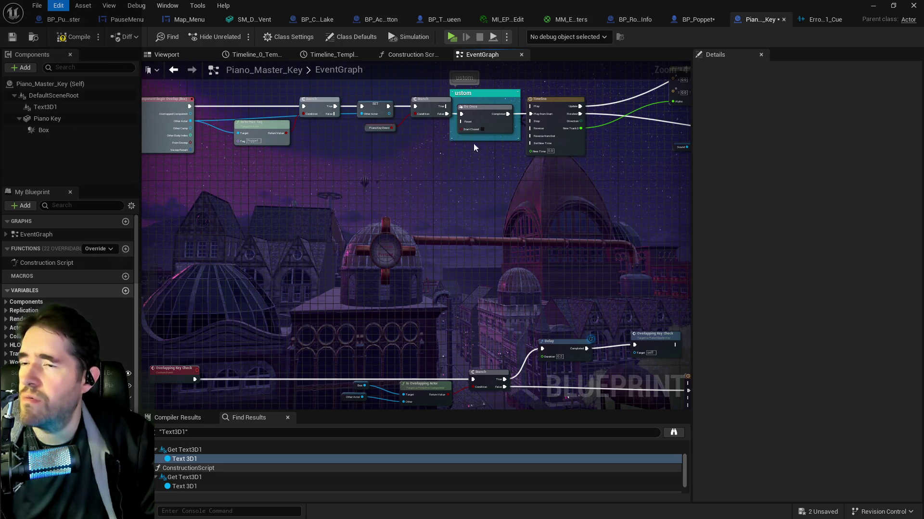
key("ctrl+z")
left_click(488, 94)
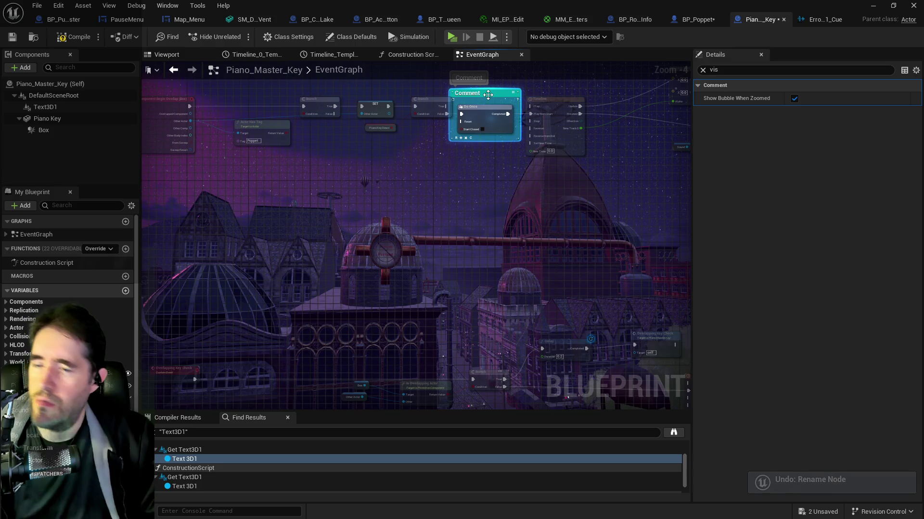
key("Delete")
right_click(413, 174)
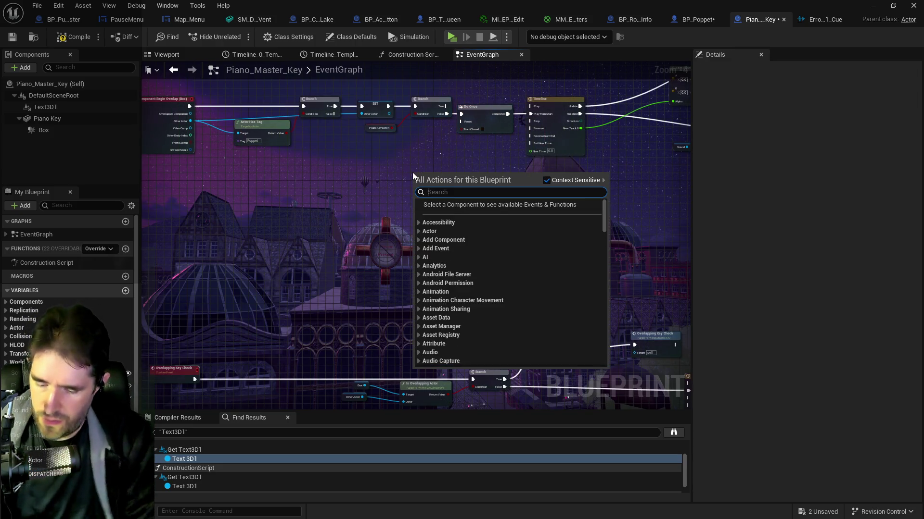
- Create a custom event named 'Reset Do Once' and wire it to Do Once's Reset pin
type("custom")
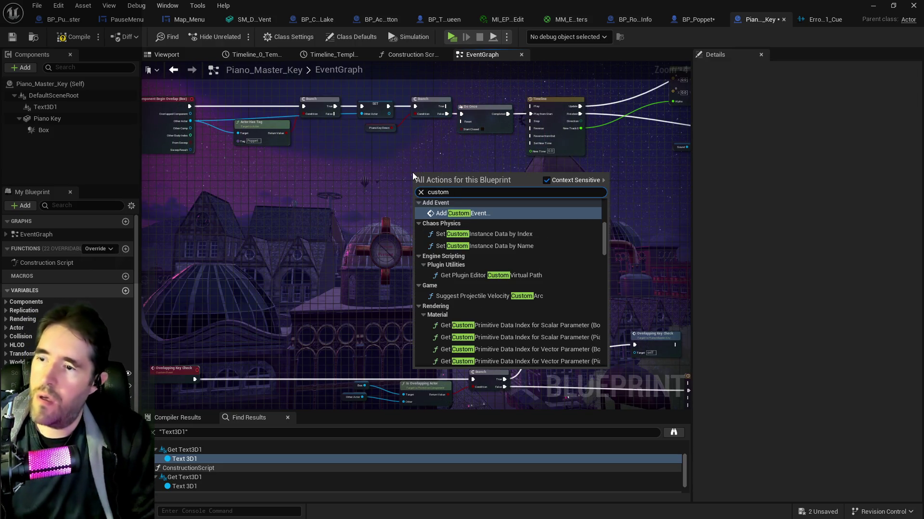
left_click(451, 212)
scroll(455, 157, "up", 3)
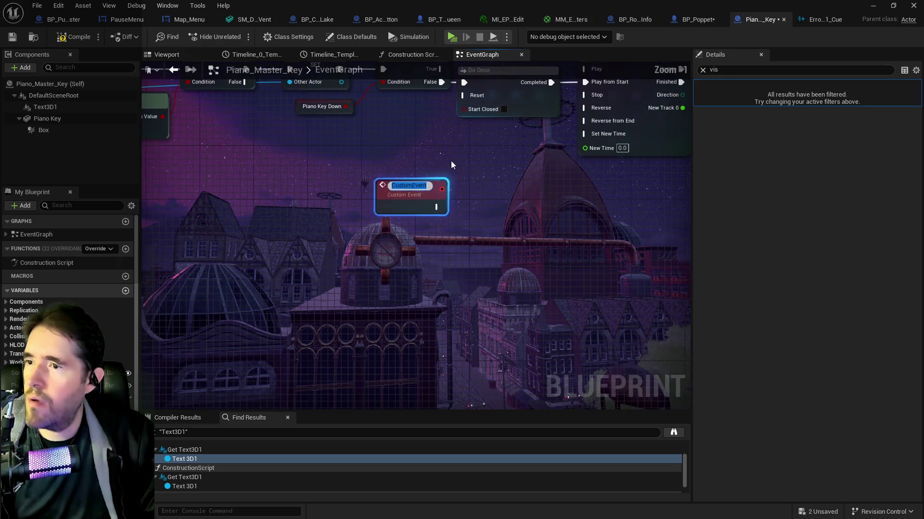
type("Reset Do Once")
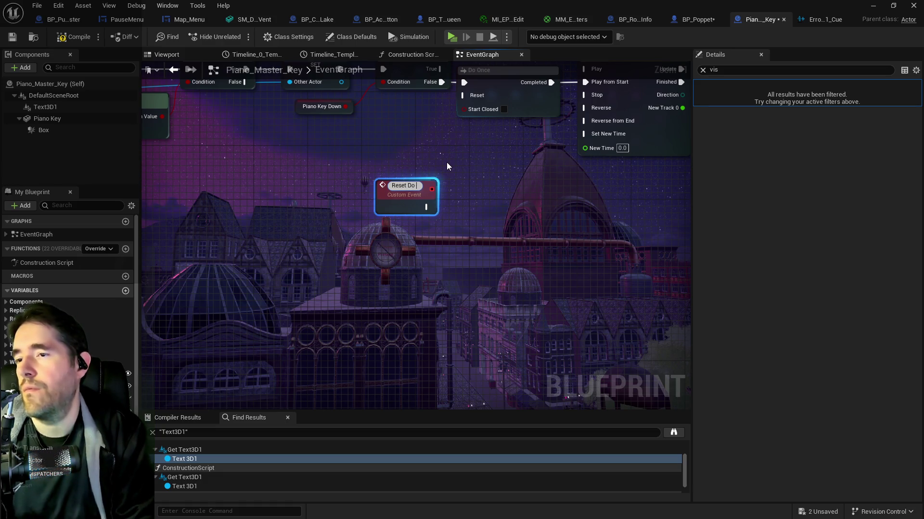
key("Return")
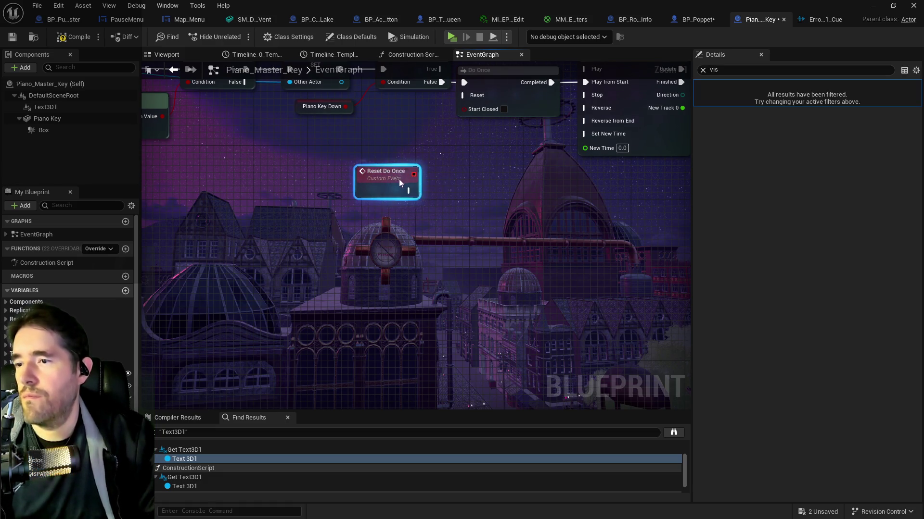
left_click_drag(408, 190, 464, 95)
right_click(458, 94)
key("Escape")
- Wire the SET node's output into the Branch and move the Piano Key Down node up
scroll(486, 219, "down", 2)
mouse_move(535, 277)
left_mouse_down()
mouse_move(426, 215)
mouse_move(412, 277)
mouse_move(515, 333)
mouse_move(367, 166)
mouse_move(423, 169)
mouse_move(462, 186)
mouse_move(404, 164)
left_mouse_up()
left_click(411, 172)
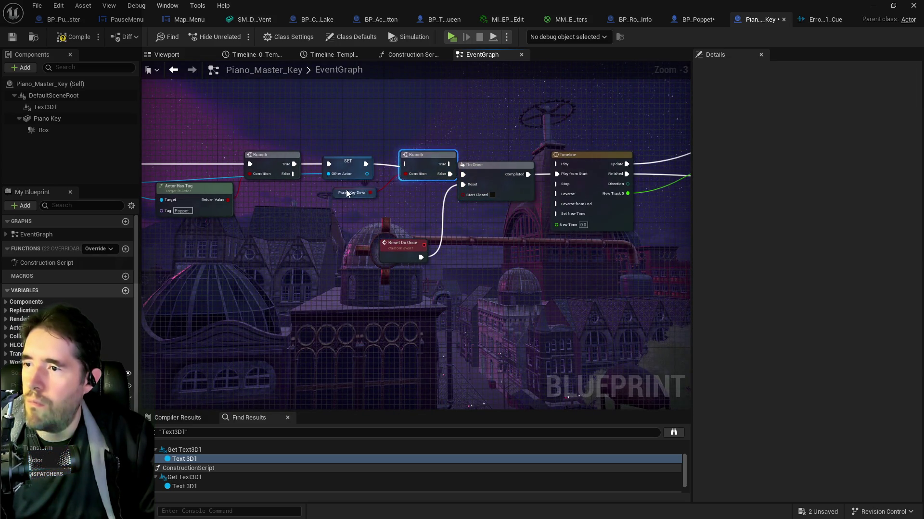
mouse_move(339, 187)
left_mouse_down()
mouse_move(371, 94)
mouse_move(429, 94)
left_mouse_up()
left_click_drag(397, 138, 373, 159)
scroll(373, 159, "down", 2)
mouse_move(483, 281)
left_mouse_down()
mouse_move(509, 254)
mouse_move(436, 265)
left_mouse_up()
- Add a Reset Do Once call and wire the Timeline's Finished pin to it
right_click(435, 265)
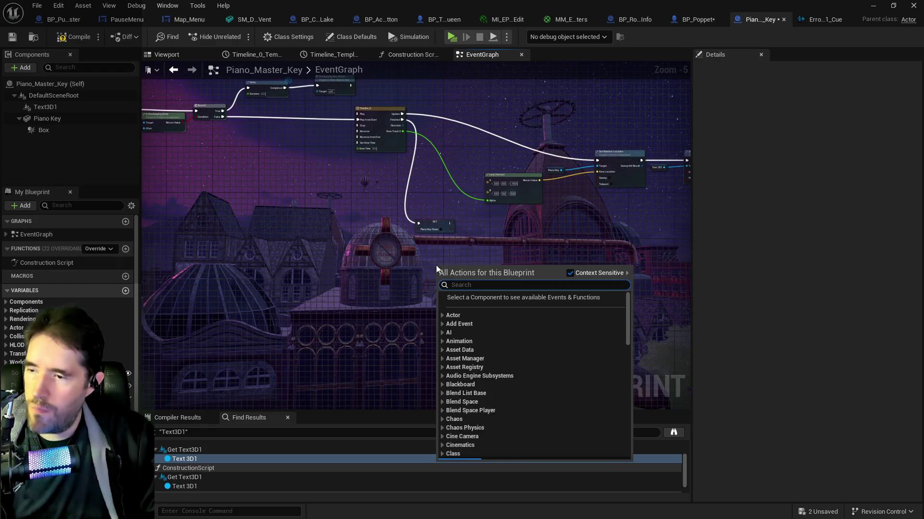
type("reset do onc")
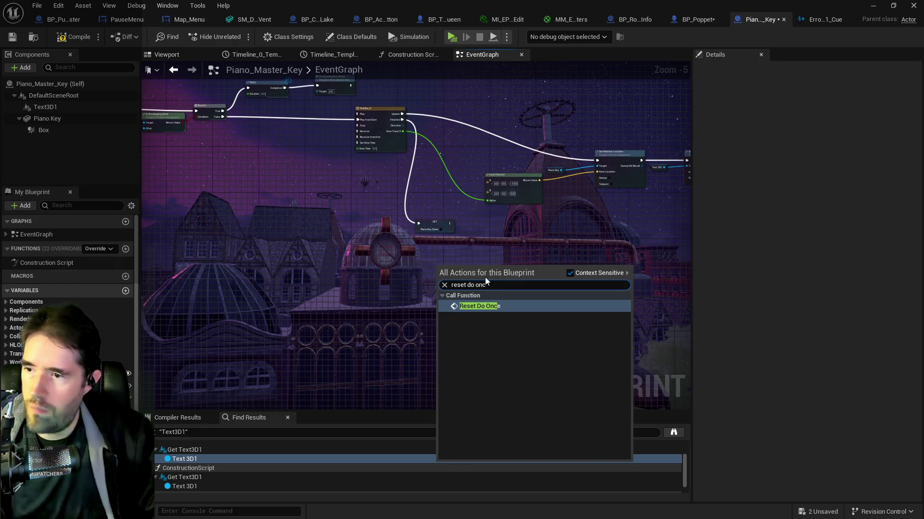
key("Escape")
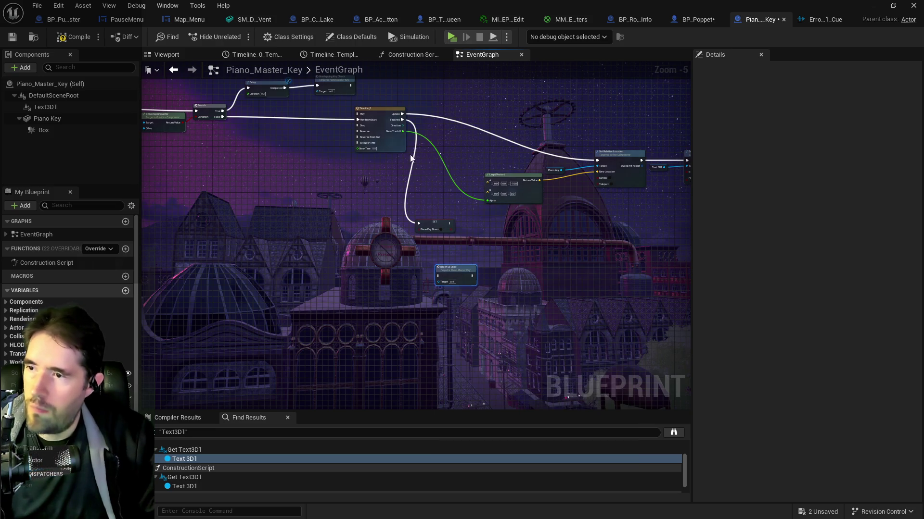
scroll(408, 134, "up", 1)
mouse_move(392, 117)
left_mouse_down()
mouse_move(448, 323)
mouse_move(522, 267)
left_mouse_up()
left_click(451, 252)
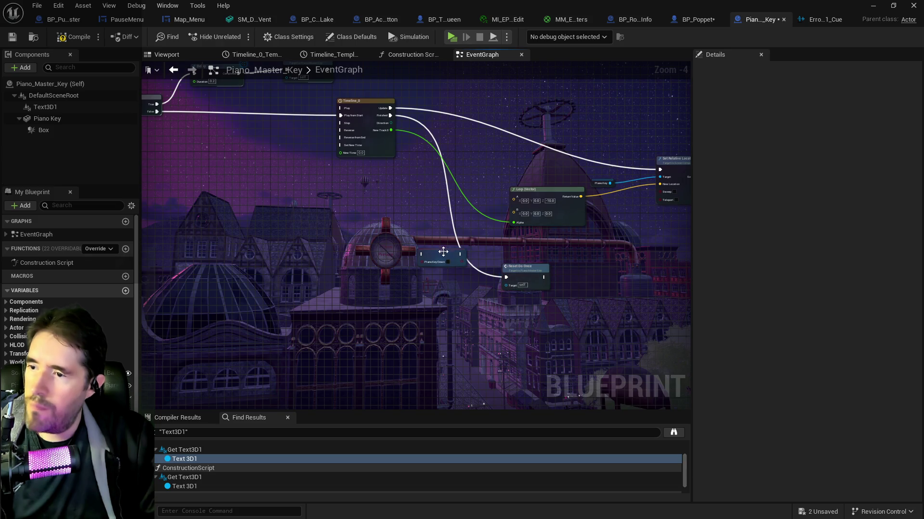
scroll(459, 252, "down", 3)
mouse_move(459, 251)
left_mouse_down()
mouse_move(544, 343)
mouse_move(309, 331)
mouse_move(336, 362)
left_mouse_up()
- Pan across the Branch, Delay, Play Sound 2D and Overlapping Key Check nodes to review the wiring
scroll(522, 334, "up", 4)
left_click(346, 333)
scroll(391, 256, "down", 1)
mouse_move(391, 256)
left_mouse_down()
mouse_move(429, 328)
mouse_move(473, 330)
mouse_move(598, 298)
mouse_move(241, 335)
left_mouse_up()
mouse_move(395, 238)
left_mouse_down()
mouse_move(232, 300)
mouse_move(216, 289)
mouse_move(557, 340)
mouse_move(529, 241)
mouse_move(585, 161)
mouse_move(207, 92)
mouse_move(433, 144)
mouse_move(673, 178)
left_mouse_up()
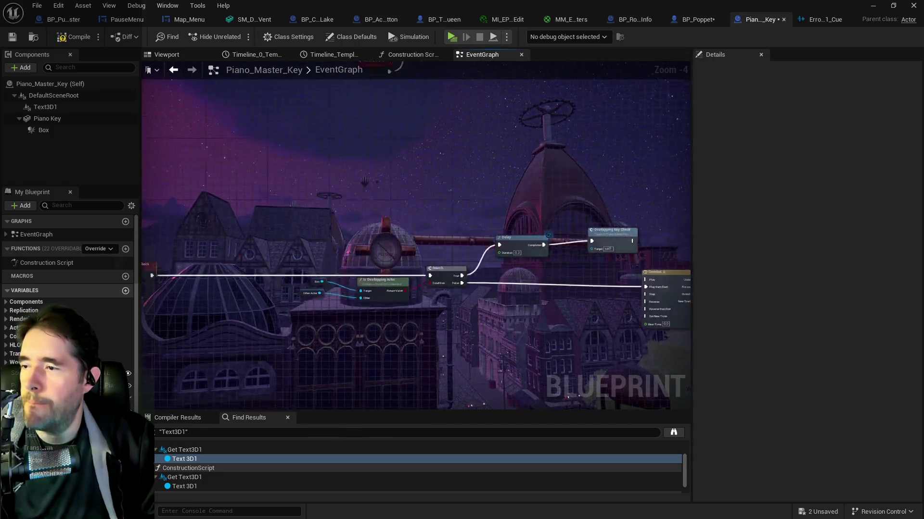
left_click_drag(181, 266, 232, 274)
- Insert a Delay node on the execution wire, then delete it again
right_click(284, 287)
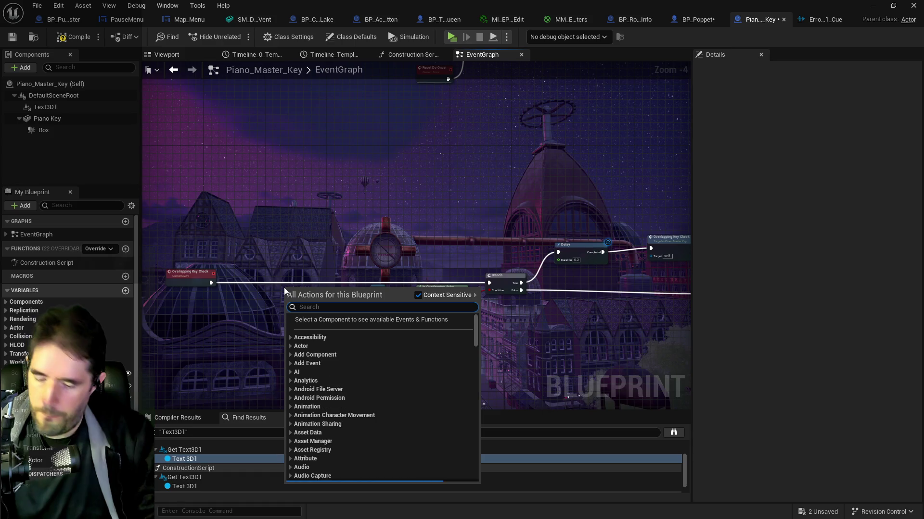
type("delay")
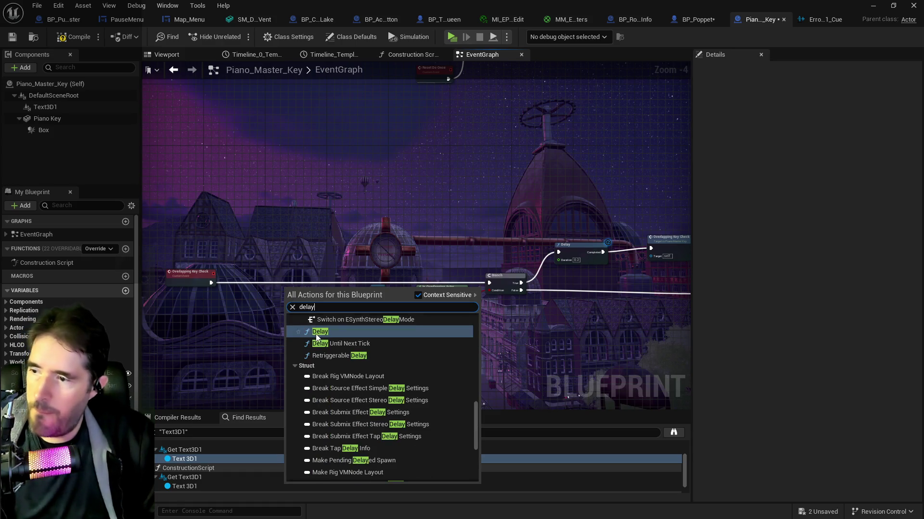
left_click(300, 321)
left_click_drag(312, 296, 307, 285)
left_click(211, 278)
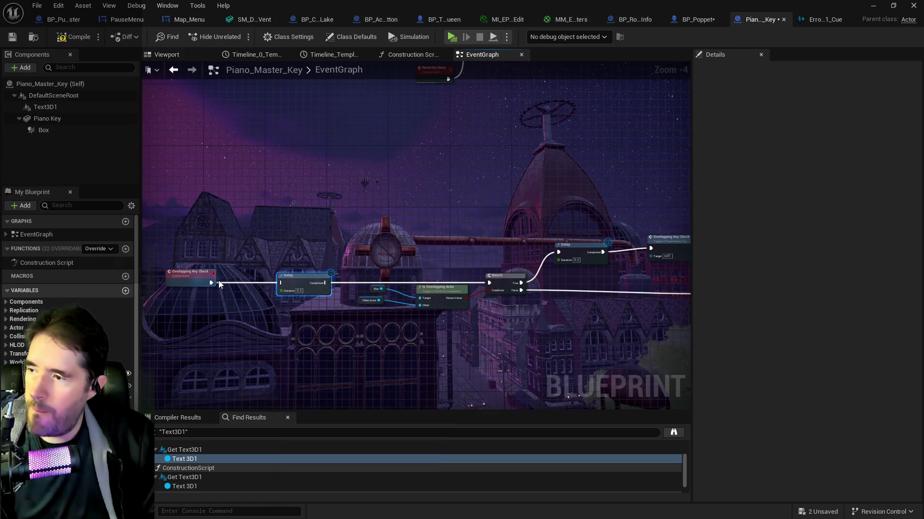
mouse_move(245, 282)
left_mouse_down()
mouse_move(241, 212)
mouse_move(392, 285)
left_mouse_up()
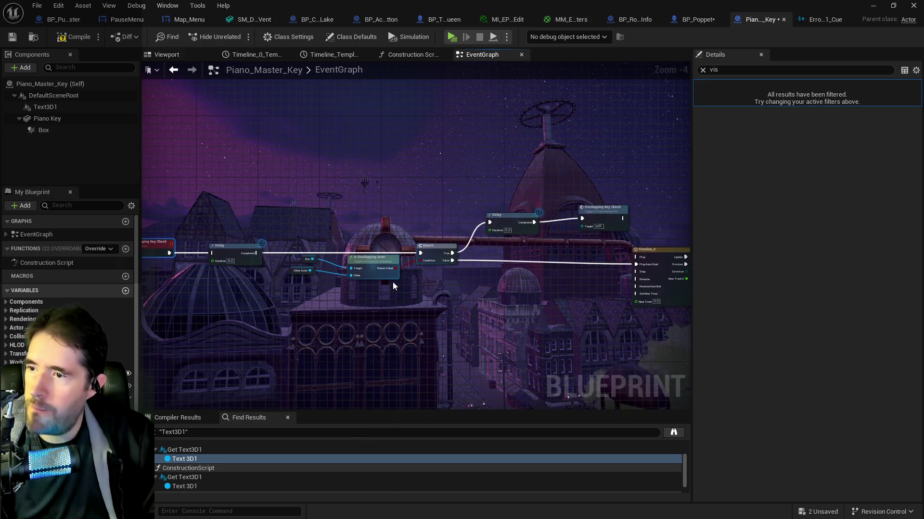
mouse_move(559, 255)
left_mouse_down()
mouse_move(171, 206)
mouse_move(599, 250)
left_mouse_up()
left_click(419, 242)
key("Delete")
- Move the Lerp, Set Relative Location, Set Visibility and Reset Do Once nodes up about 120 px
left_click_drag(506, 300, 227, 272)
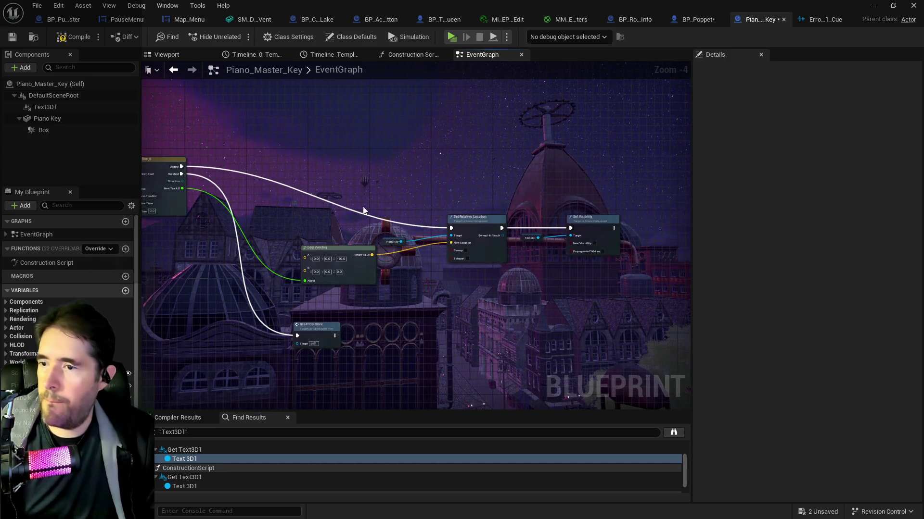
left_click_drag(289, 202, 627, 284)
left_click_drag(481, 224, 473, 162)
left_click_drag(312, 325, 321, 268)
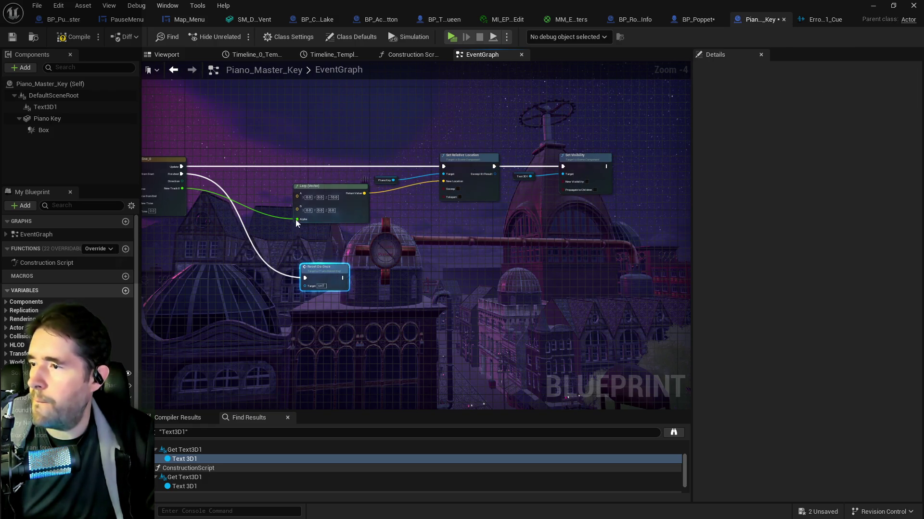
- Compile and save the Piano_Master_Key blueprint
left_click(75, 42)
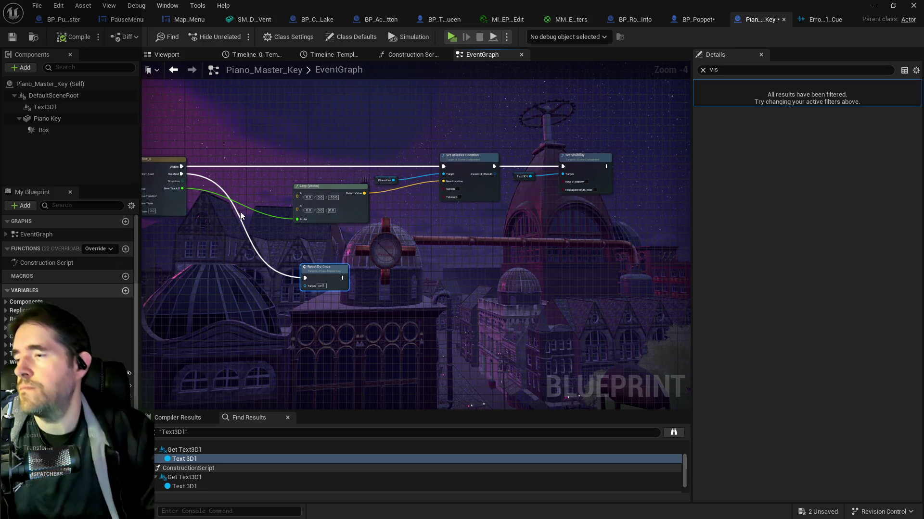
key("ctrl+s")
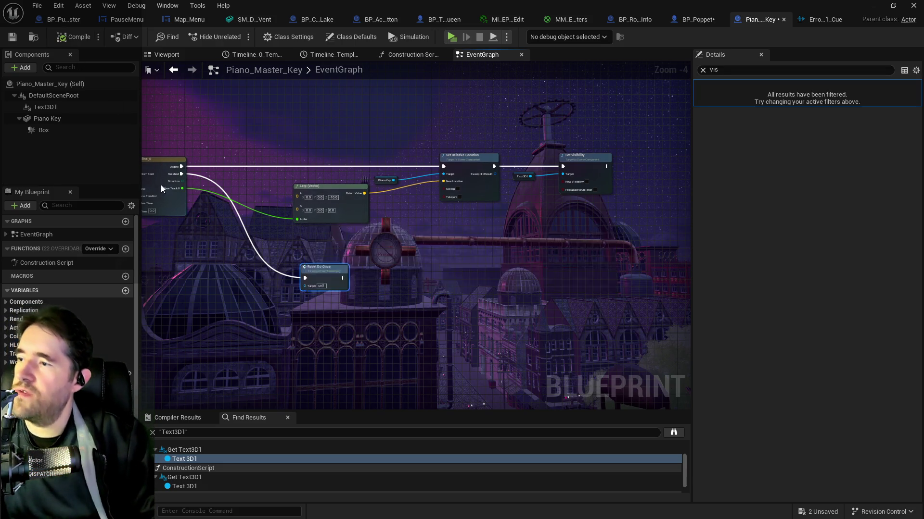
scroll(163, 185, "up", 3)
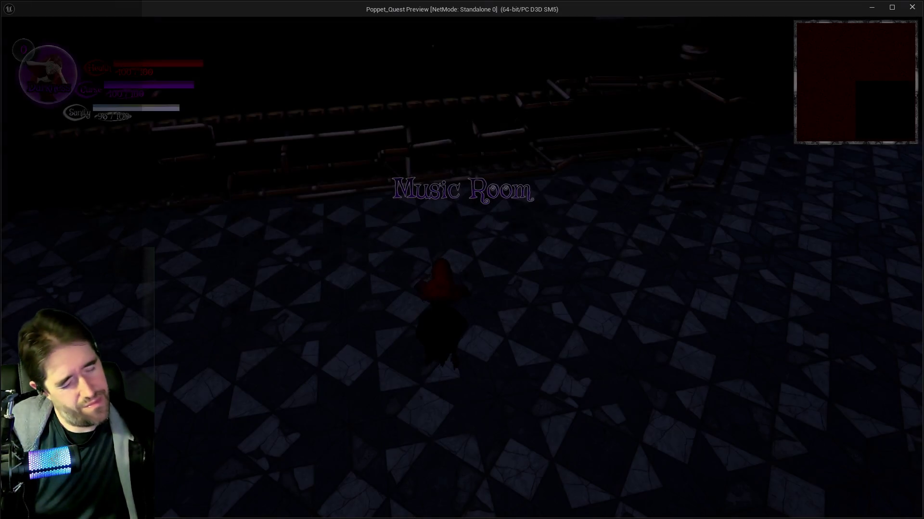
- Run the character past the pipes and gears onto the piano keys, step off, then pause
left_click(646, 385)
key("w")
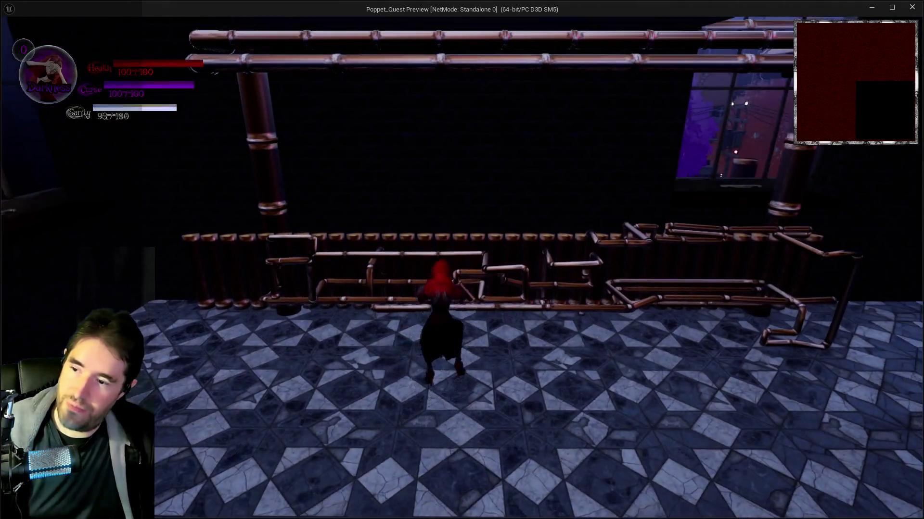
key("w")
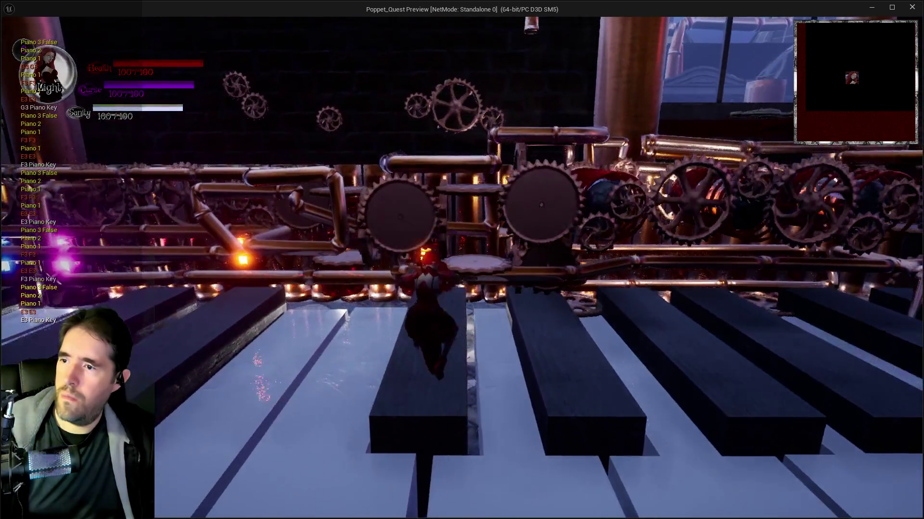
key("w")
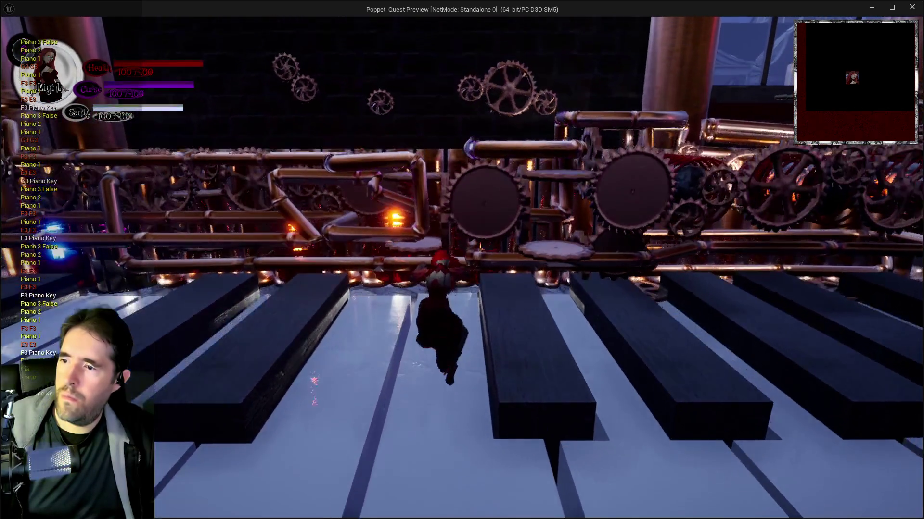
key("w")
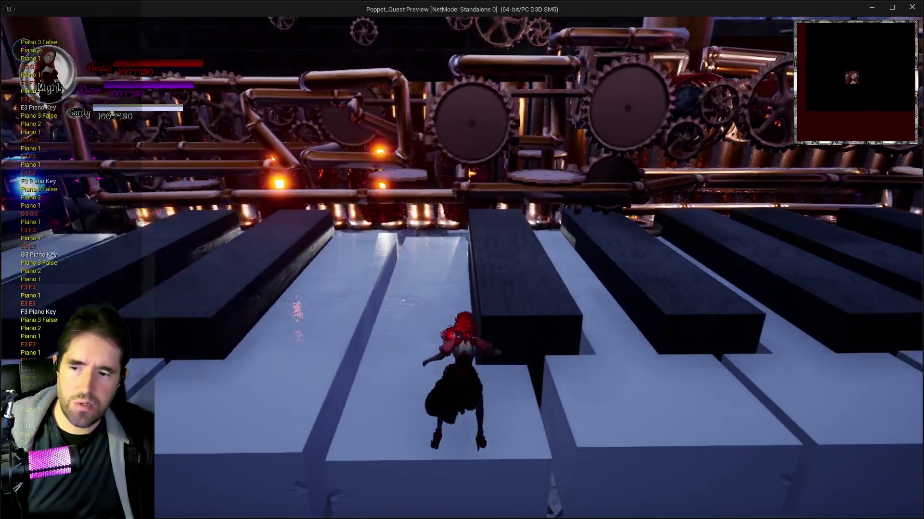
key("w")
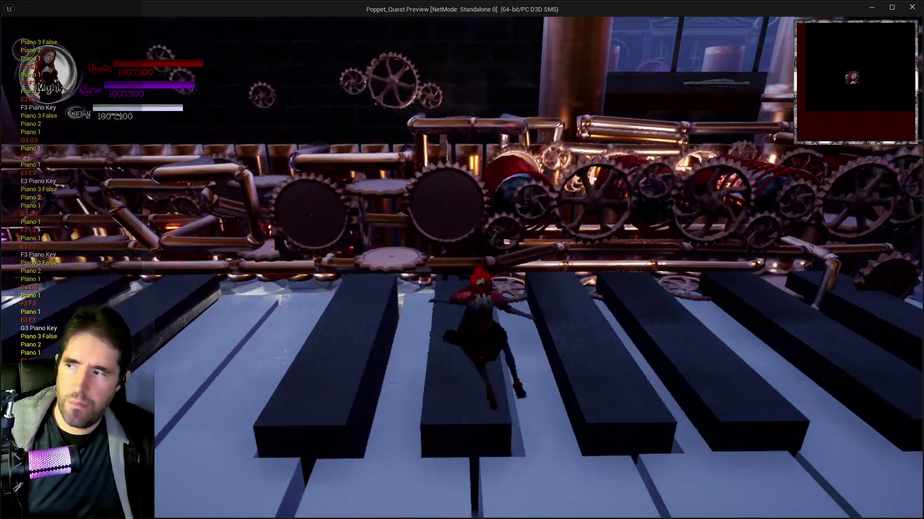
key("a")
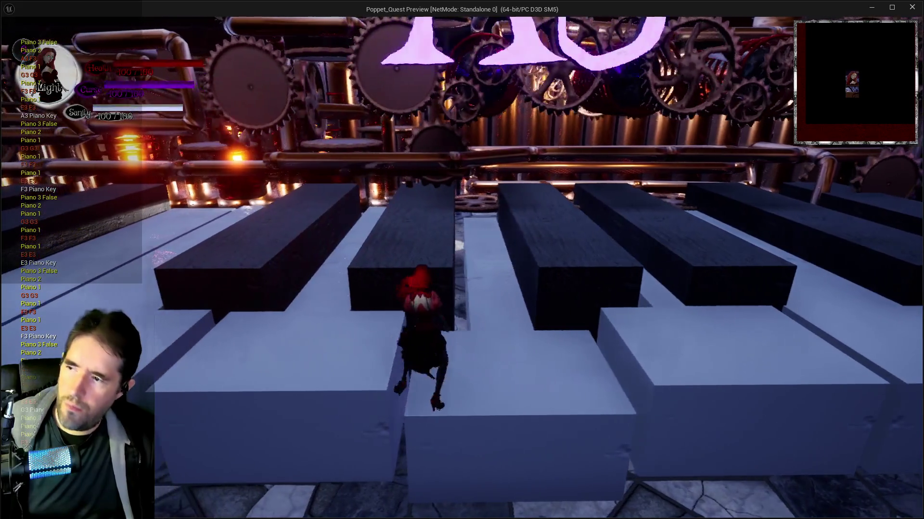
key("s")
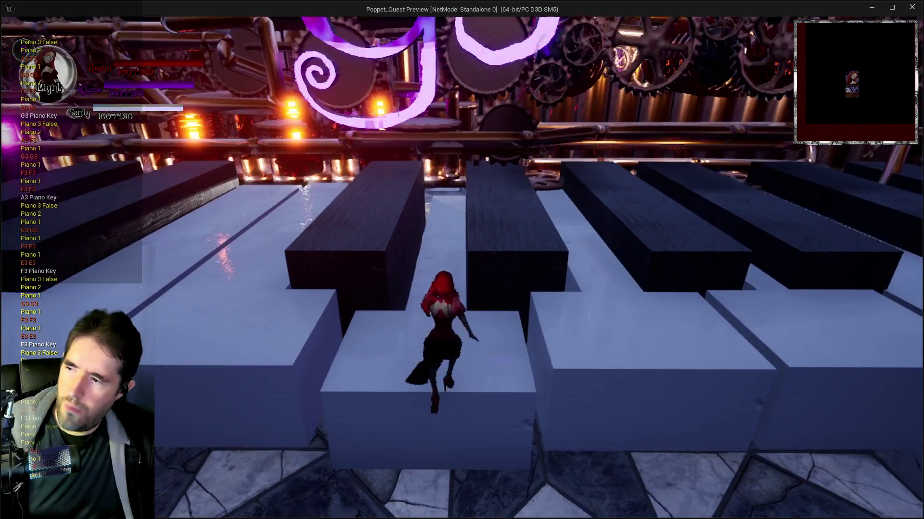
key("Escape")
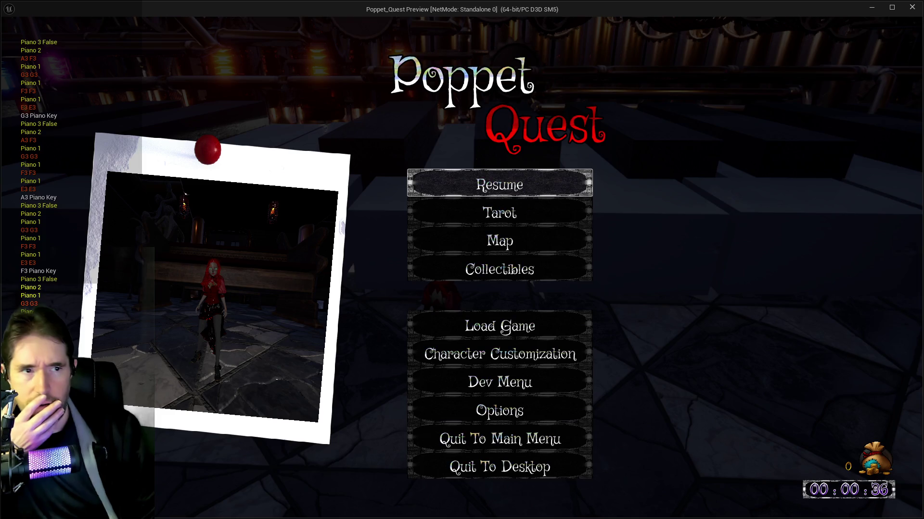
- View the screenshot in Krita at 100% zoom, then close the standalone game preview
key("alt+Tab")
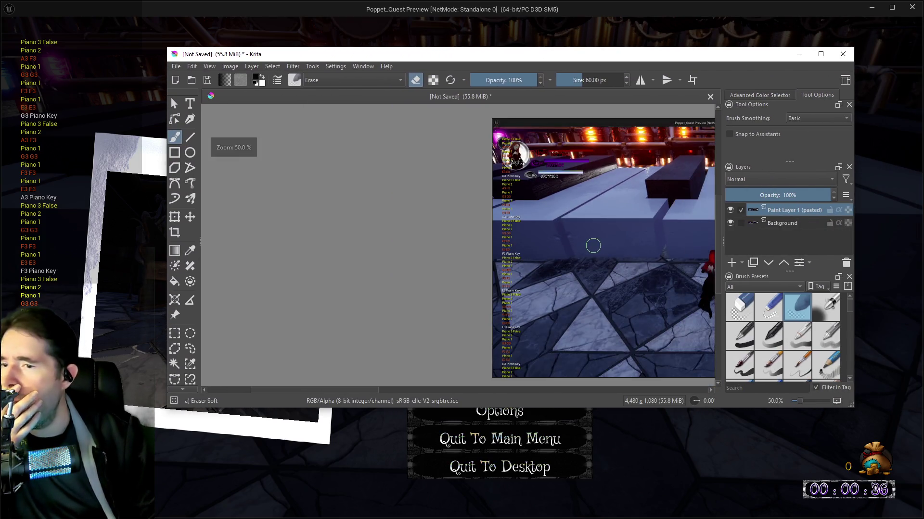
key("1")
left_click_drag(713, 318, 711, 260)
left_click_drag(552, 56, 923, 134)
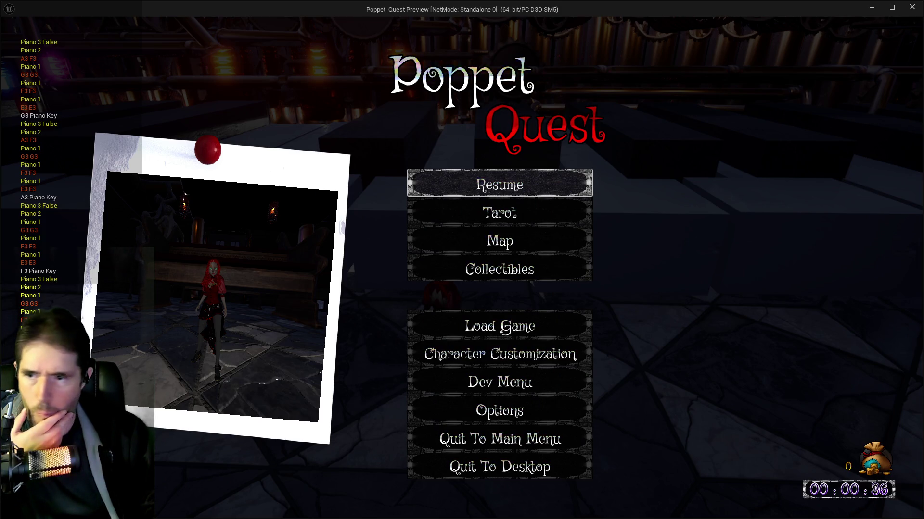
left_click(910, 9)
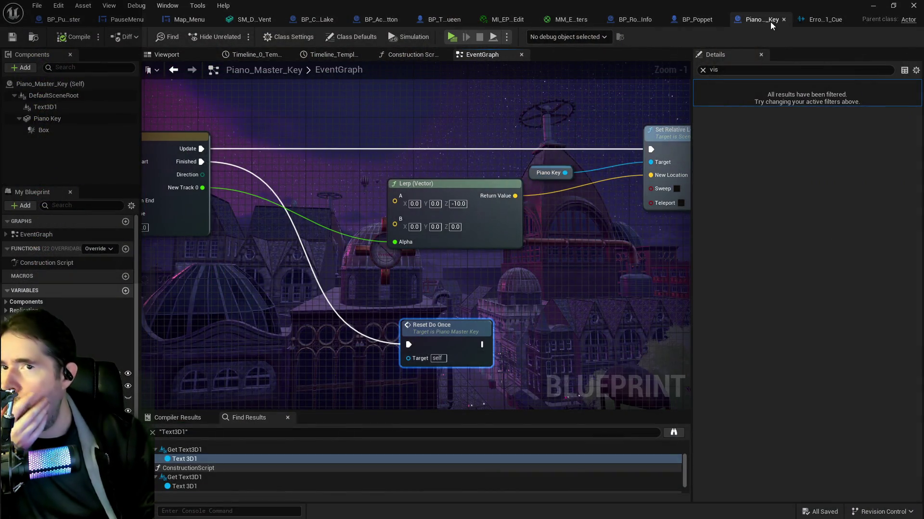
- In BP_Poppet's Puzzle Graph, feed the incremented Piano Successes into the Print String's Number
left_click(694, 24)
scroll(577, 217, "up", 2)
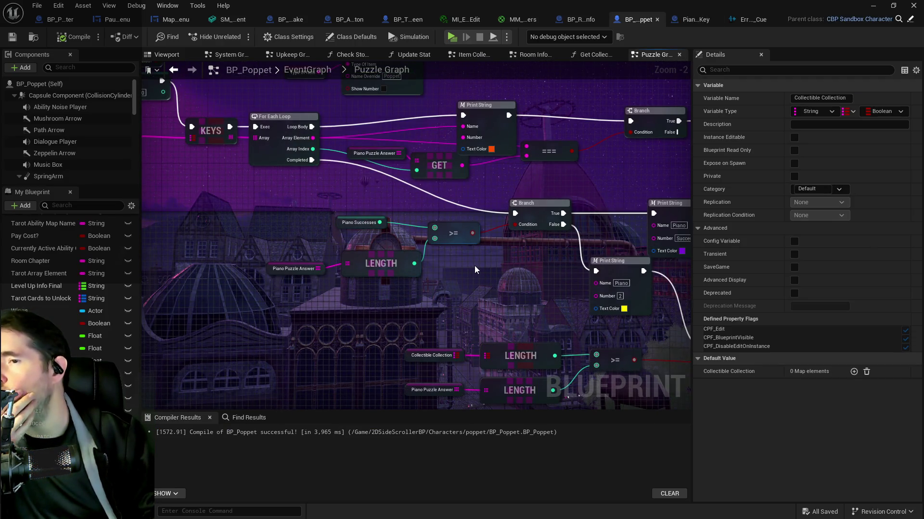
mouse_move(475, 265)
left_mouse_down()
mouse_move(363, 298)
mouse_move(356, 248)
mouse_move(338, 252)
left_mouse_up()
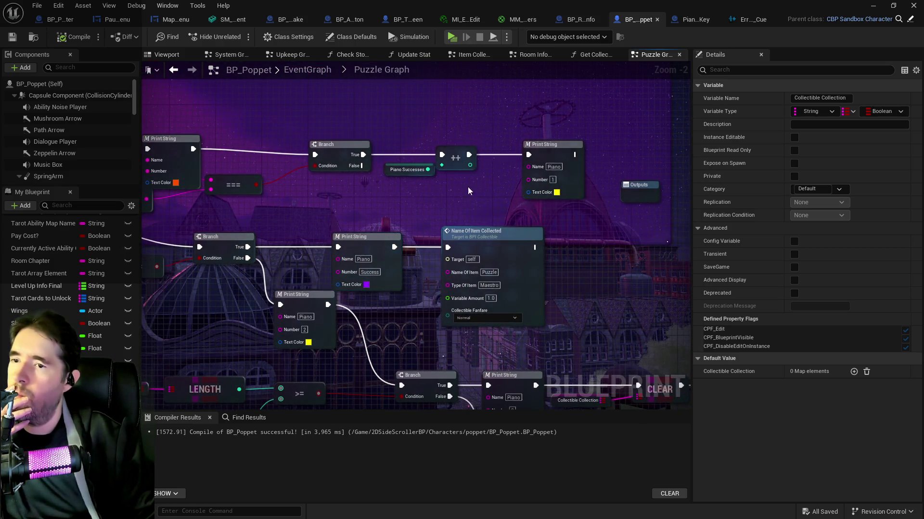
left_click_drag(470, 165, 528, 179)
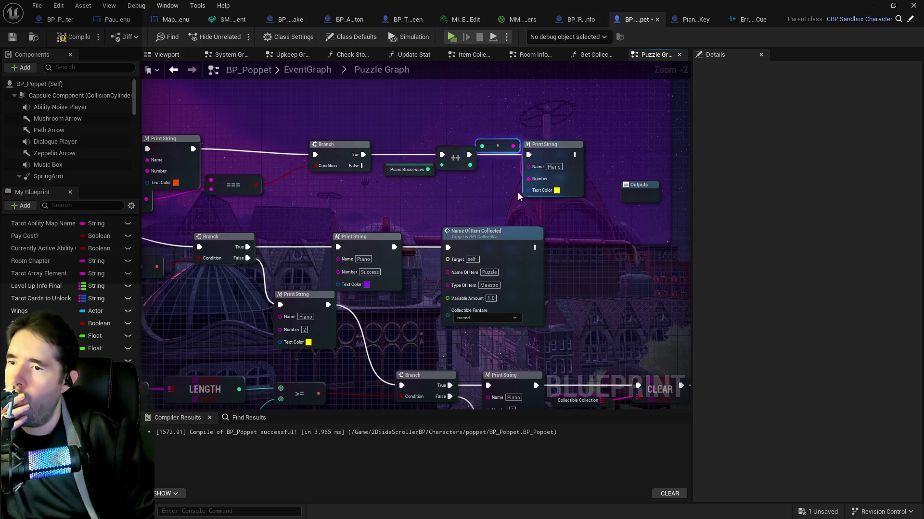
left_click(557, 192)
- Duplicate the Number 2 Piano Print String beside the Branch and wire a LENGTH value into it
mouse_move(387, 297)
left_mouse_down()
mouse_move(542, 288)
mouse_move(514, 232)
mouse_move(454, 254)
mouse_move(472, 227)
mouse_move(443, 214)
mouse_move(419, 239)
mouse_move(691, 260)
left_mouse_up()
left_click_drag(545, 266, 514, 306)
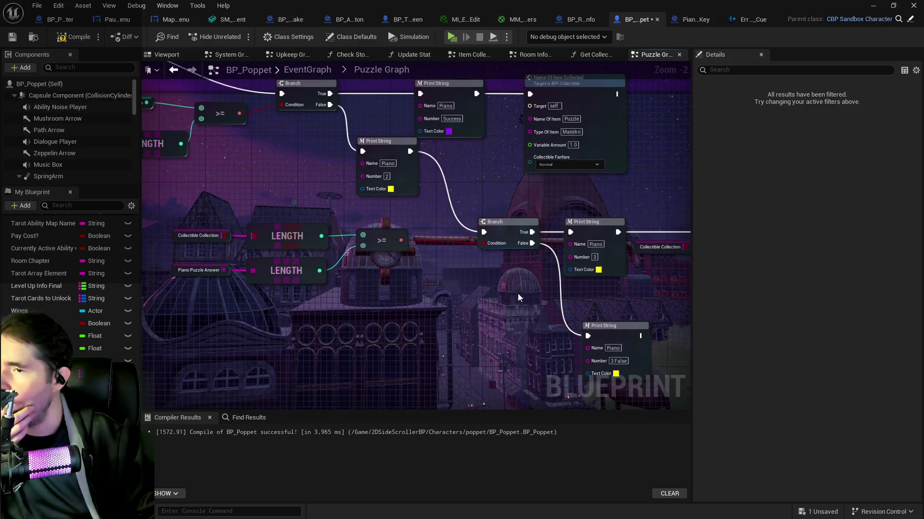
left_click(385, 141)
key("ctrl+c")
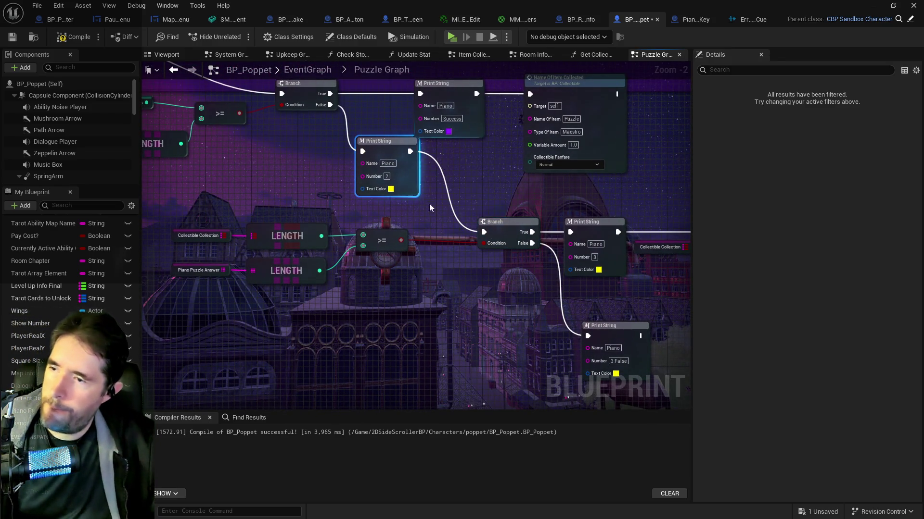
key("ctrl+v")
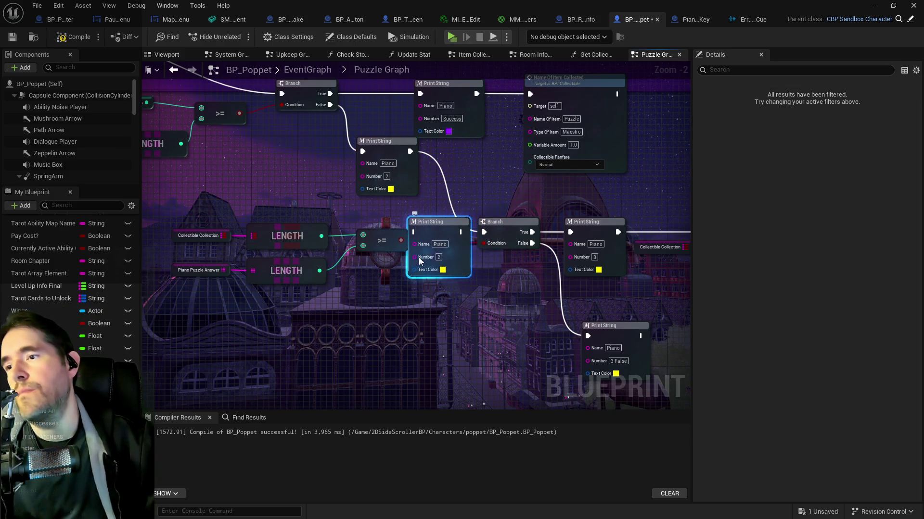
left_click(310, 236)
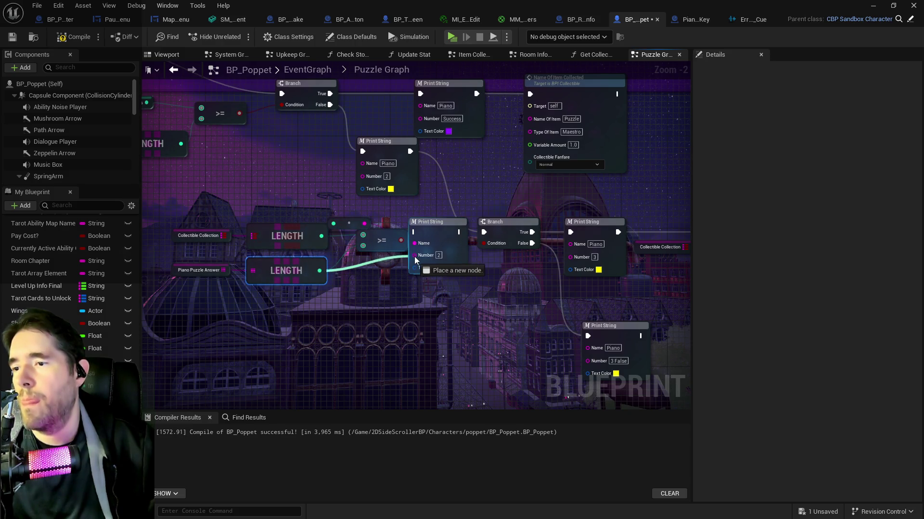
- Give the copy white text, route the upper print's flow into it, save, and launch Standalone
left_click(441, 270)
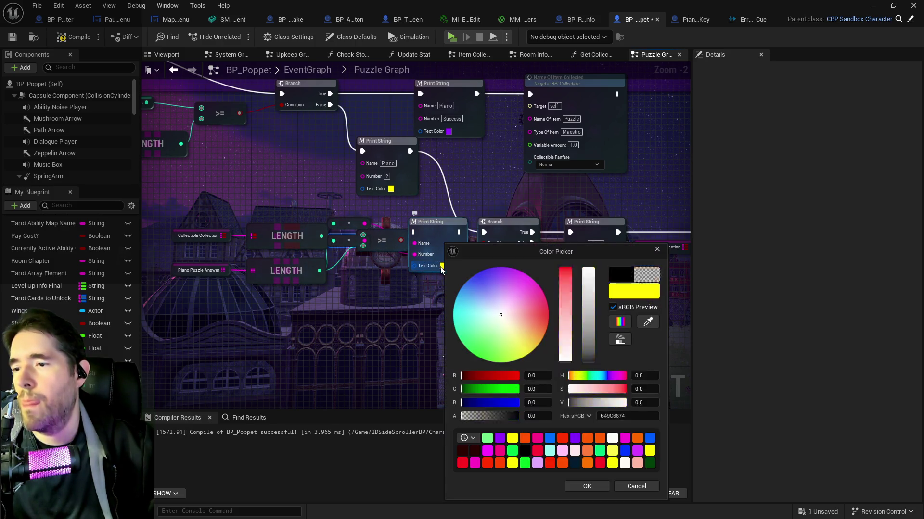
left_click(495, 317)
left_click(587, 486)
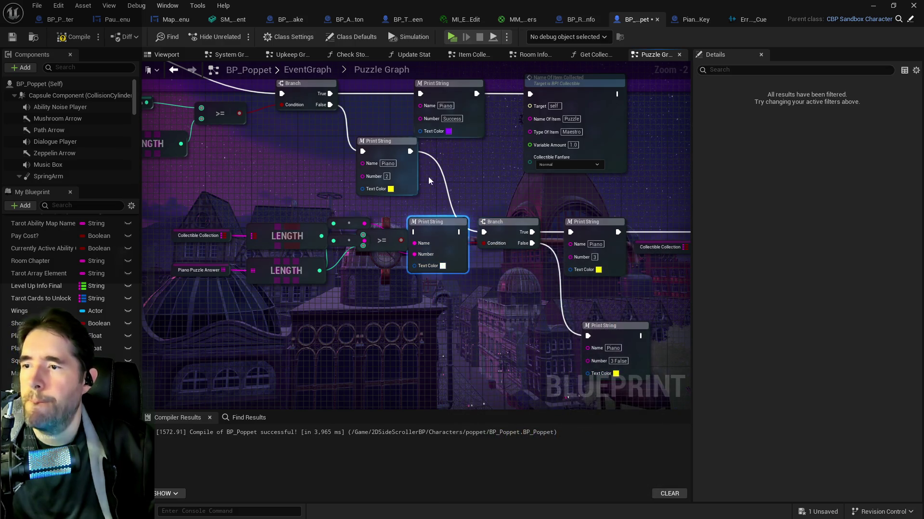
mouse_move(410, 152)
left_mouse_down()
mouse_move(412, 232)
mouse_move(441, 222)
mouse_move(483, 233)
left_mouse_up()
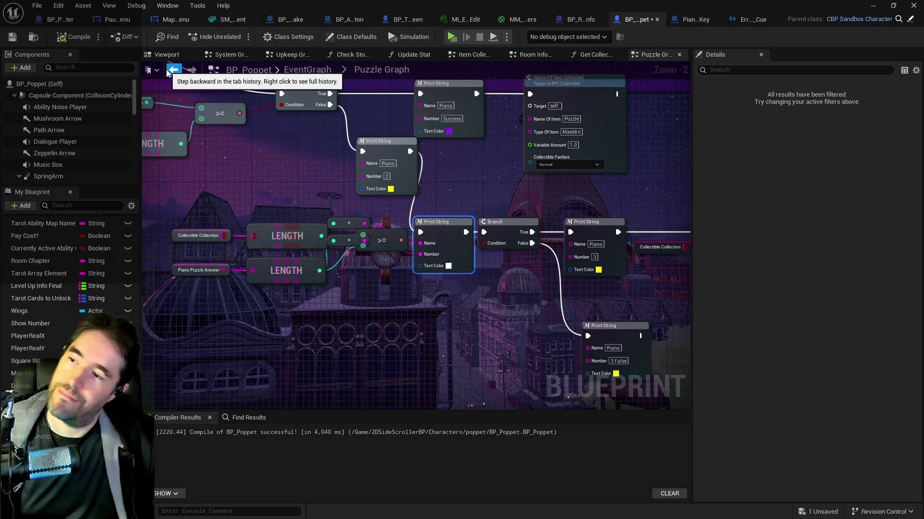
key("ctrl+s")
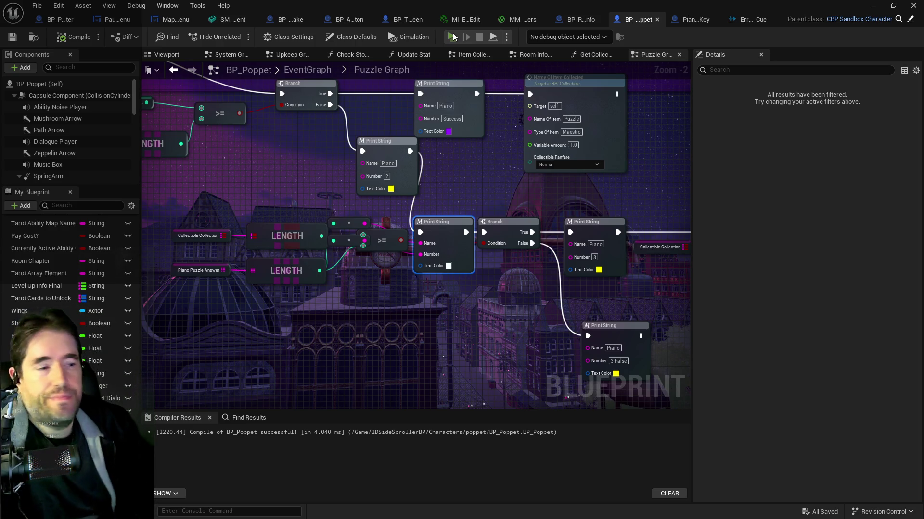
left_click(452, 37)
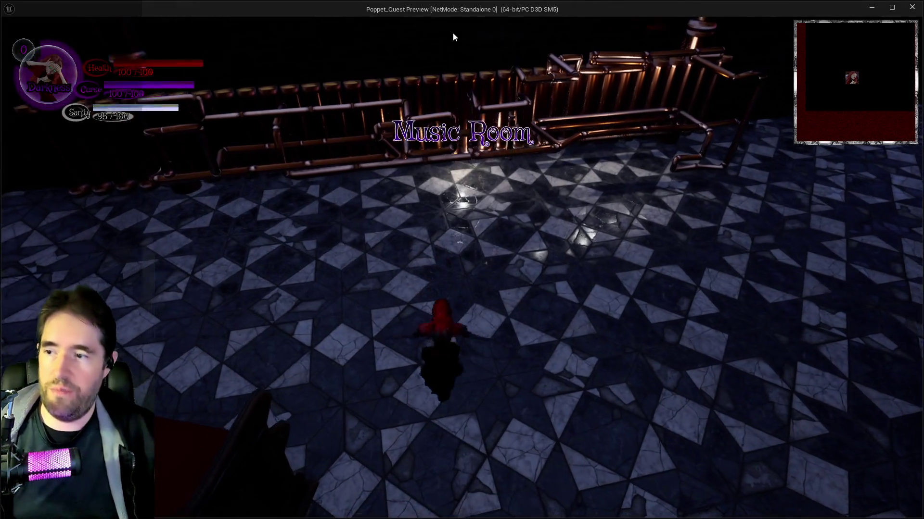
- Run onto the giant piano, step on the F3, G3 and E3 keys, then pause
key("w")
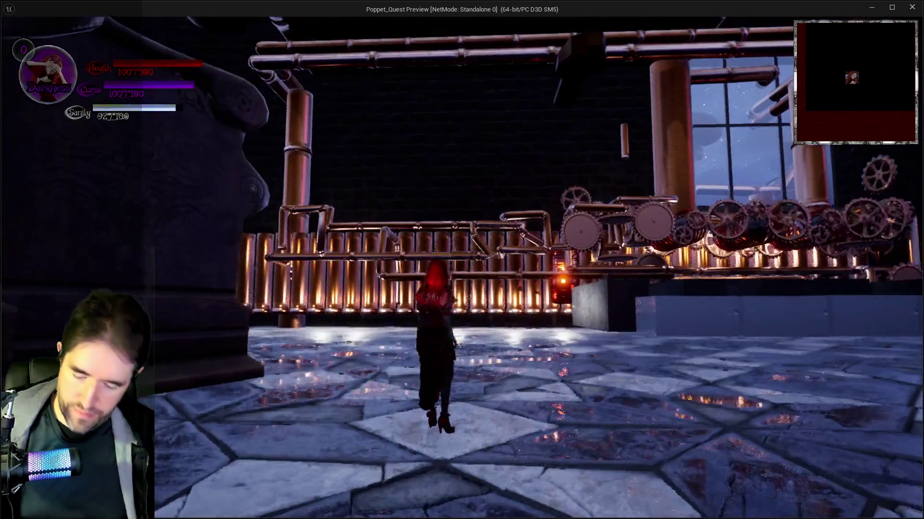
key("w")
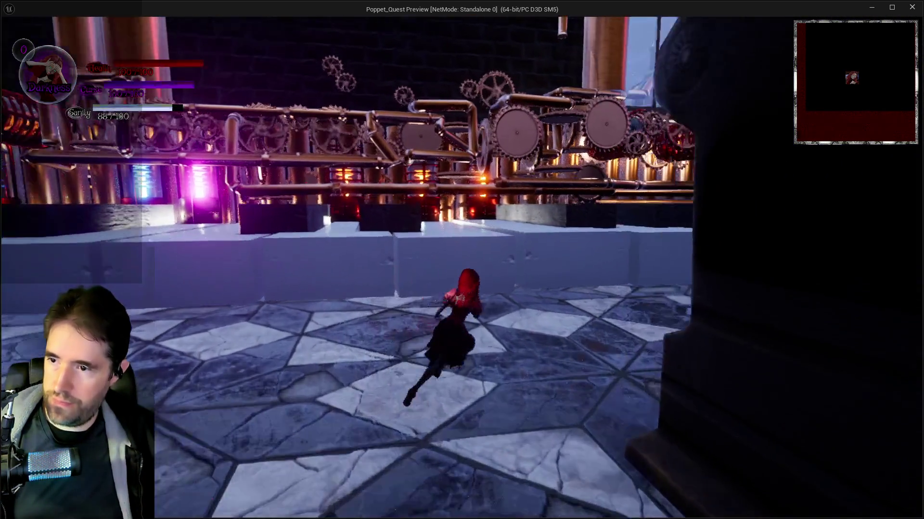
key("w")
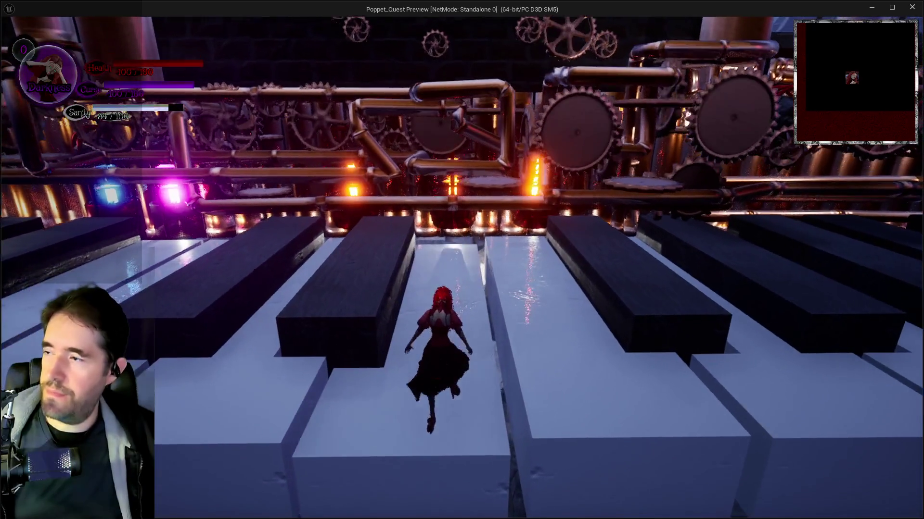
key("w")
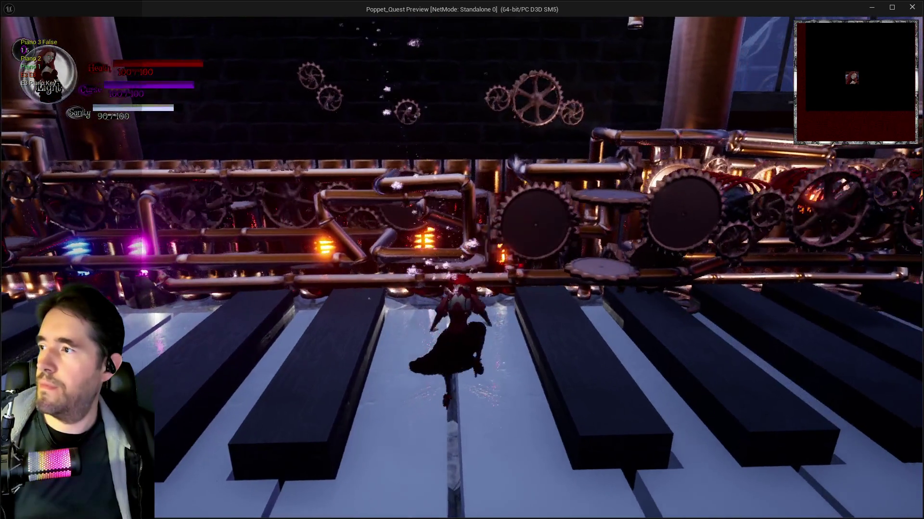
key("w")
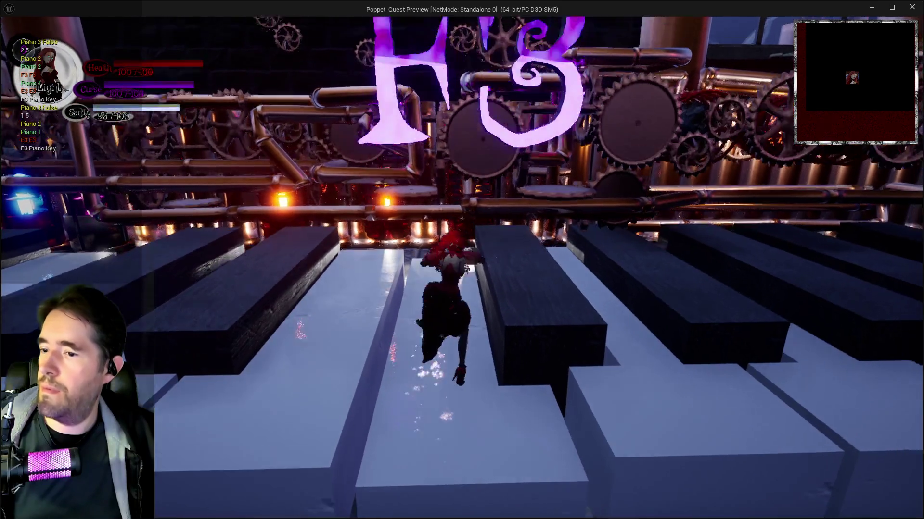
key("w")
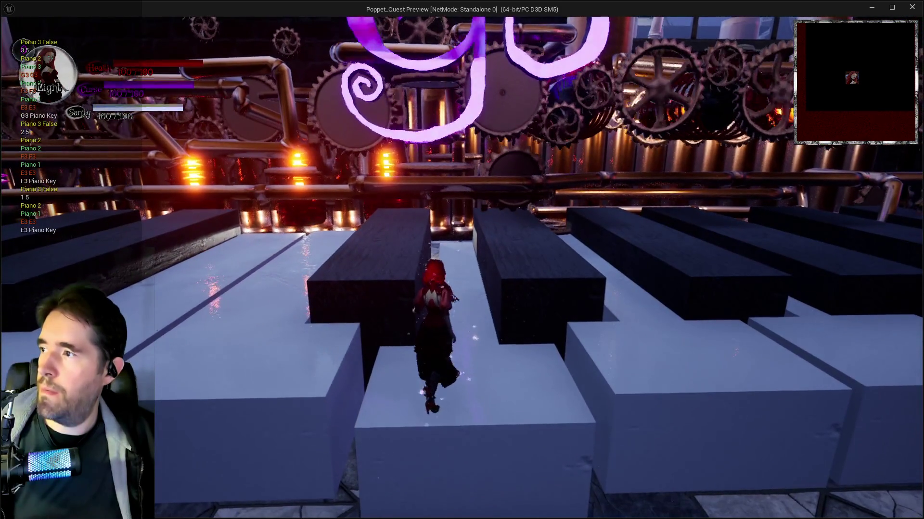
key("s")
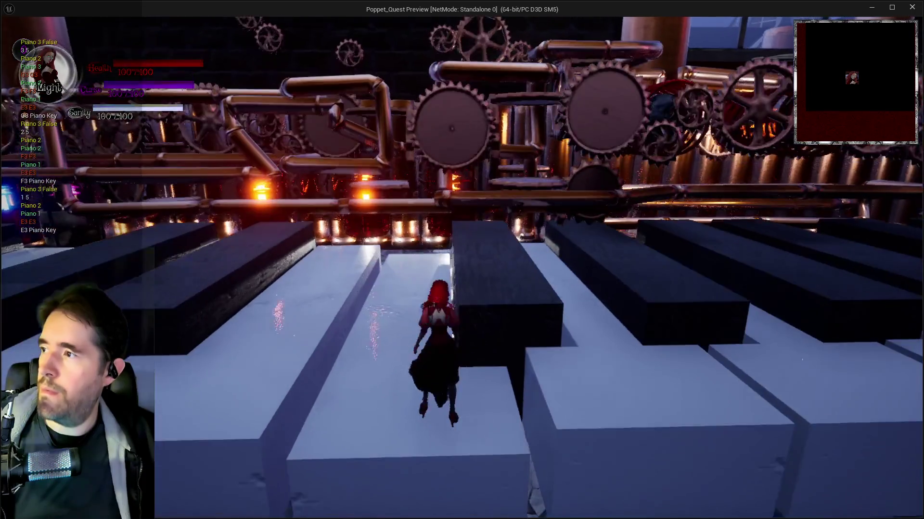
key("w")
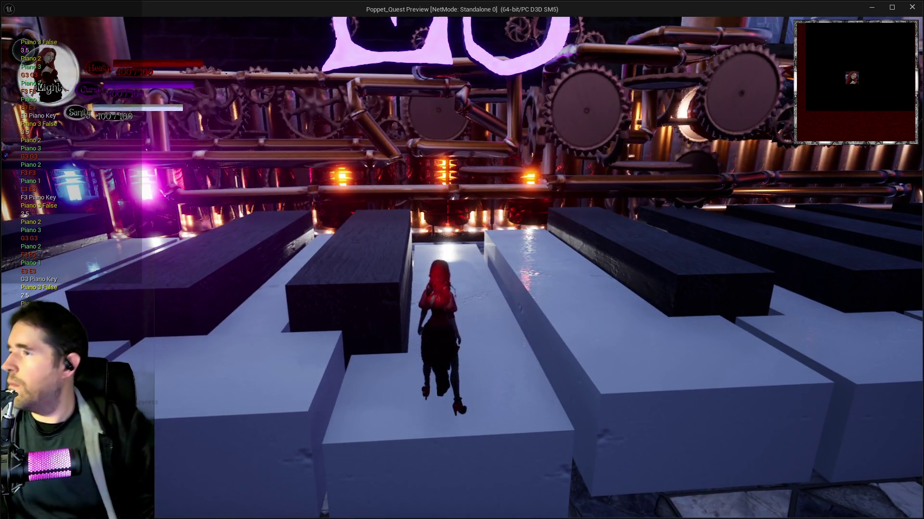
key("d")
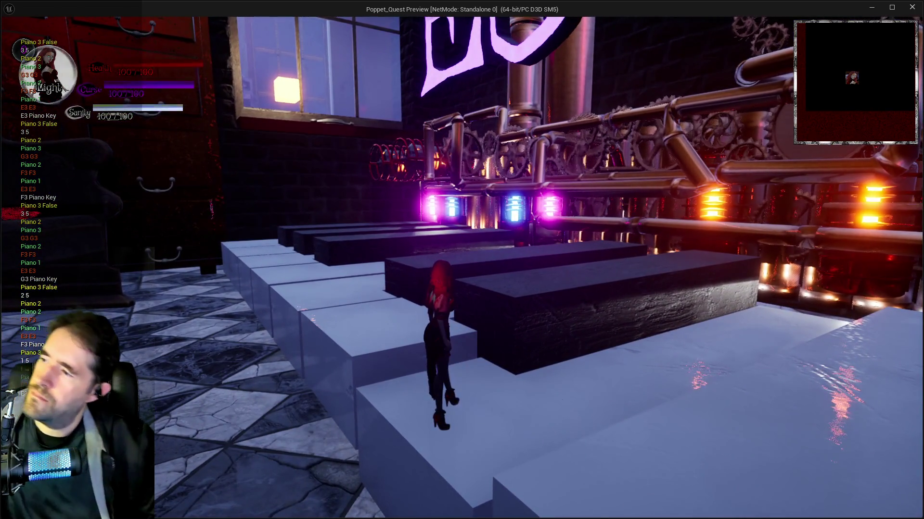
key("Escape")
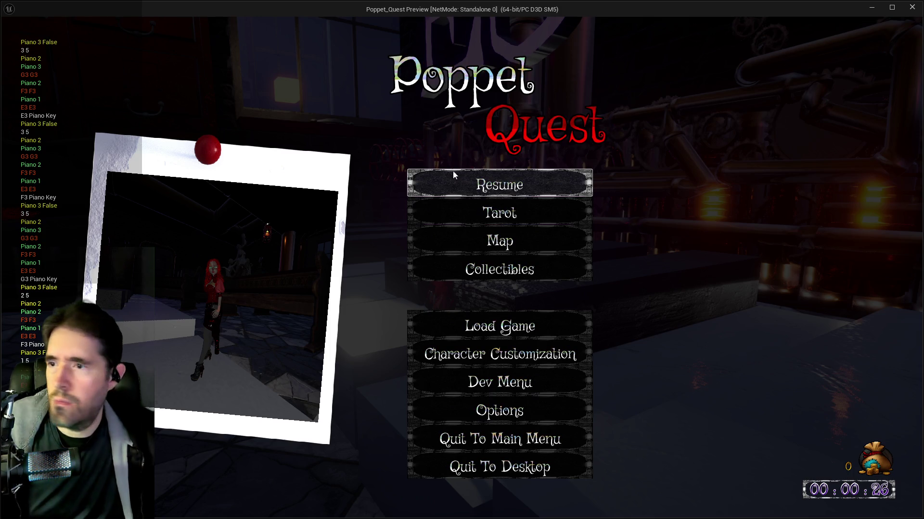
- Resume play and run across the F3, G3, A3 and B3 piano keys
left_click(461, 182)
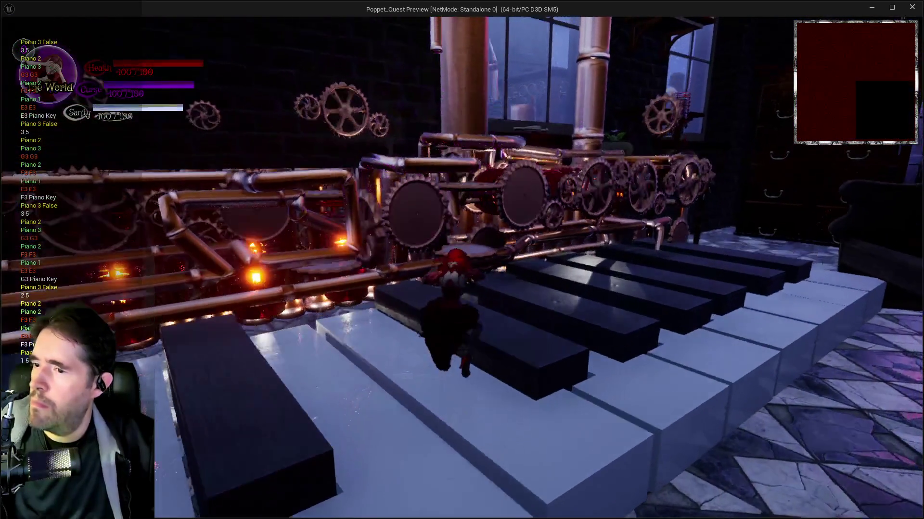
key("w")
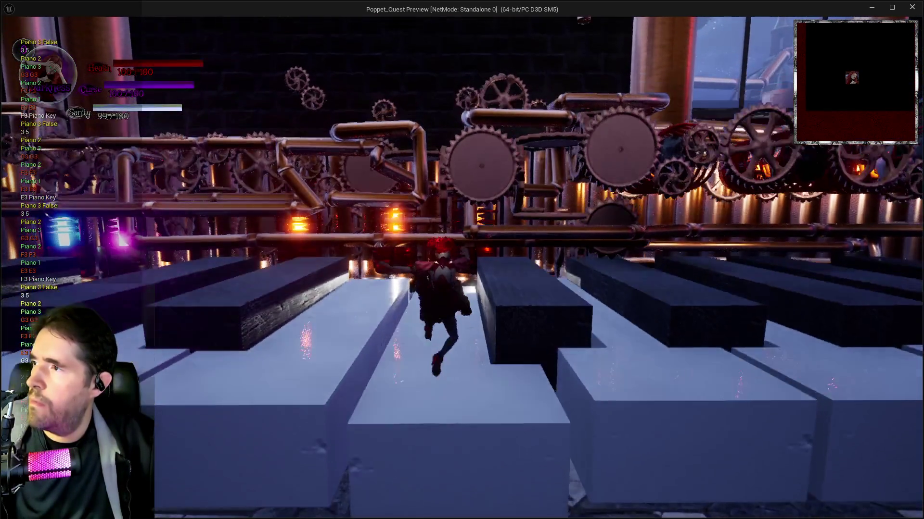
key("w")
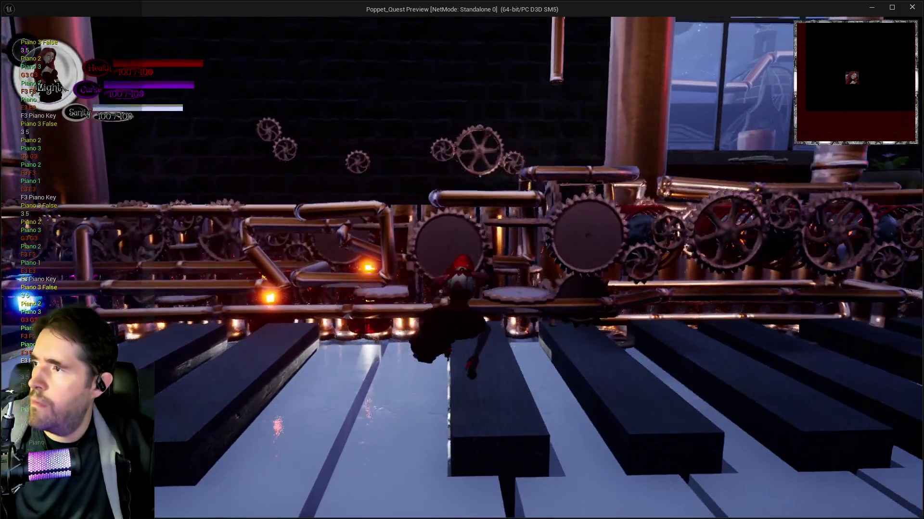
key("w")
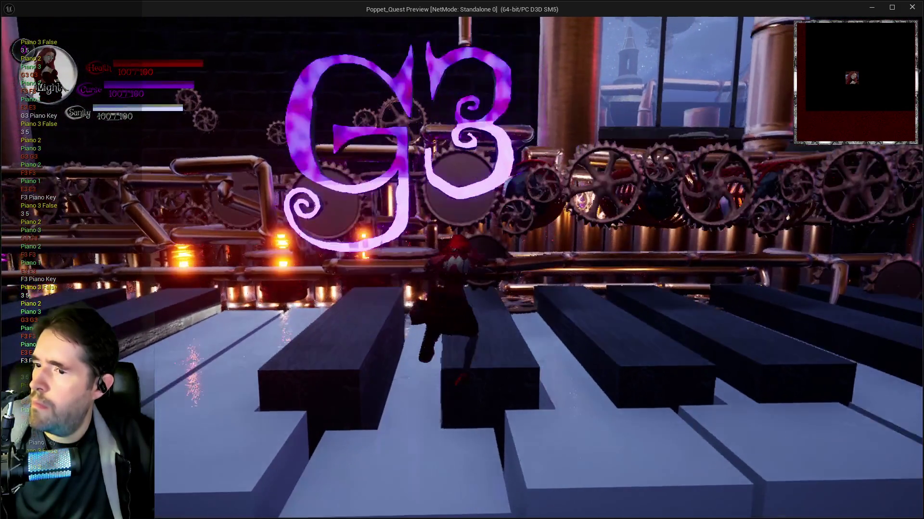
key("w")
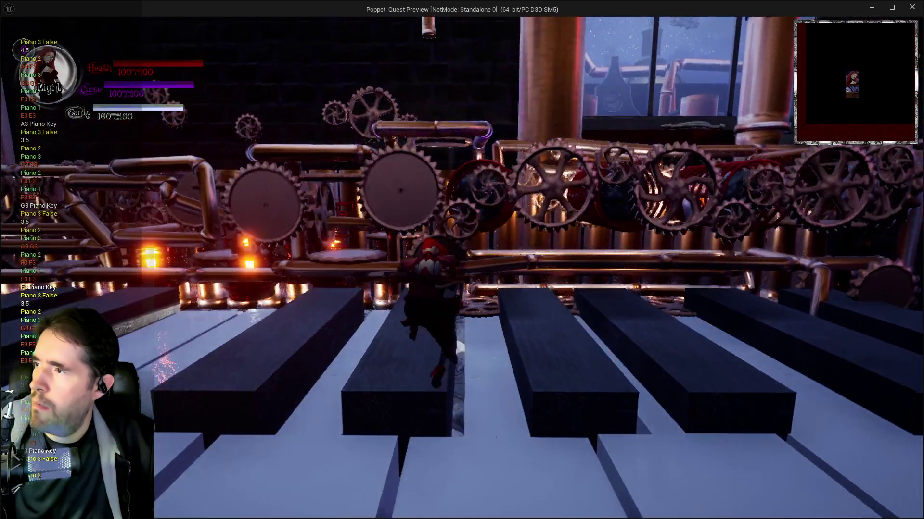
key("w")
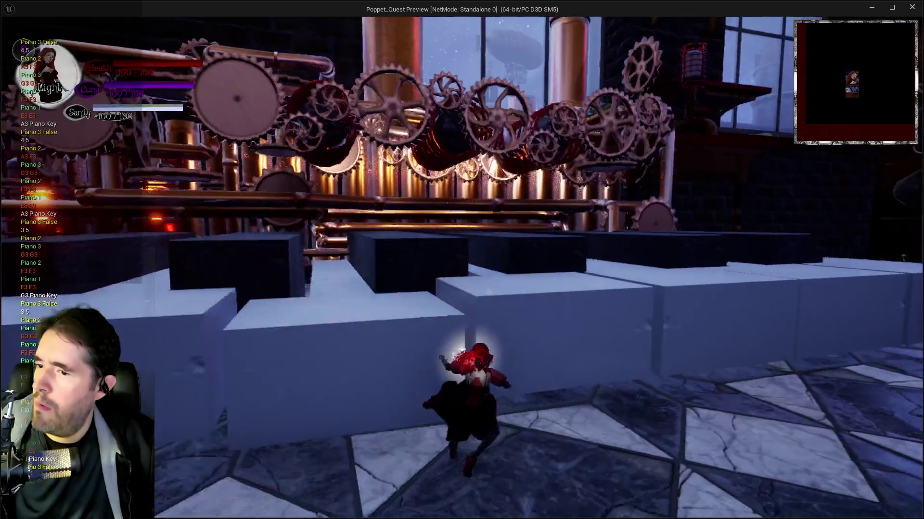
key("w")
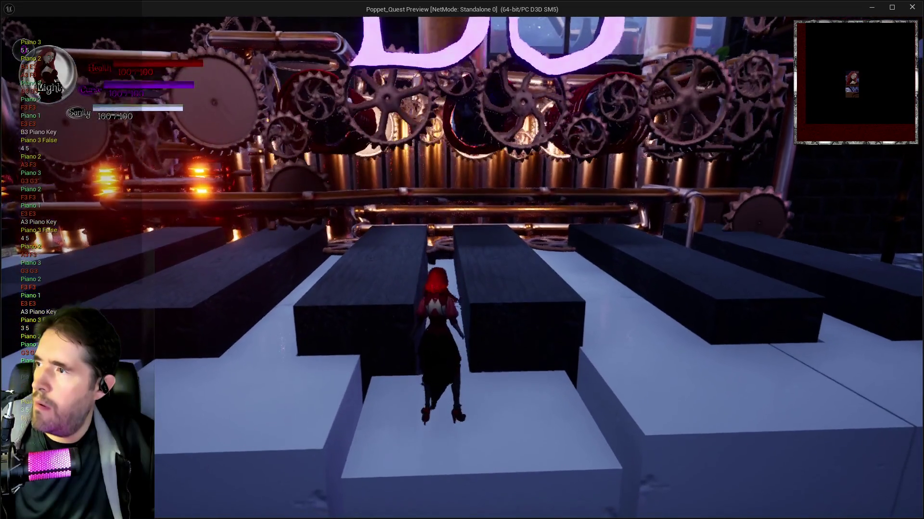
key("w")
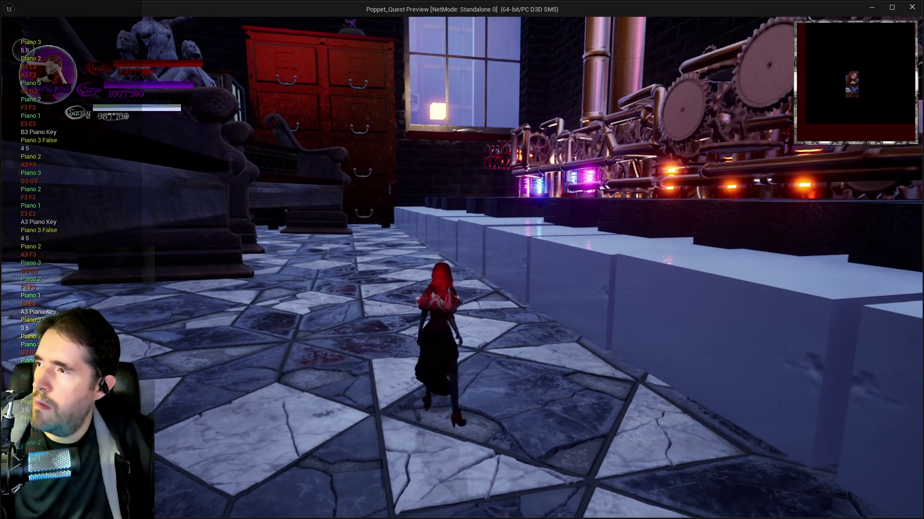
- Climb onto the white piano key, then pause and close the game preview
key("w")
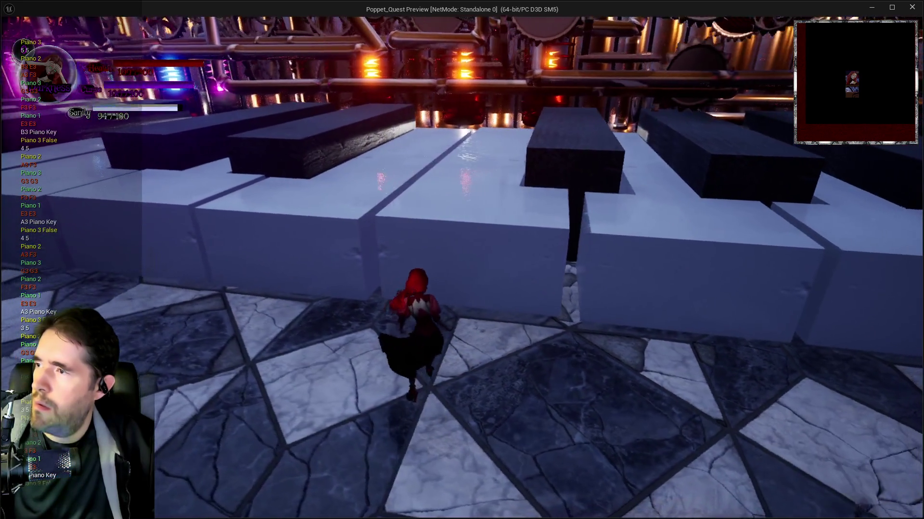
key("w")
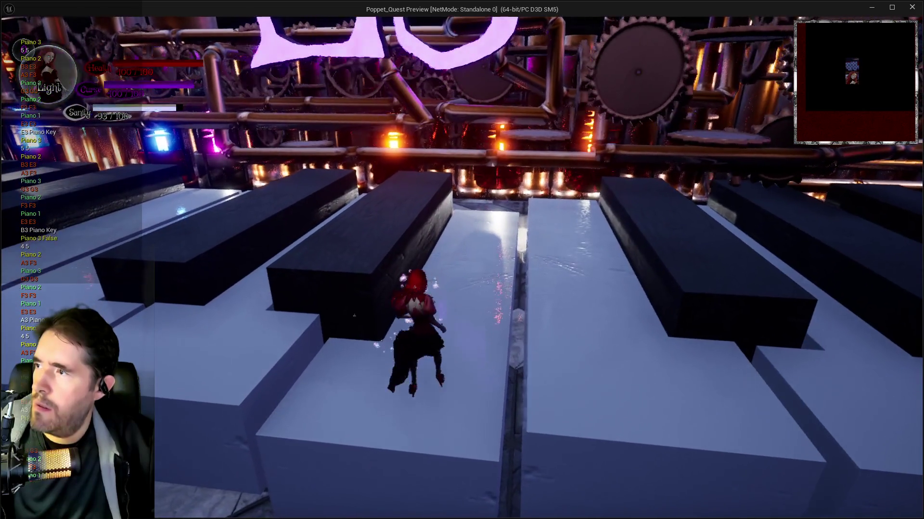
key("w")
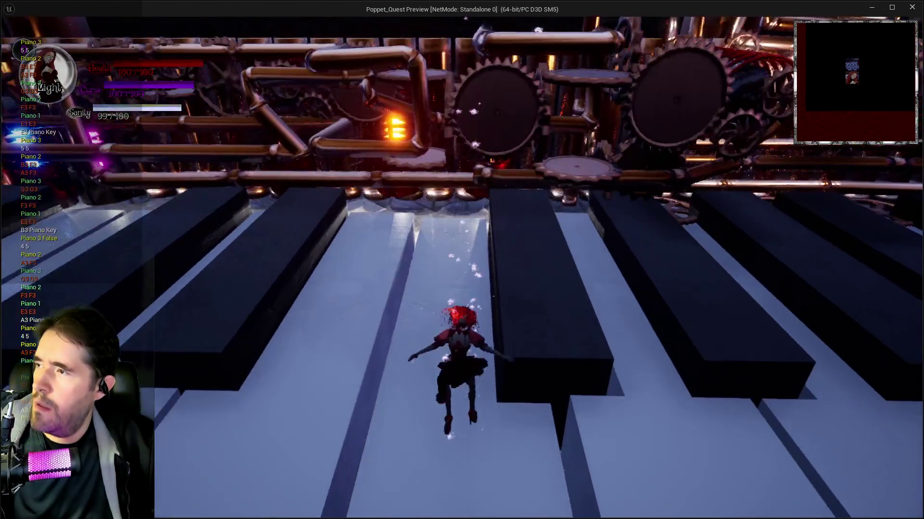
key("s")
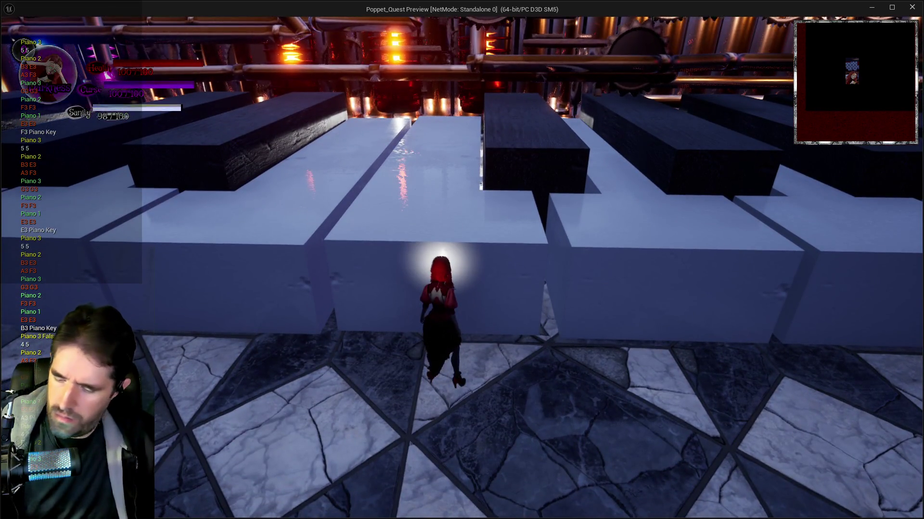
key("Escape")
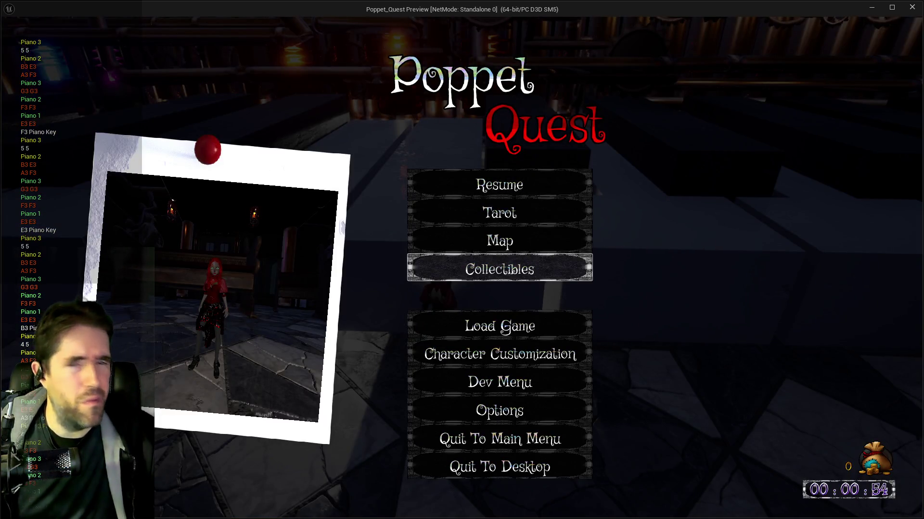
left_click(912, 7)
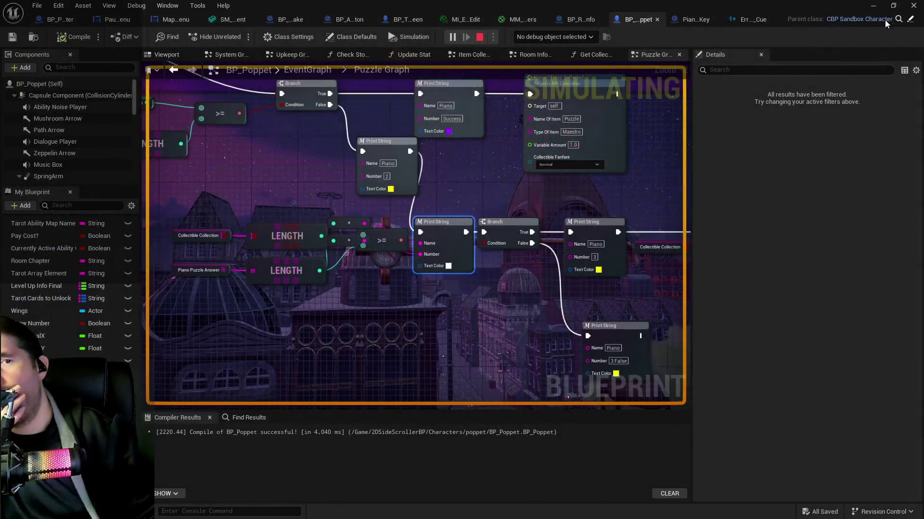
- Nudge the Puzzle Activated? getter up and left beside the SET/ADD nodes, and select Struct Collectibles
mouse_move(628, 259)
left_mouse_down()
mouse_move(342, 276)
mouse_move(354, 189)
left_mouse_up()
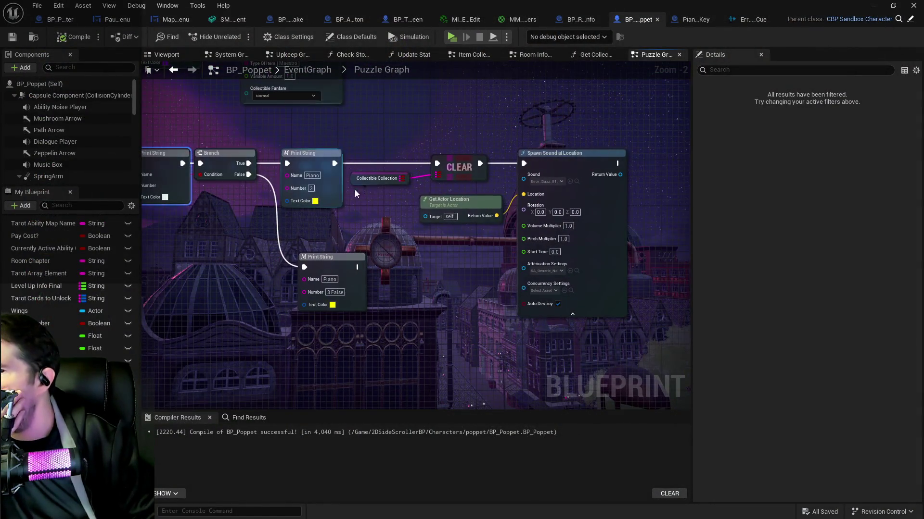
left_click_drag(391, 220, 545, 238)
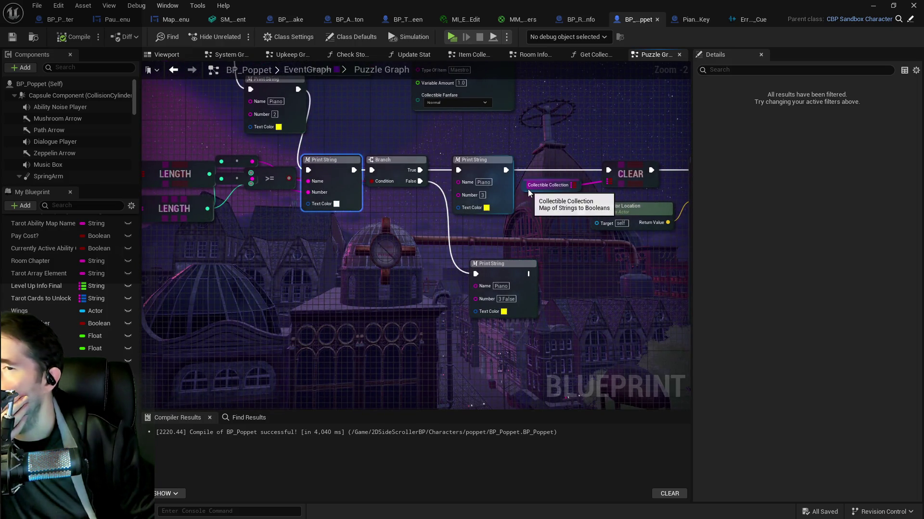
scroll(357, 233, "down", 1)
mouse_move(357, 233)
left_mouse_down()
mouse_move(464, 236)
mouse_move(412, 236)
mouse_move(393, 262)
mouse_move(470, 243)
mouse_move(429, 227)
mouse_move(403, 269)
mouse_move(366, 238)
left_mouse_up()
mouse_move(430, 244)
left_mouse_down()
mouse_move(452, 263)
mouse_move(414, 239)
left_mouse_up()
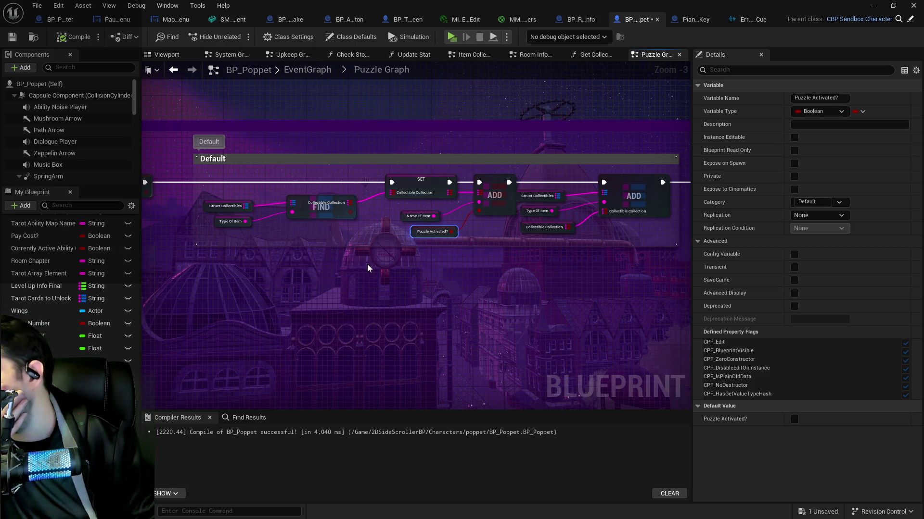
left_click(225, 206)
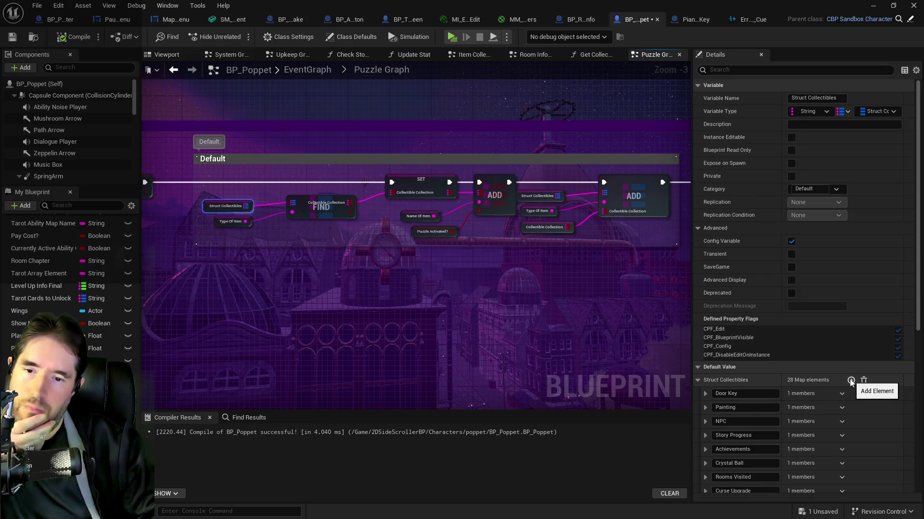
- Add a new element named Piano Key to the Struct Collectibles default map
left_click(706, 394)
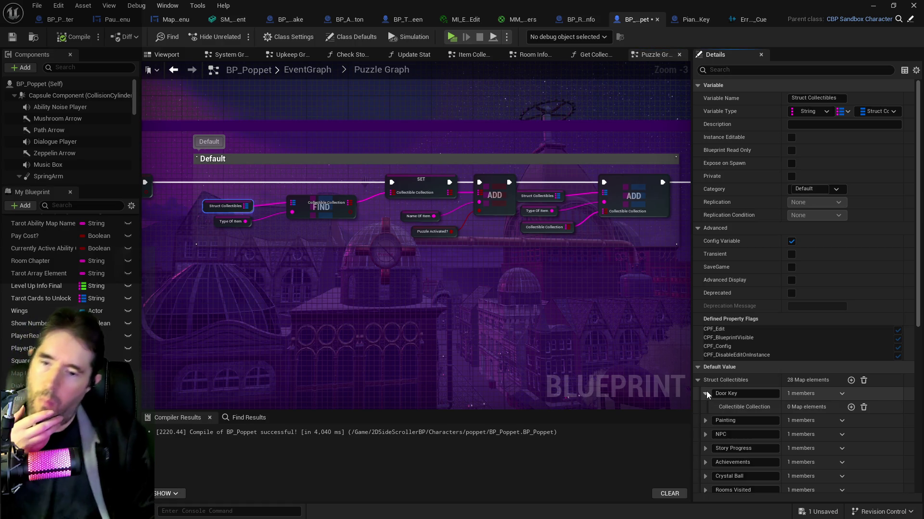
left_click(705, 393)
left_click(851, 380)
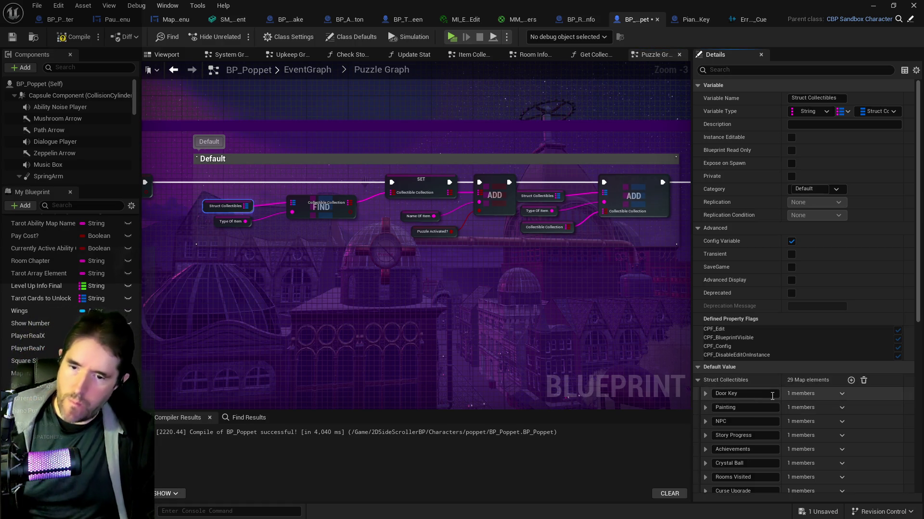
scroll(765, 414, "down", 10)
left_click(772, 472)
type("Piano Key")
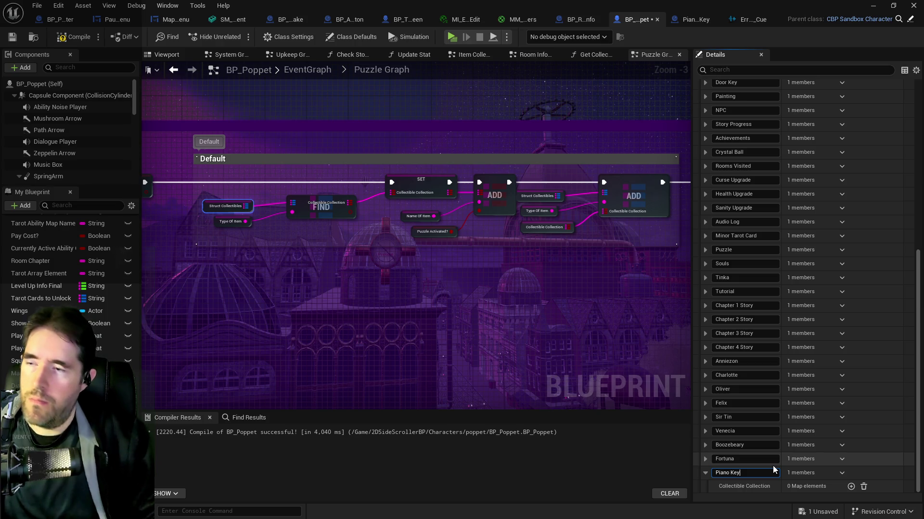
key("Return")
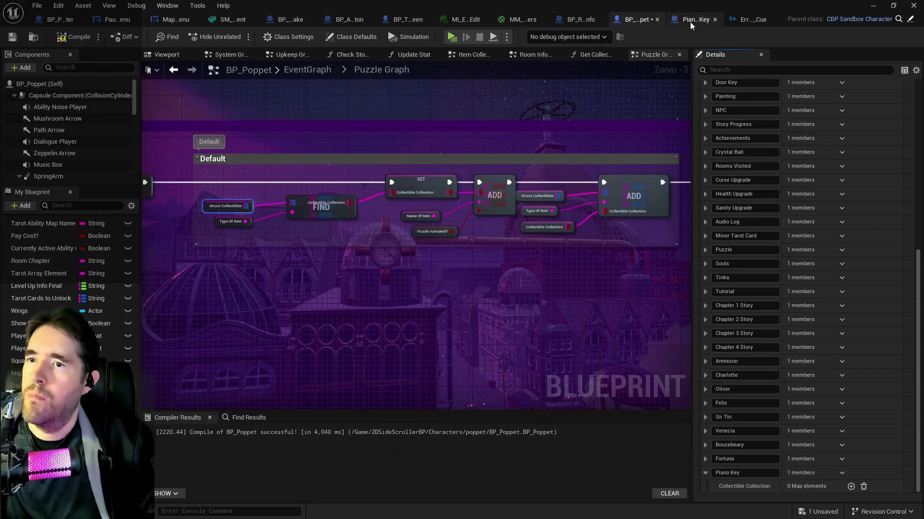
- Look over the Piano_Master_Key blueprint's event graph, then come back to BP_Poppet's Puzzle Graph
left_click(681, 20)
mouse_move(621, 145)
left_mouse_down()
mouse_move(449, 151)
mouse_move(529, 120)
mouse_move(442, 202)
mouse_move(529, 168)
mouse_move(385, 145)
mouse_move(309, 260)
mouse_move(210, 251)
mouse_move(398, 330)
mouse_move(474, 190)
left_mouse_up()
scroll(210, 250, "down", 2)
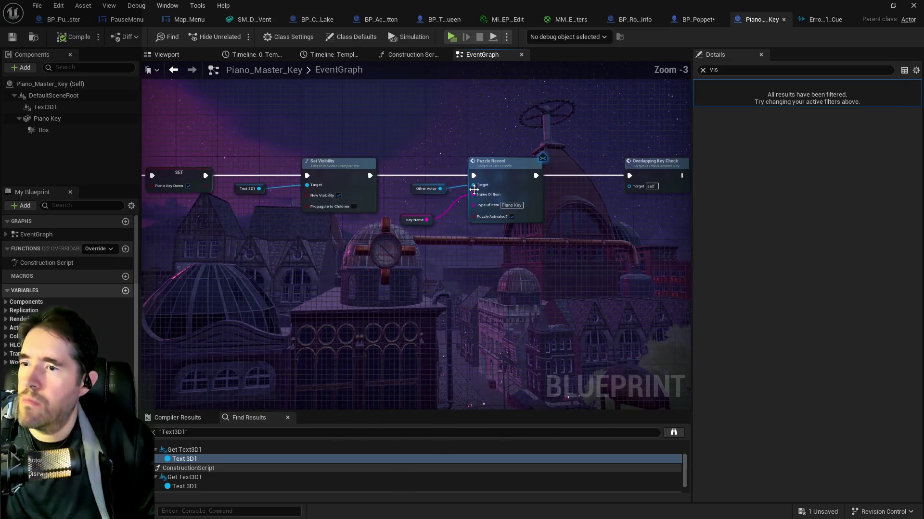
left_click(688, 21)
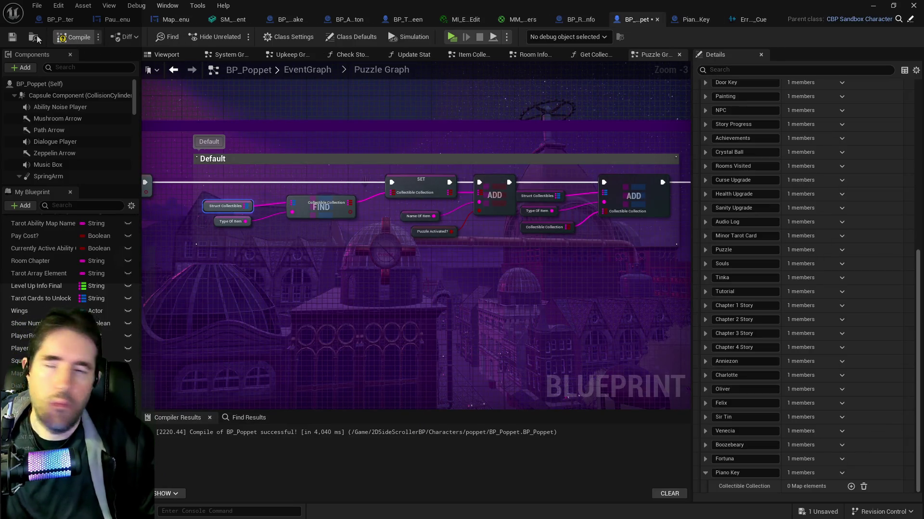
- Compile and save BP_Poppet, then run the character up and jump onto the giant piano keys
left_click(74, 37)
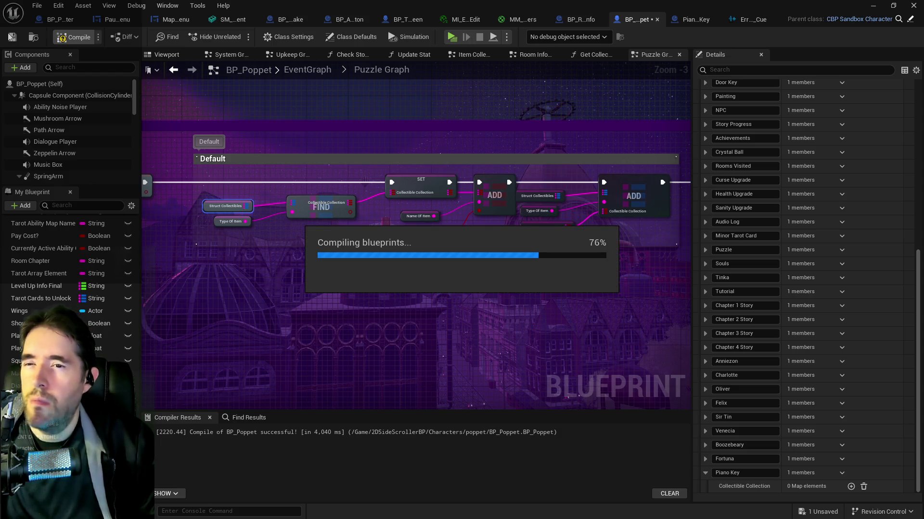
left_click(9, 38)
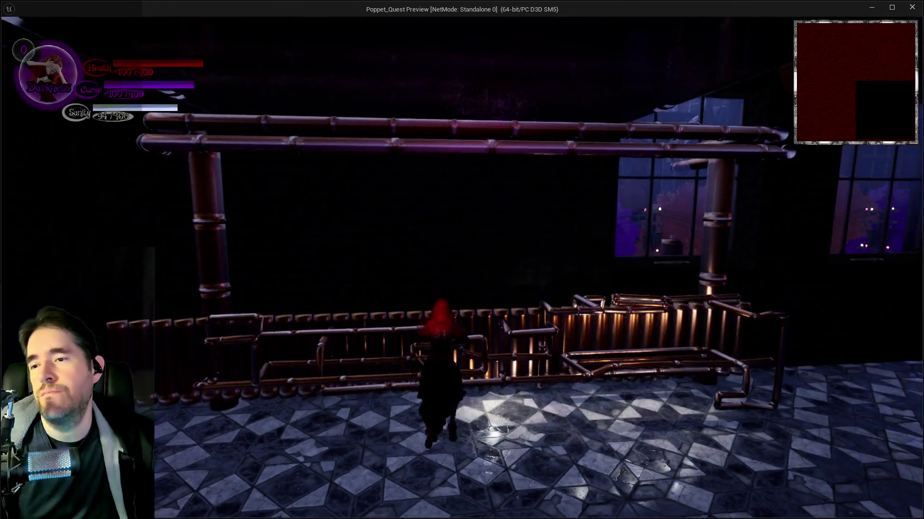
key("w")
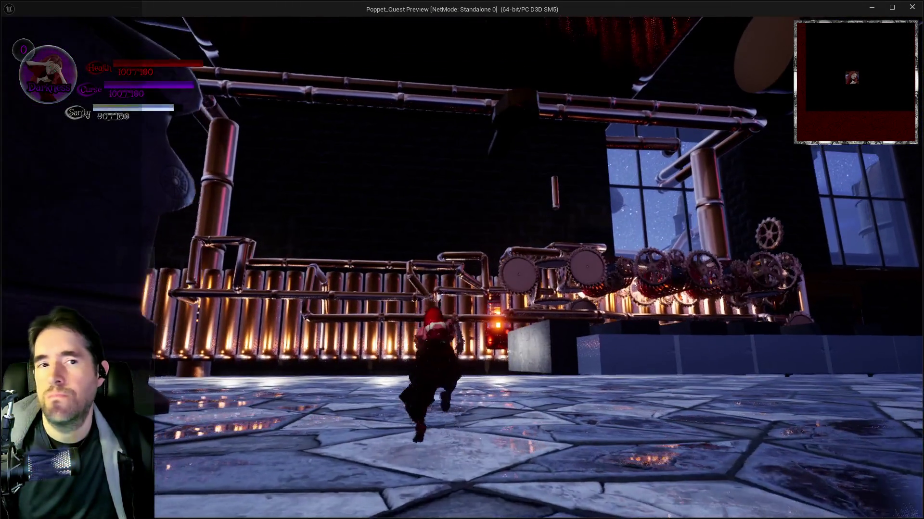
key("w")
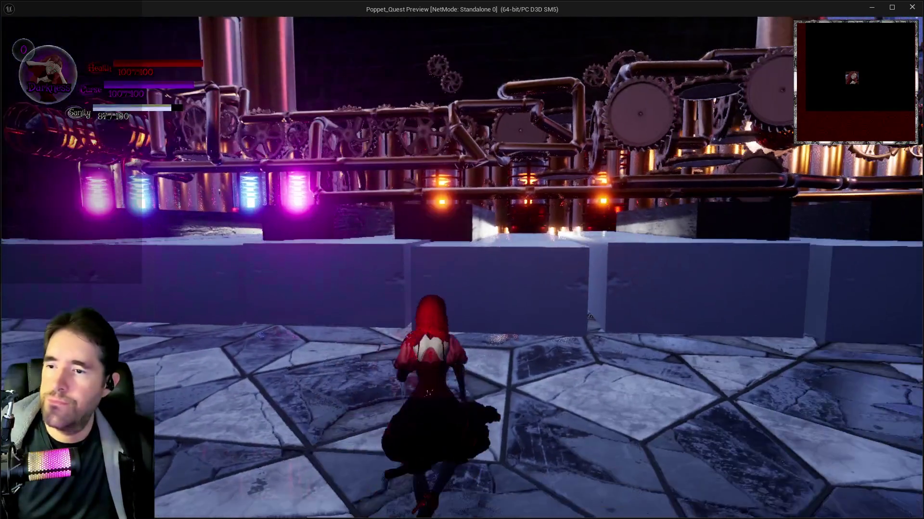
key("space")
- Walk across the E3, F3, G3 and A3 piano keys, then stop the play session
key("w")
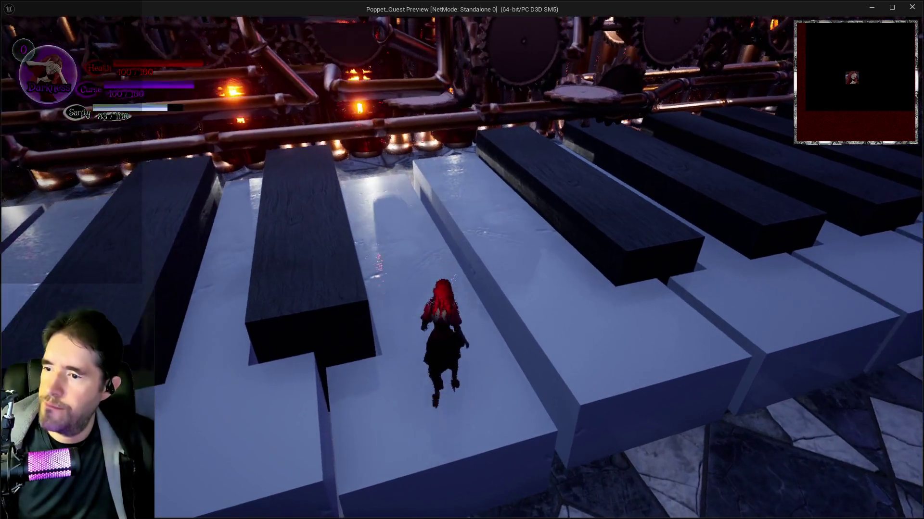
key("w")
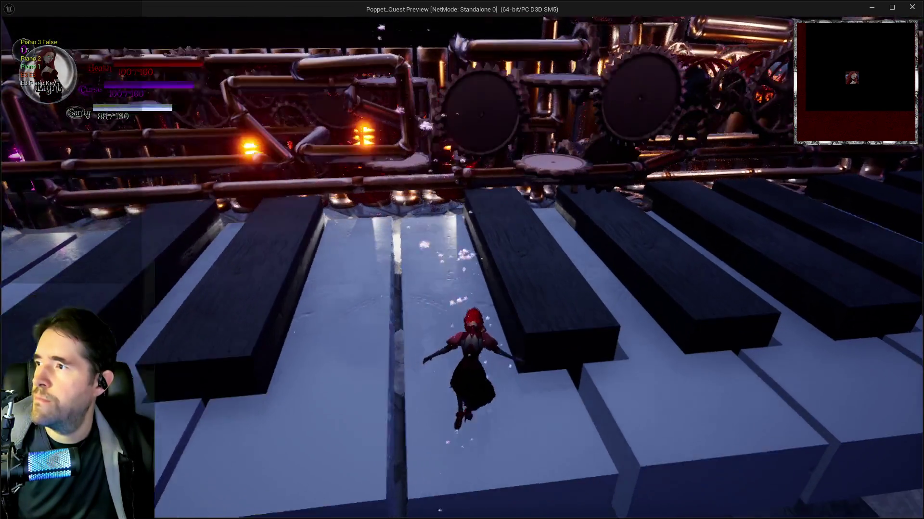
key("w")
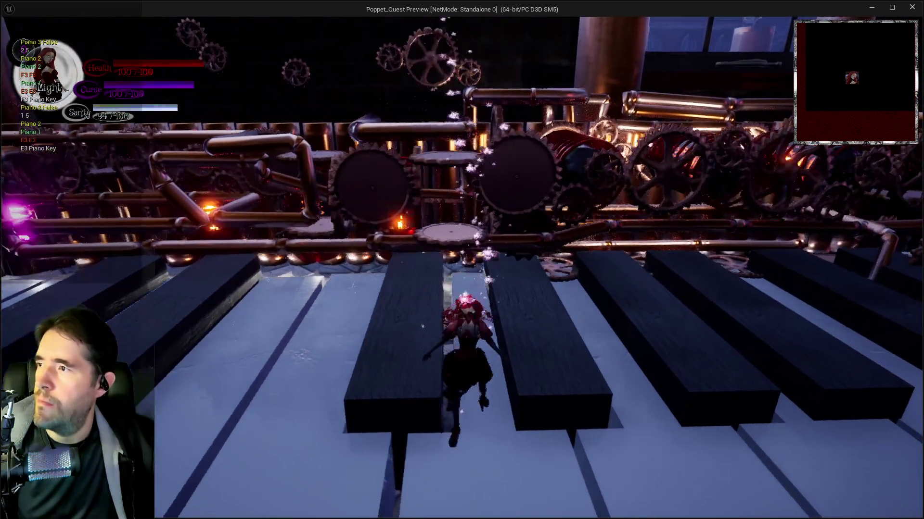
key("w")
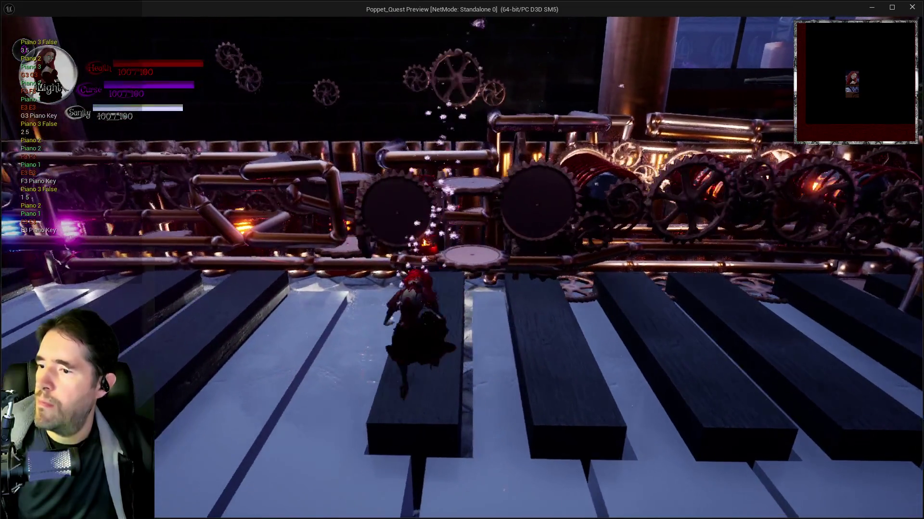
key("w")
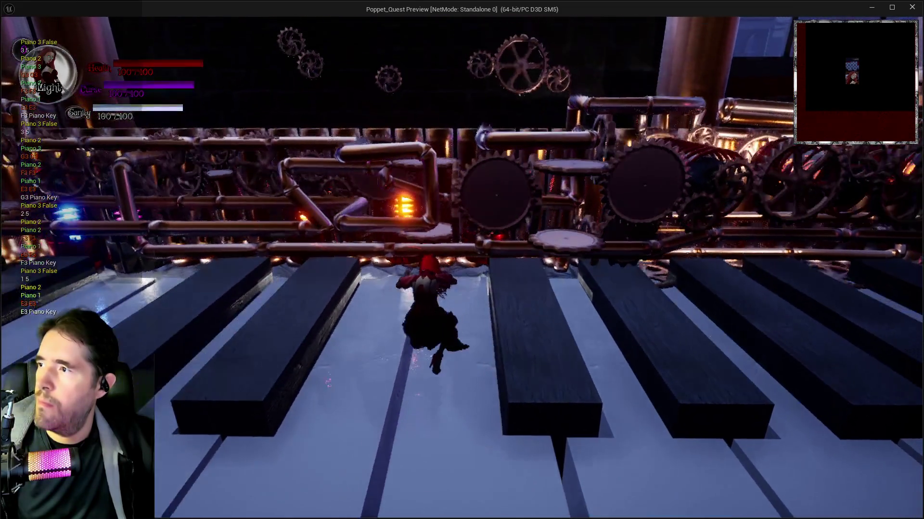
key("w")
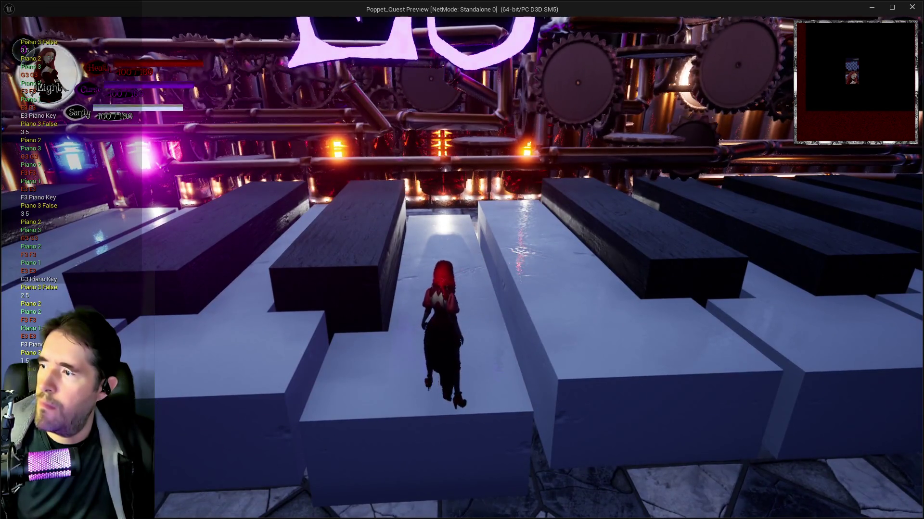
key("w")
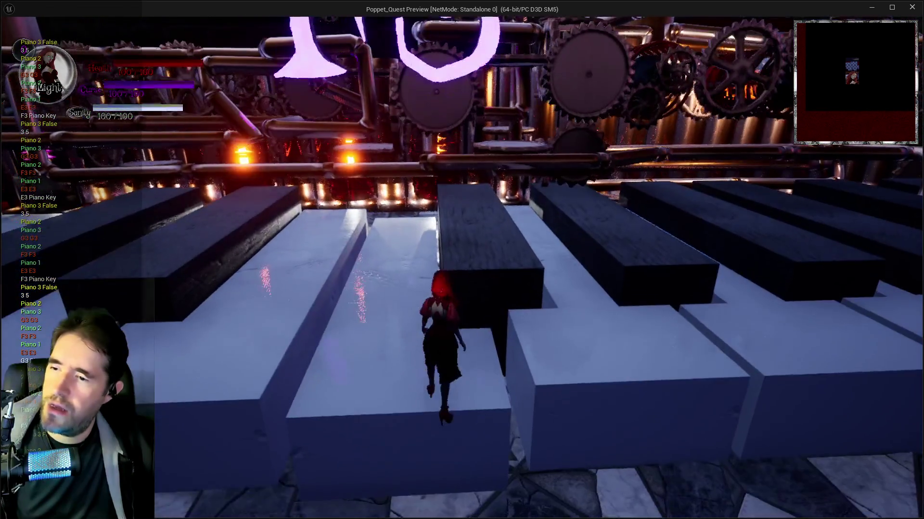
key("s")
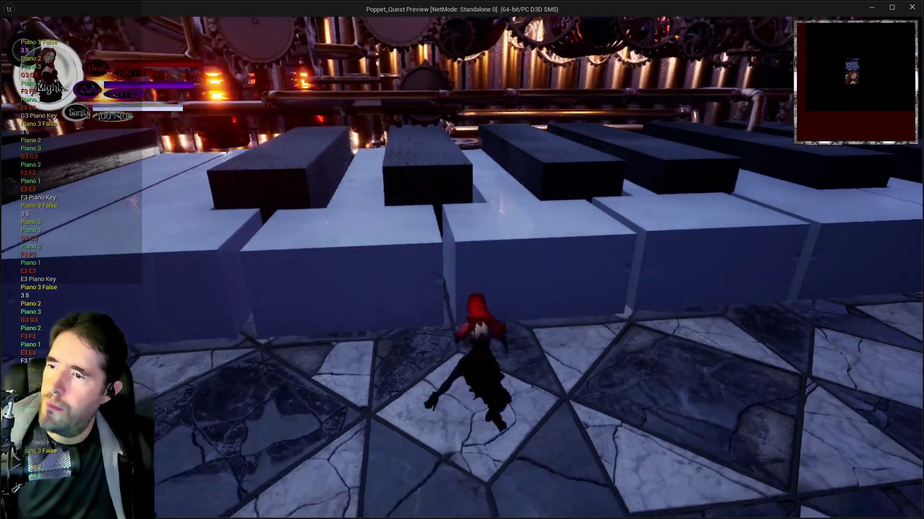
key("w")
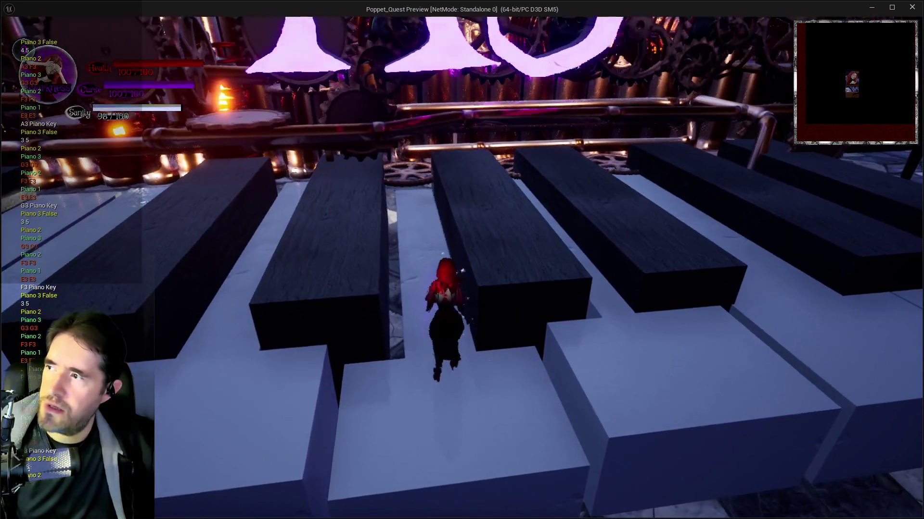
key("s")
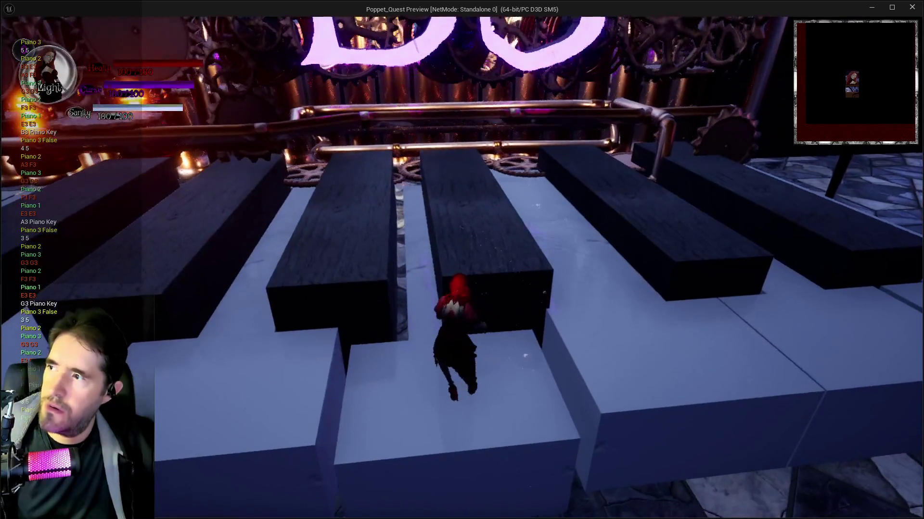
key("alt+Tab")
key("Escape")
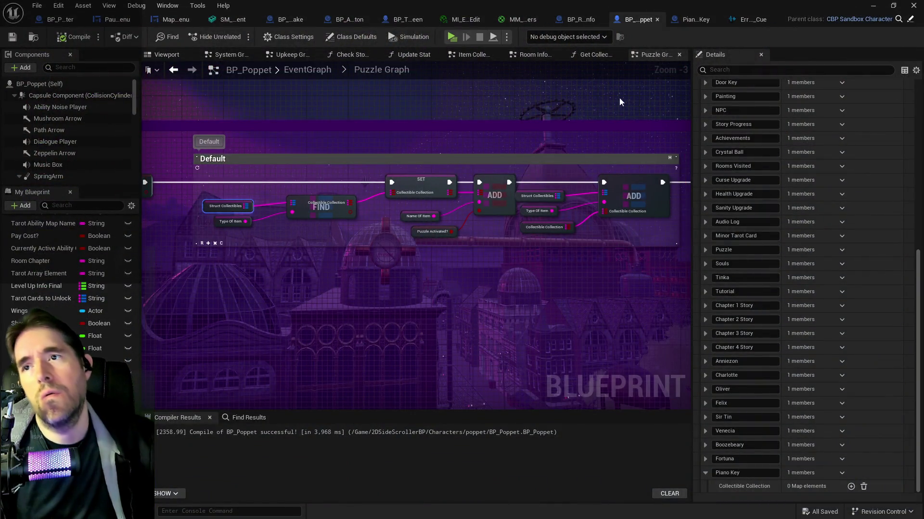
left_click_drag(627, 128, 565, 96)
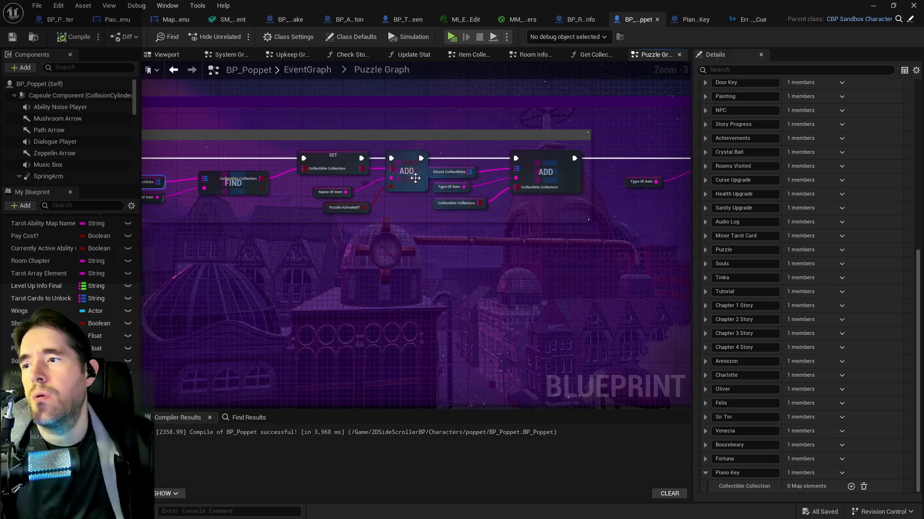
scroll(418, 195, "down", 1)
scroll(404, 202, "up", 2)
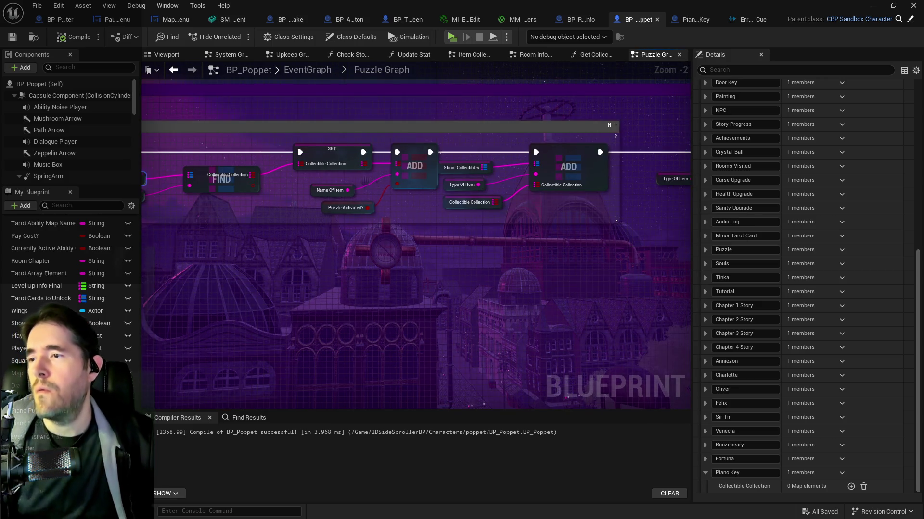
left_click_drag(413, 207, 512, 222)
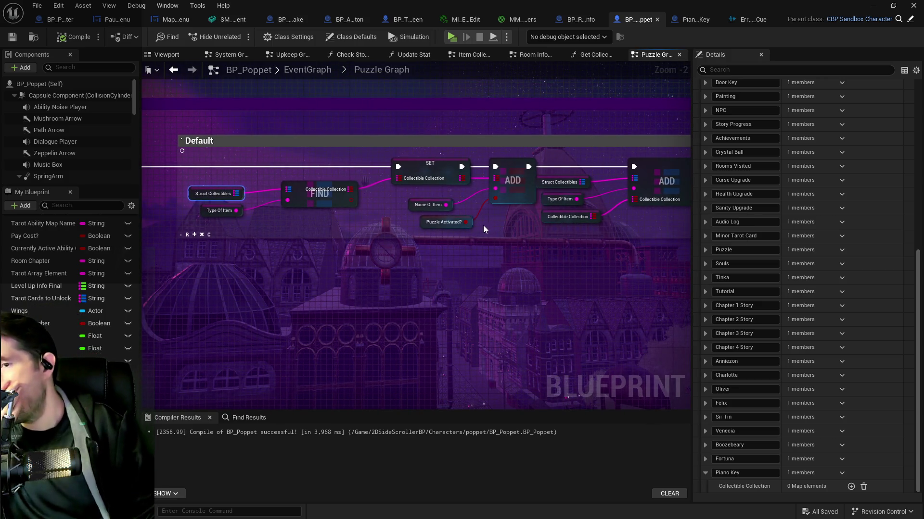
mouse_move(466, 247)
left_mouse_down()
mouse_move(533, 236)
mouse_move(444, 193)
left_mouse_up()
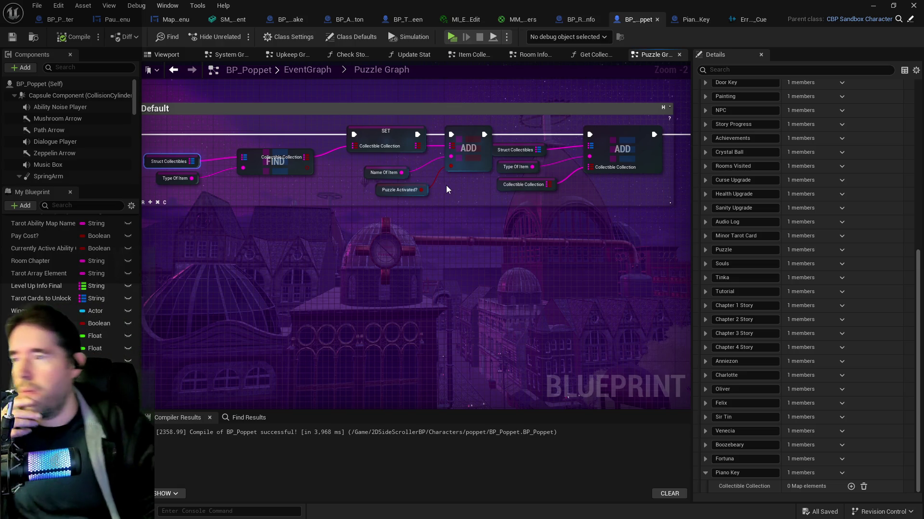
mouse_move(278, 303)
left_mouse_down()
mouse_move(144, 244)
mouse_move(269, 231)
mouse_move(321, 264)
mouse_move(300, 249)
mouse_move(331, 237)
mouse_move(315, 202)
mouse_move(215, 198)
left_mouse_up()
left_click(419, 308)
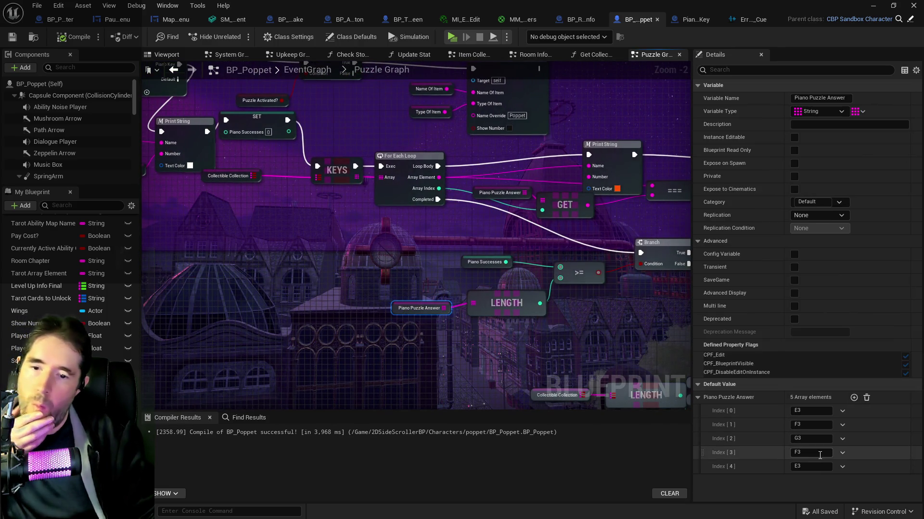
- Open L_Piano's Level Instance for editing and read the notes of keys M11, L18 and M10
left_click_drag(660, 7, 923, 84)
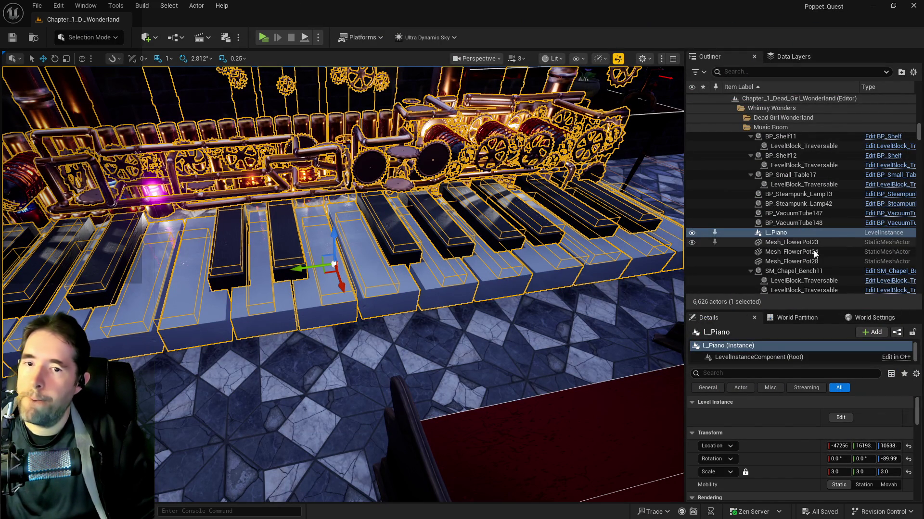
left_click(840, 418)
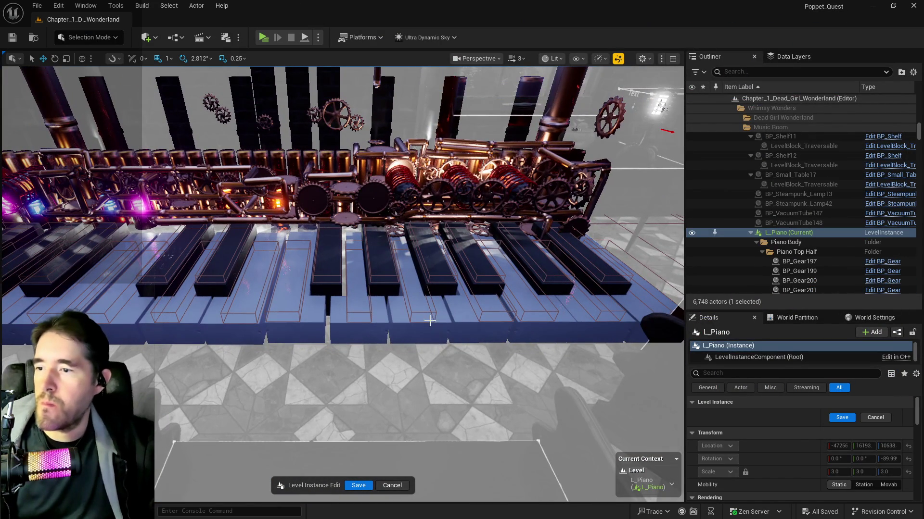
left_click(428, 313)
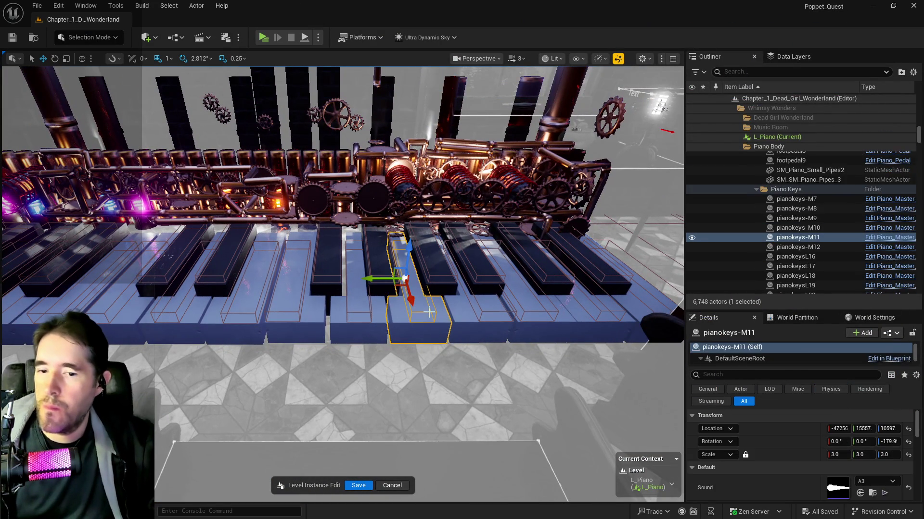
left_click(495, 306)
left_click(373, 306)
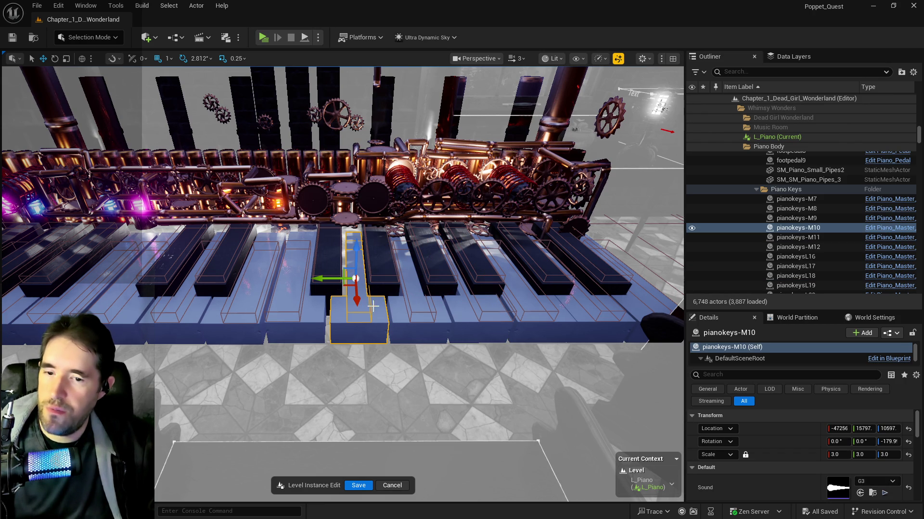
left_click(442, 303)
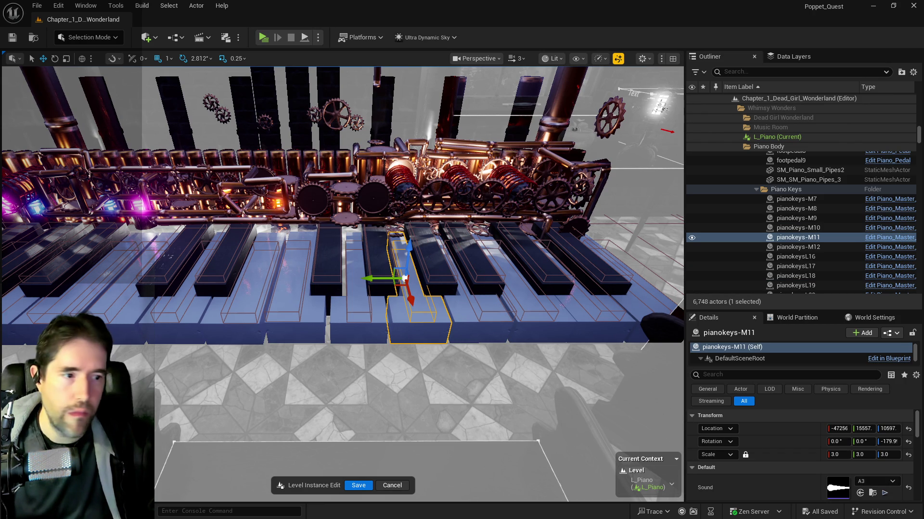
key("alt+Tab")
double_click(564, 166)
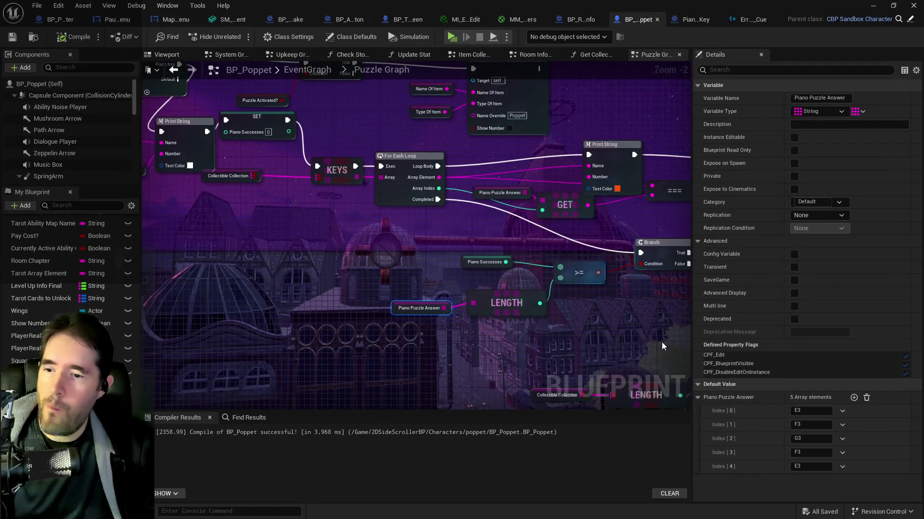
- Change Piano Puzzle Answer indices [3] and [4] to A3 and B3, then compile and save BP_Poppet
left_click(811, 452)
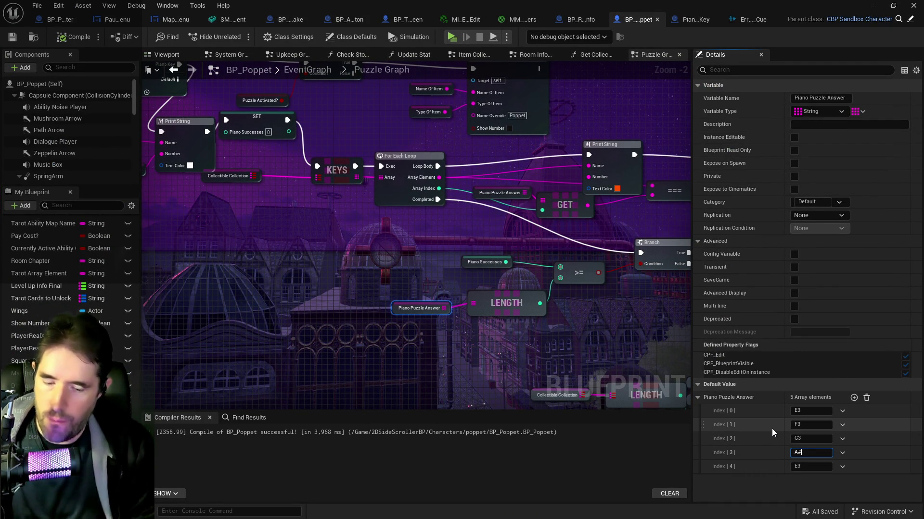
key("BackSpace")
type("3")
left_click(795, 468)
type("B")
key("Return")
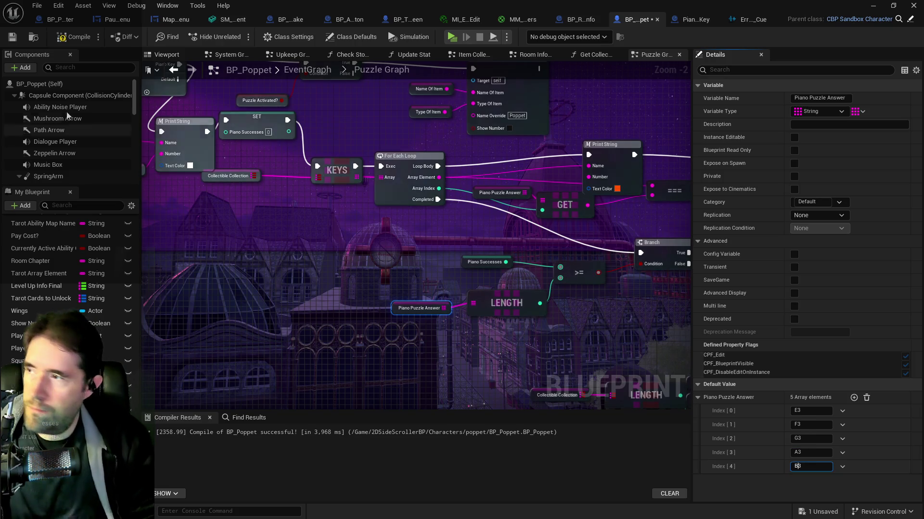
left_click(13, 39)
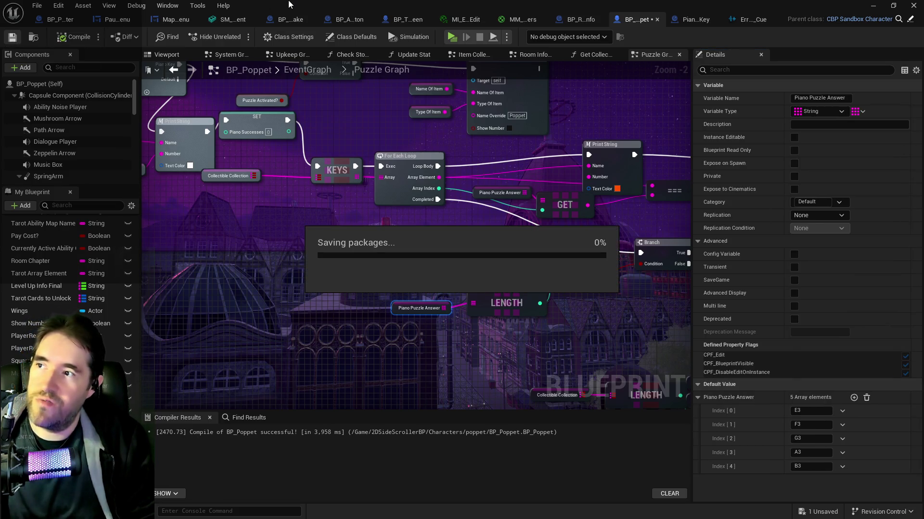
key("alt+Tab")
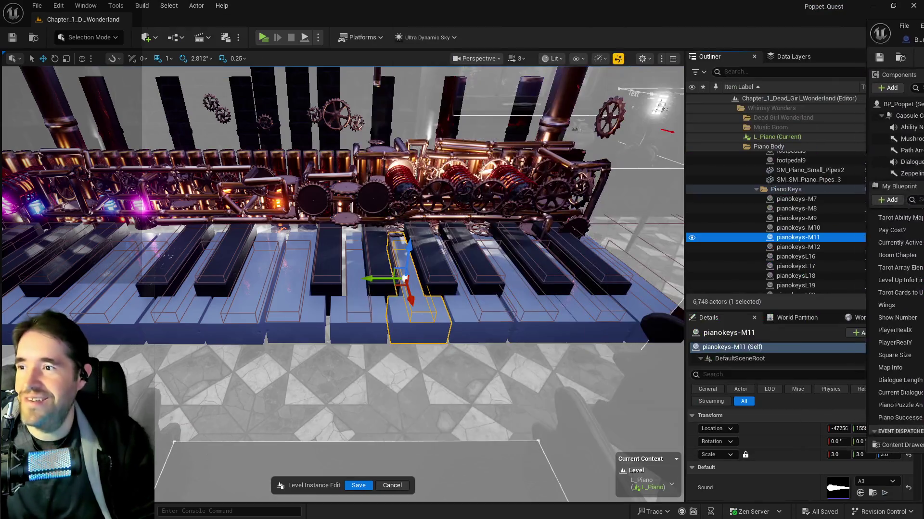
- Save the piano level instance edits and run the character up to the giant piano keys
left_click(373, 484)
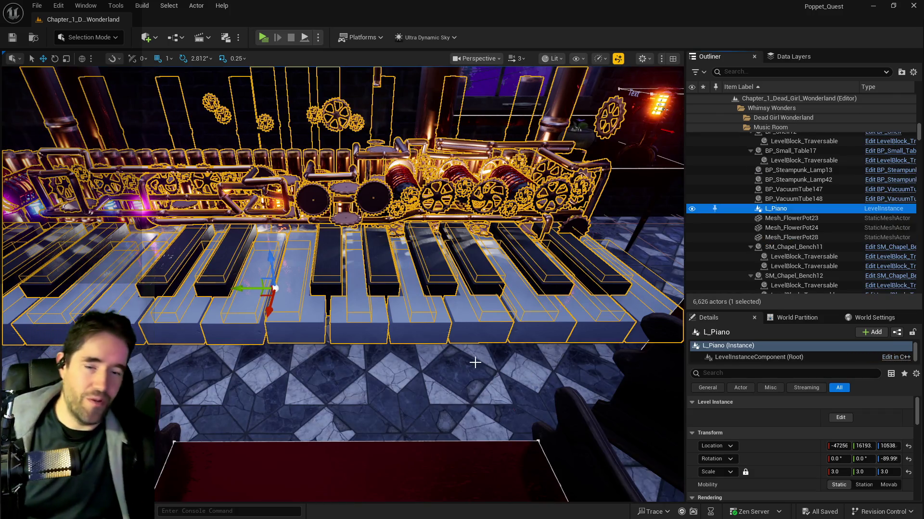
left_click_drag(475, 362, 265, 49)
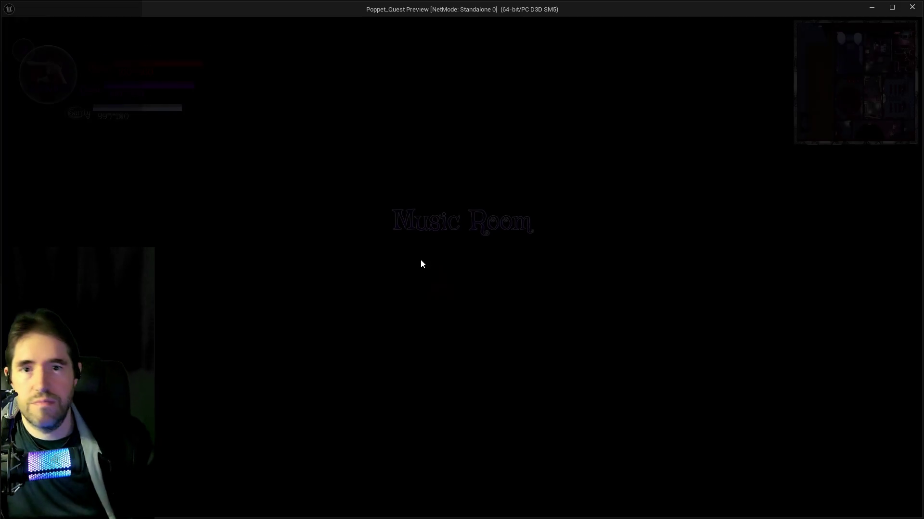
key("w")
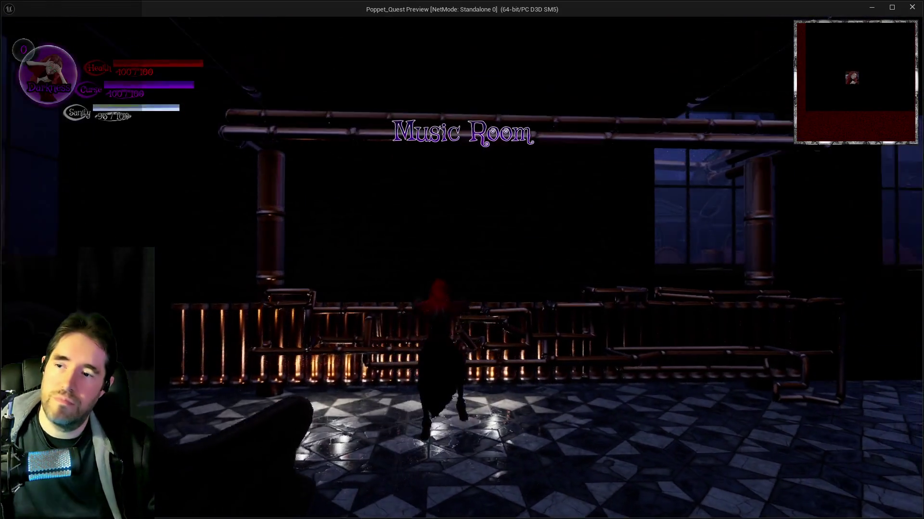
key("w")
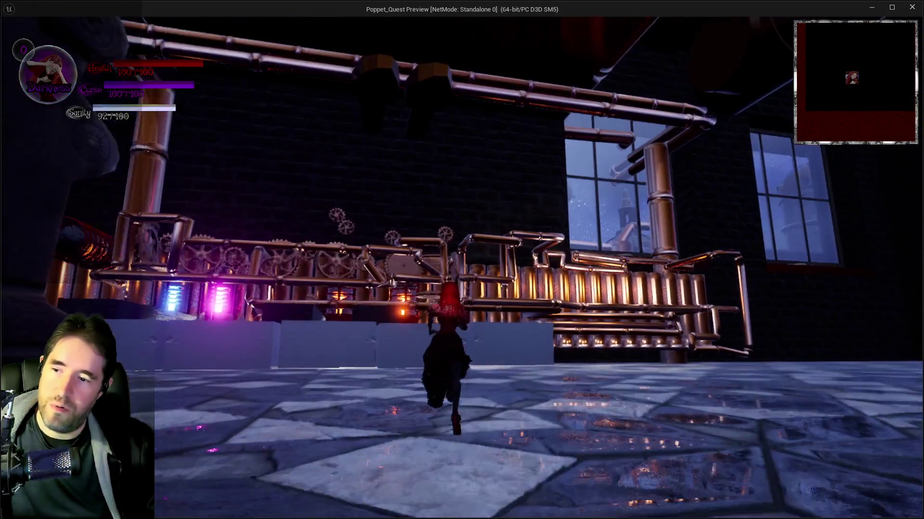
key("w")
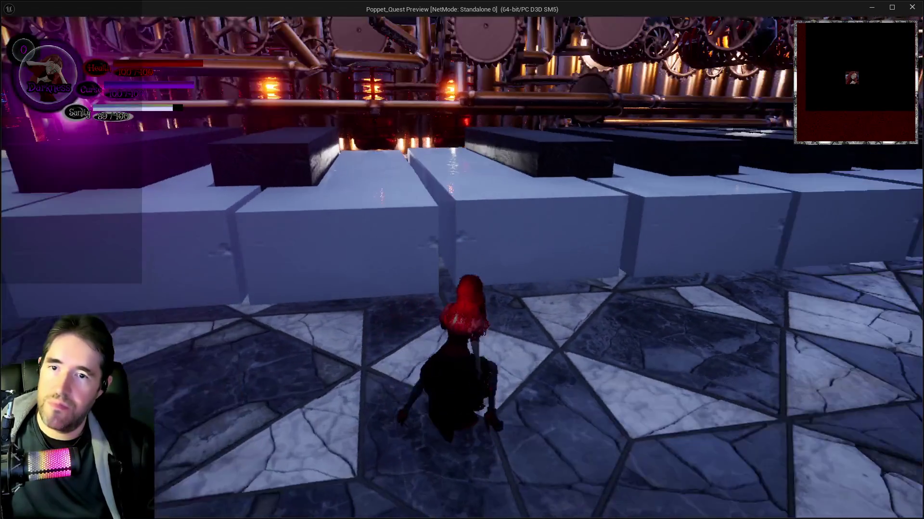
- Step on keys E3, F3, G3, A3 and B3 in order, then run back toward the door
key("space")
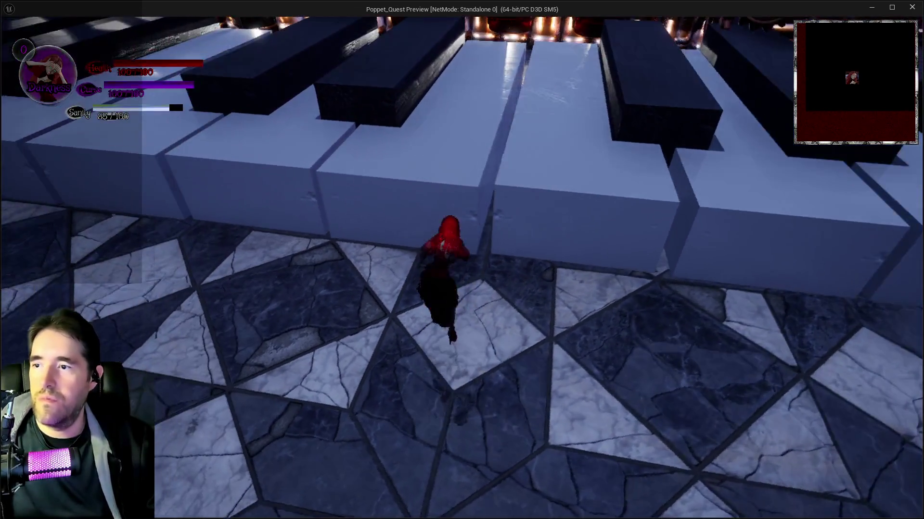
key("w")
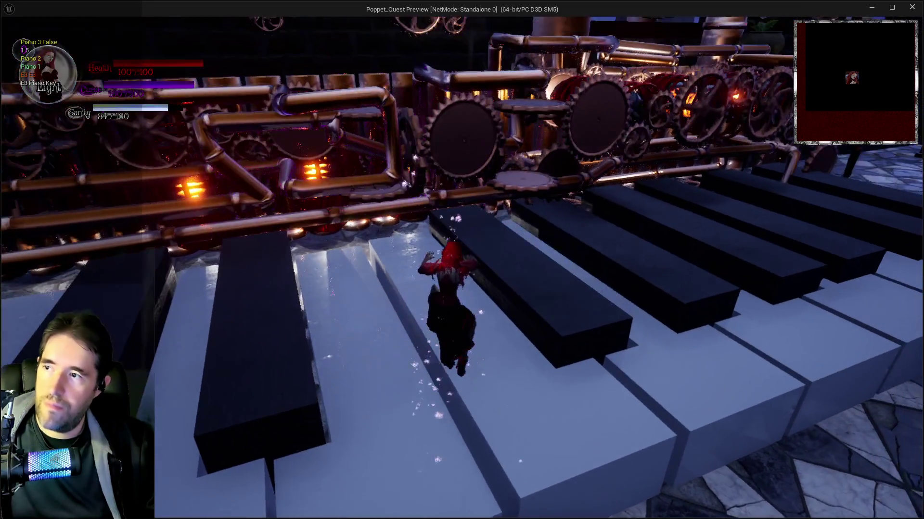
key("w")
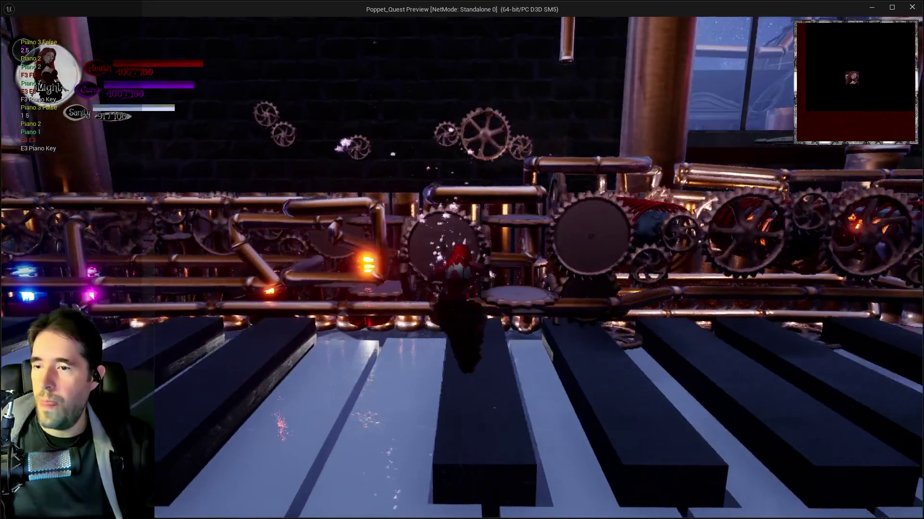
key("w")
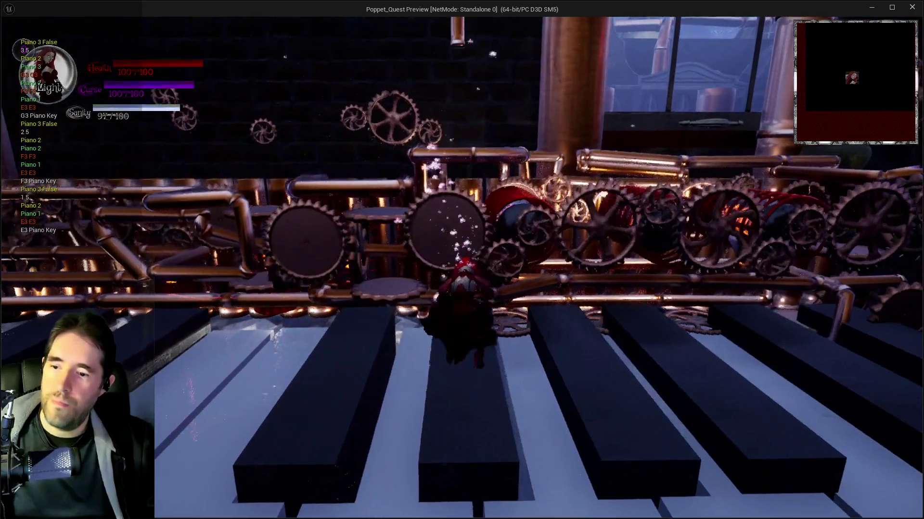
key("w")
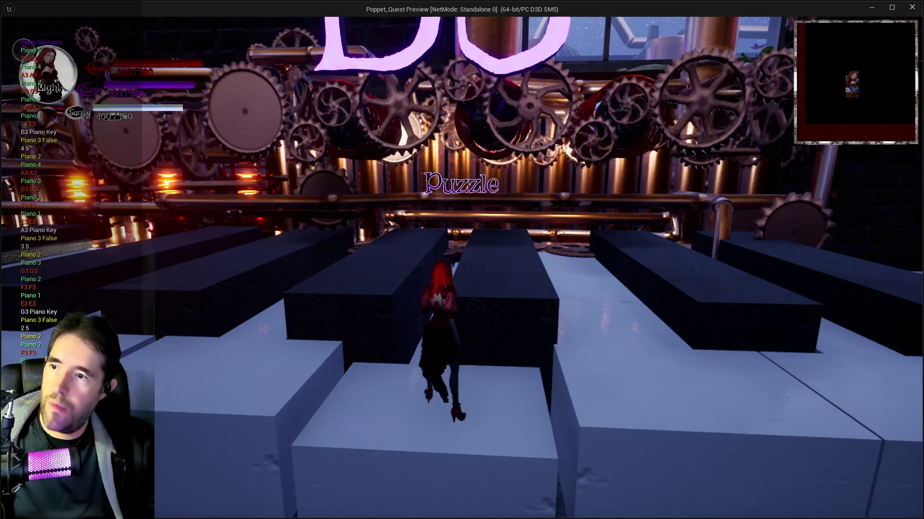
key("s")
key("w")
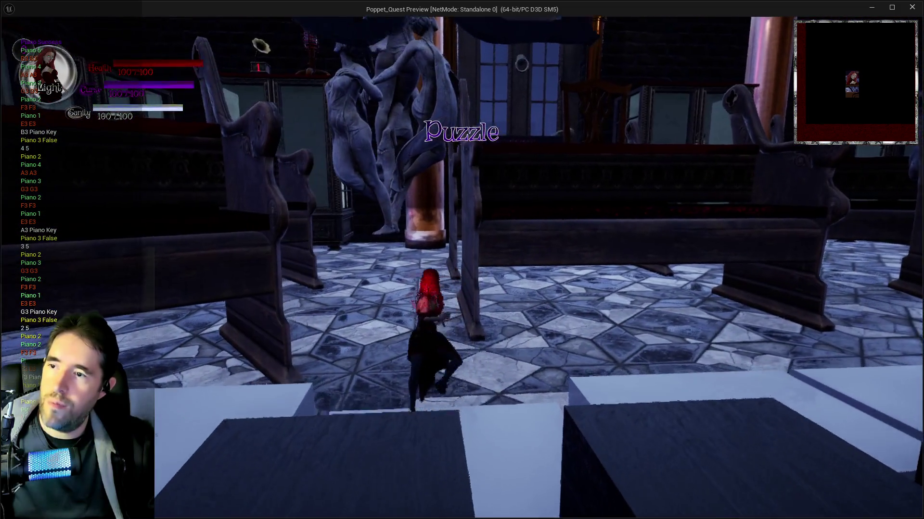
key("w")
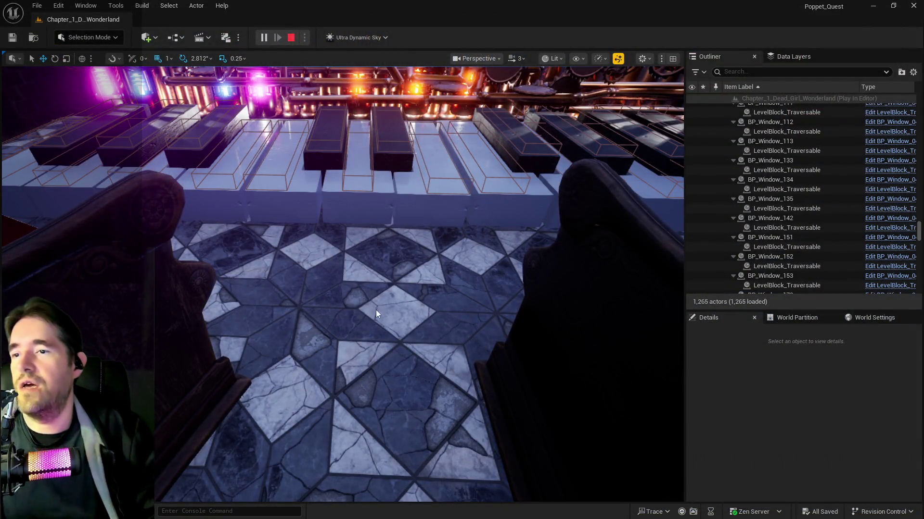
- Stop the play-test, select BP_Door_8 in the viewport and enable its Is Open option
key("Escape")
mouse_move(407, 355)
left_mouse_down()
mouse_move(234, 332)
mouse_move(309, 347)
left_mouse_up()
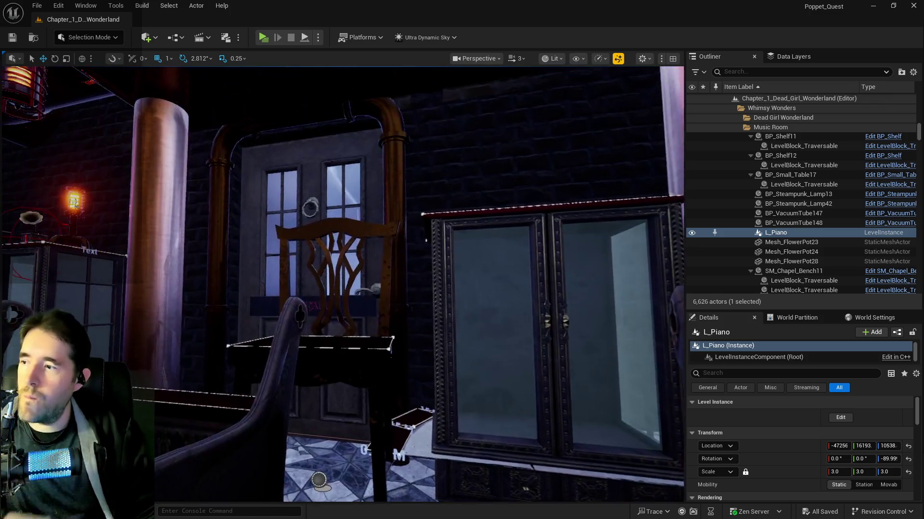
left_click(325, 355)
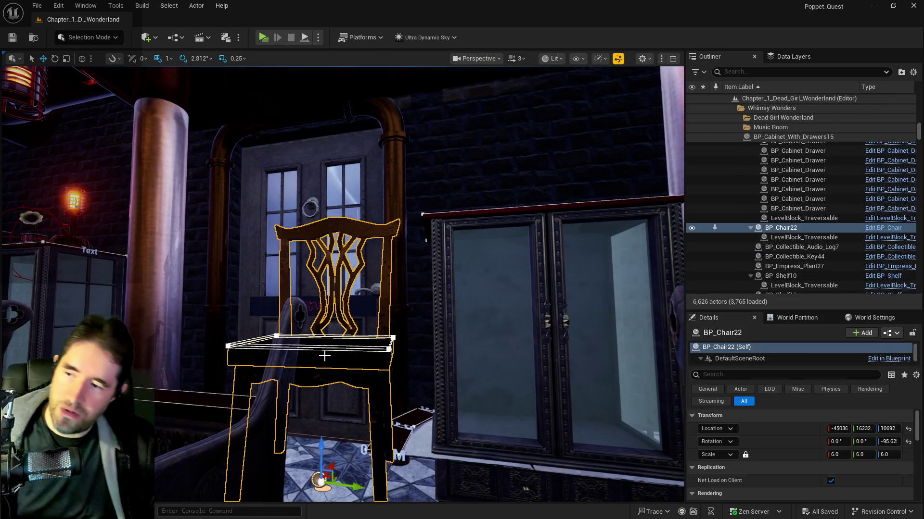
left_click(340, 340)
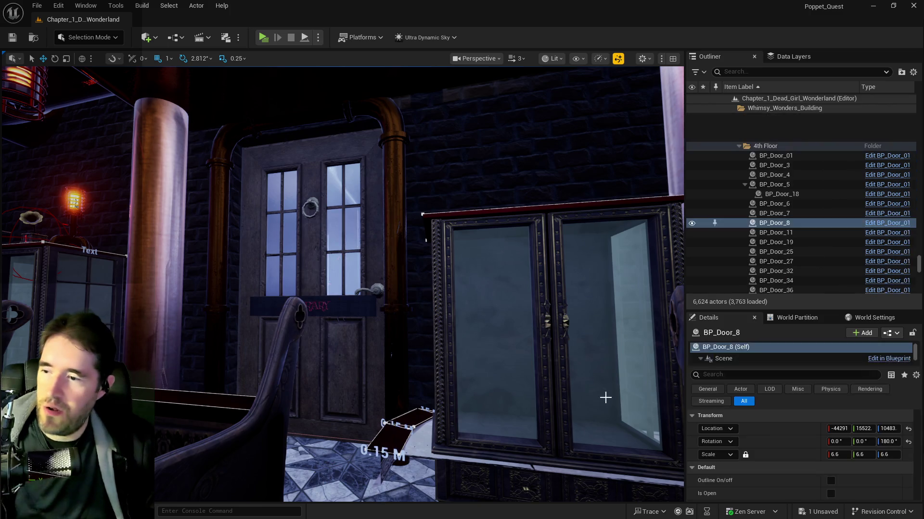
left_click(399, 433)
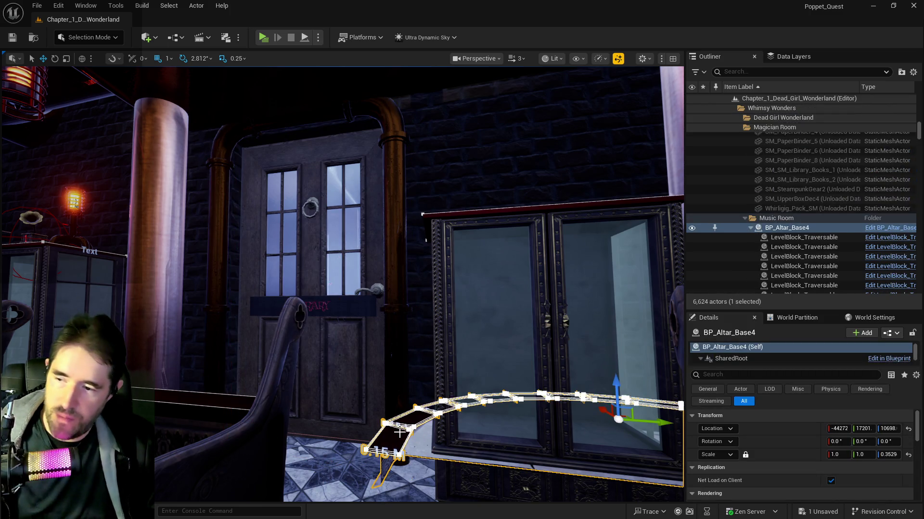
left_click(398, 404)
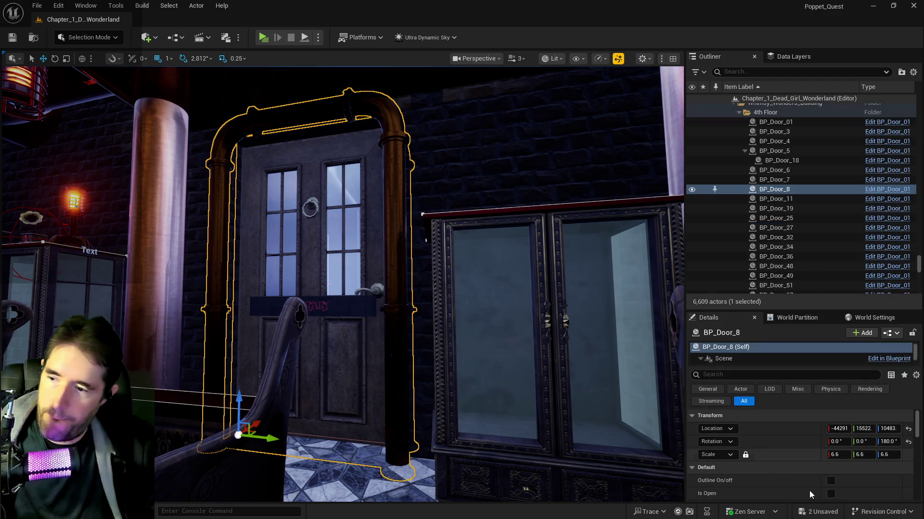
left_click(831, 495)
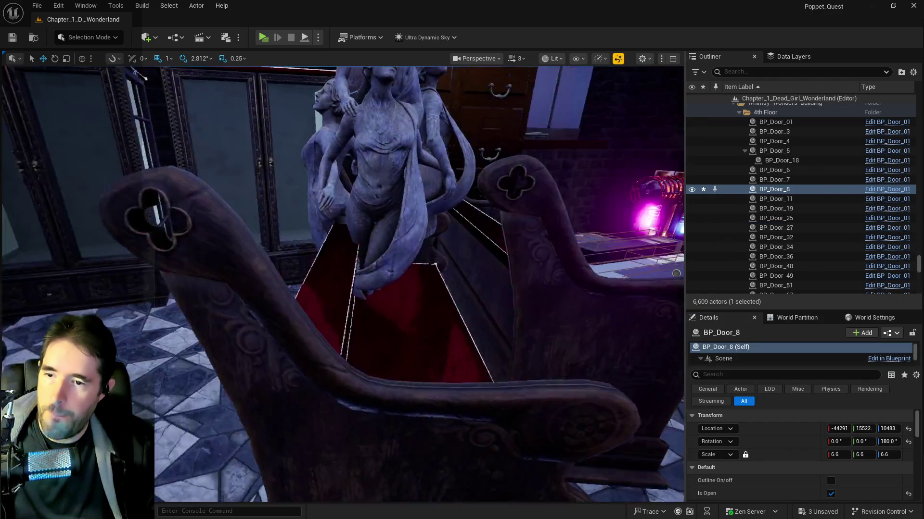
left_click_drag(336, 288, 432, 322)
- Set Name Of Item Collected's item name to Maestro and its Type Of Item to Puzzle
key("alt+Tab")
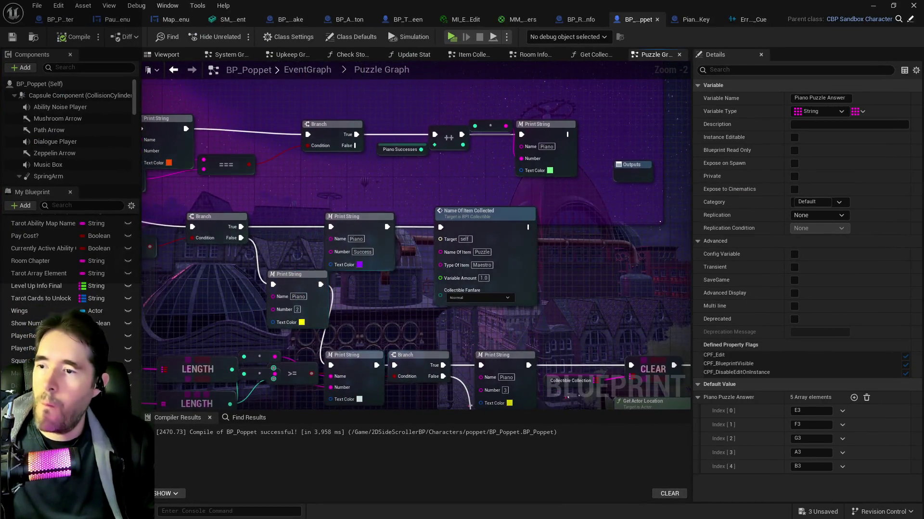
scroll(481, 260, "up", 2)
left_click(401, 227)
key("BackSpace")
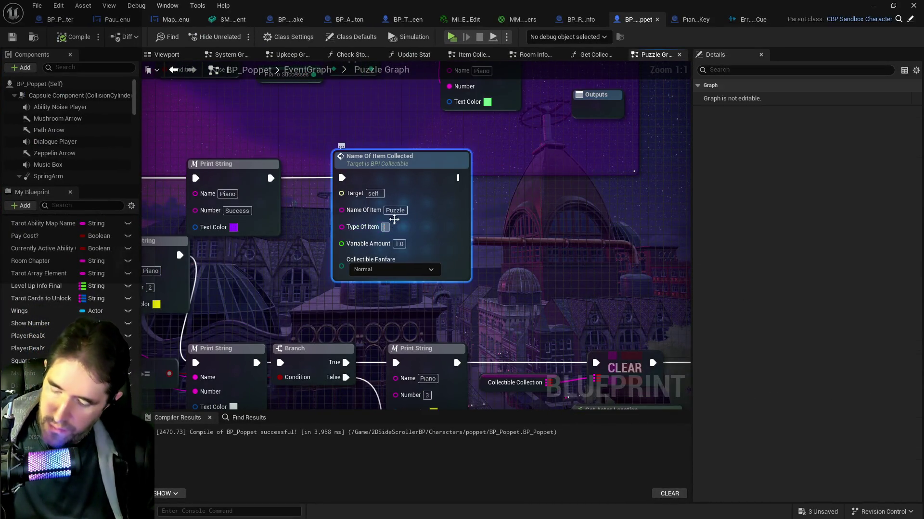
left_click(387, 211)
type("Maestro")
left_click(388, 226)
type("Puzzle")
key("Return")
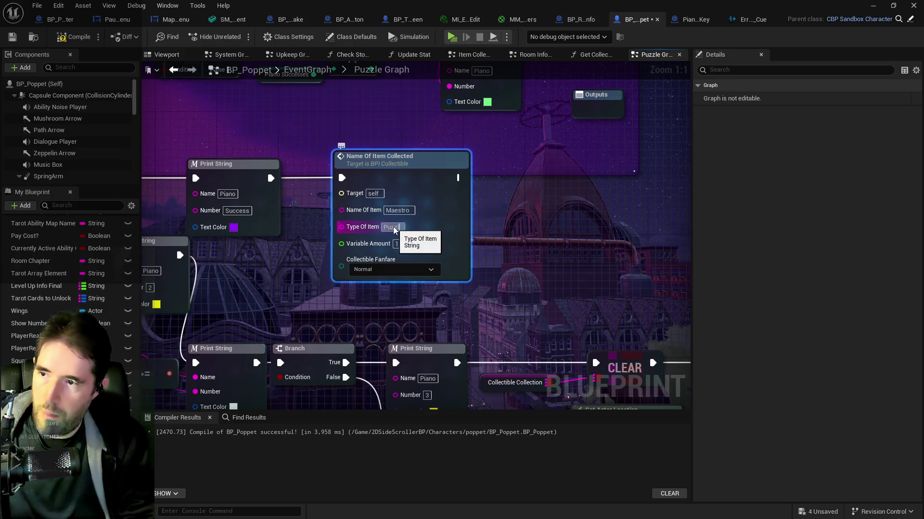
left_click(307, 281)
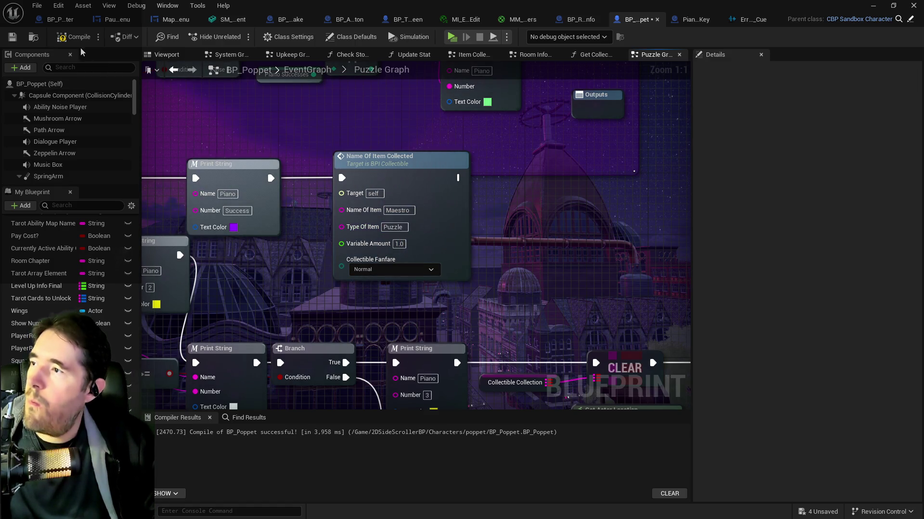
- Compile and save the BP_Poppet blueprint
left_click(74, 37)
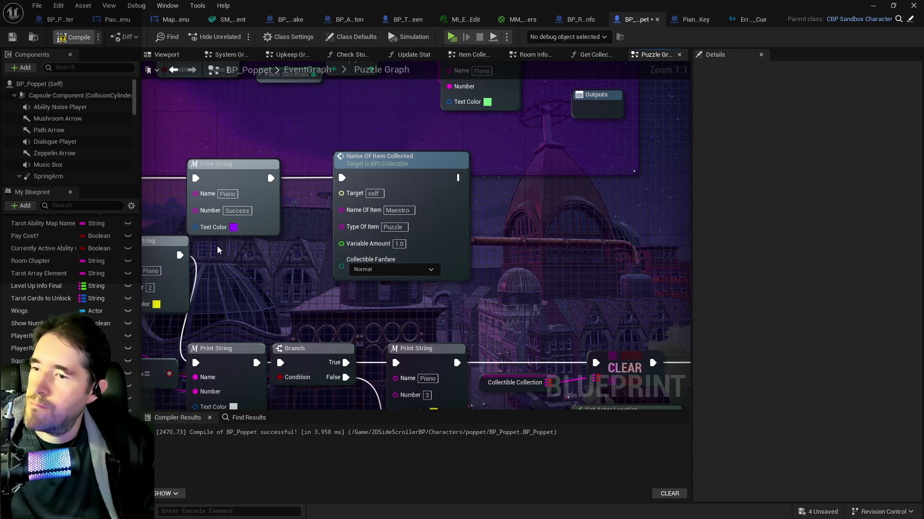
left_click(19, 38)
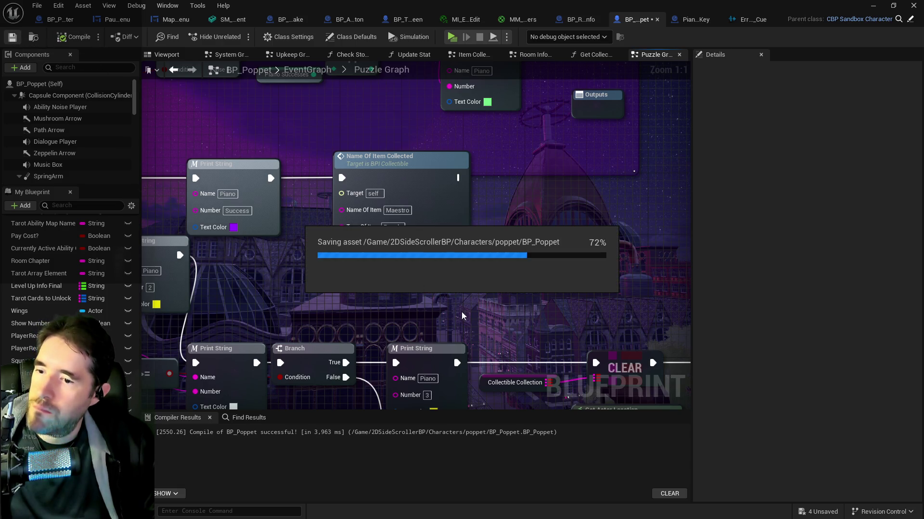
left_click_drag(455, 316, 418, 160)
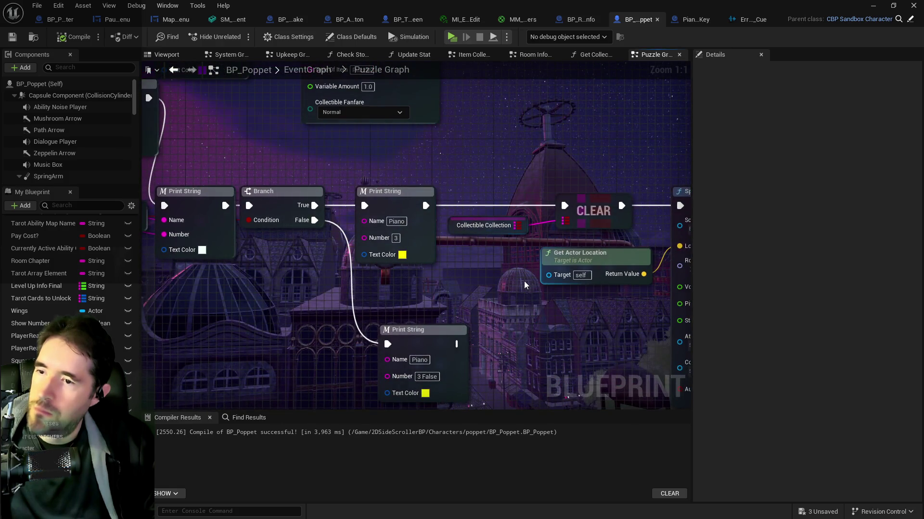
- Add a Length node on the Collectible Collection map and wire it into Print String's Number
mouse_move(511, 285)
left_mouse_down()
mouse_move(486, 246)
mouse_move(346, 322)
mouse_move(363, 241)
mouse_move(555, 150)
left_mouse_up()
left_click_drag(539, 226, 431, 242)
left_click_drag(327, 261, 374, 257)
left_click_drag(474, 207, 497, 219)
type("leng")
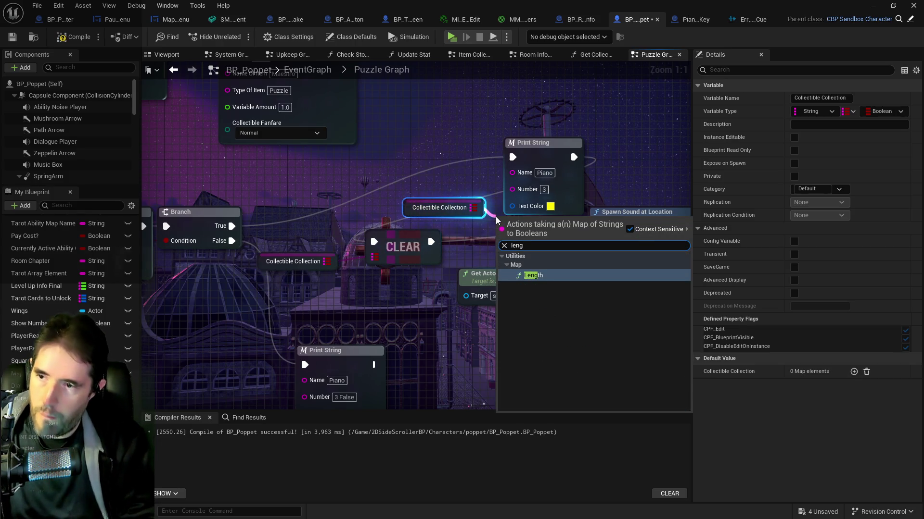
key("Return")
mouse_move(537, 240)
left_mouse_down()
mouse_move(492, 241)
mouse_move(538, 217)
mouse_move(512, 194)
left_mouse_up()
key("alt+p")
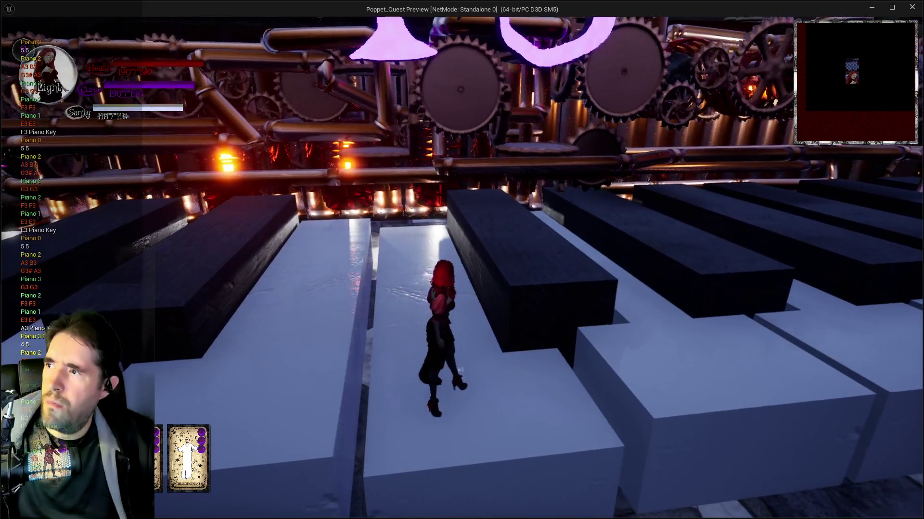
- Walk the character along the white and black piano keys, then bring up the pause menu
key("w")
key("w")
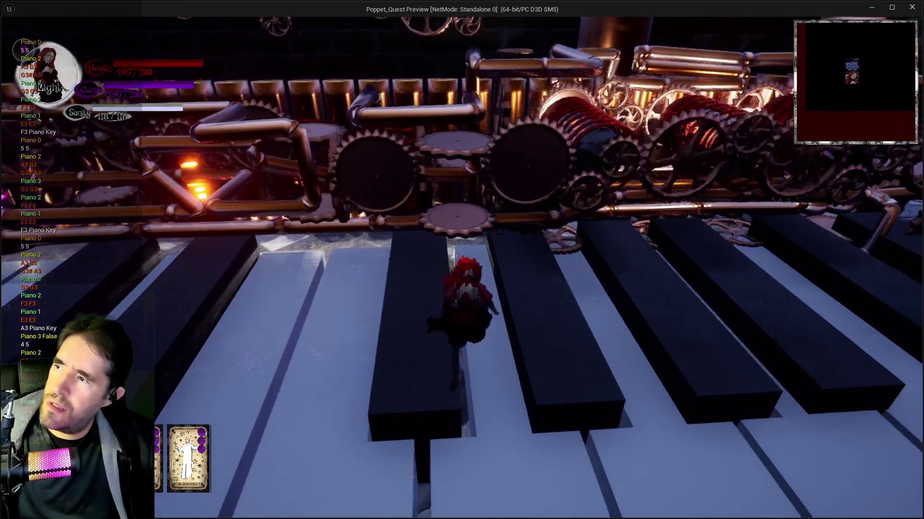
key("w")
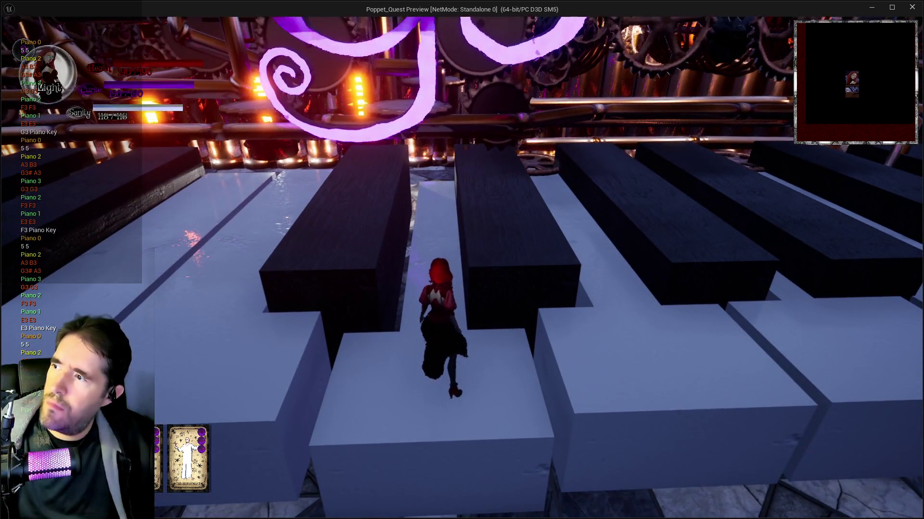
key("w")
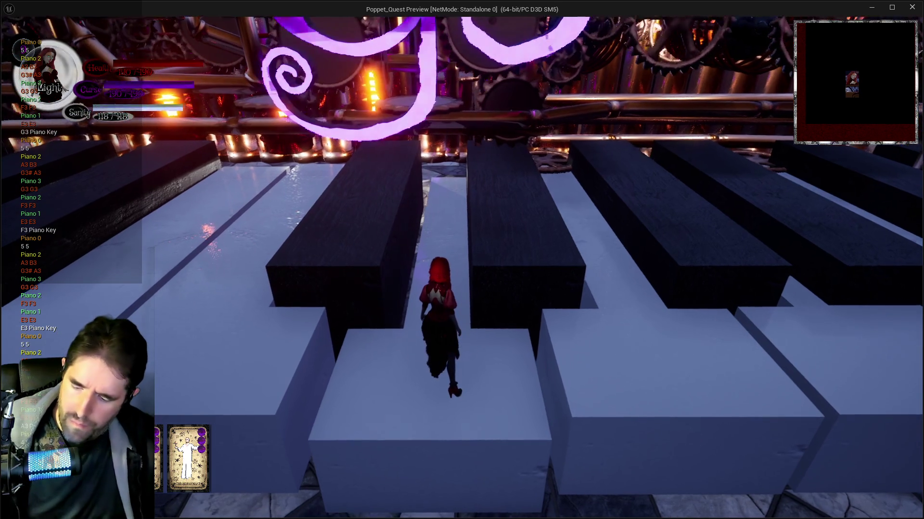
key("Escape")
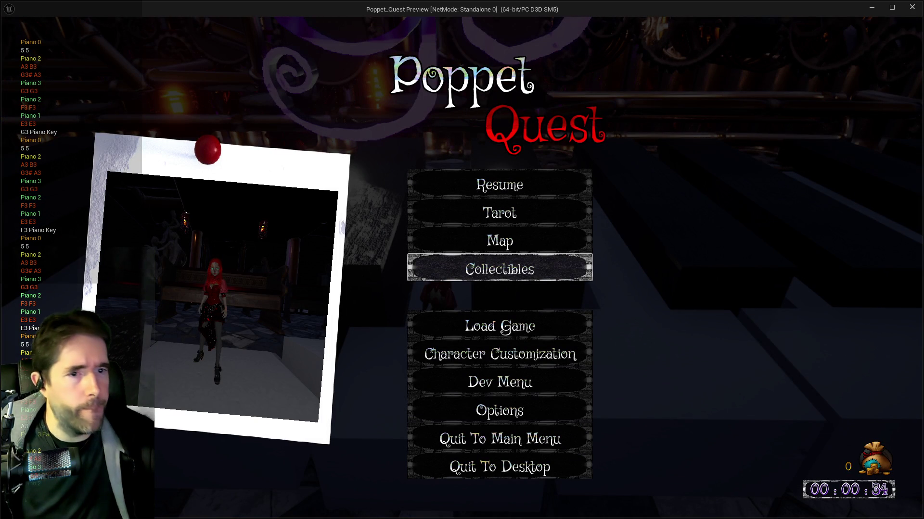
key("alt+Tab")
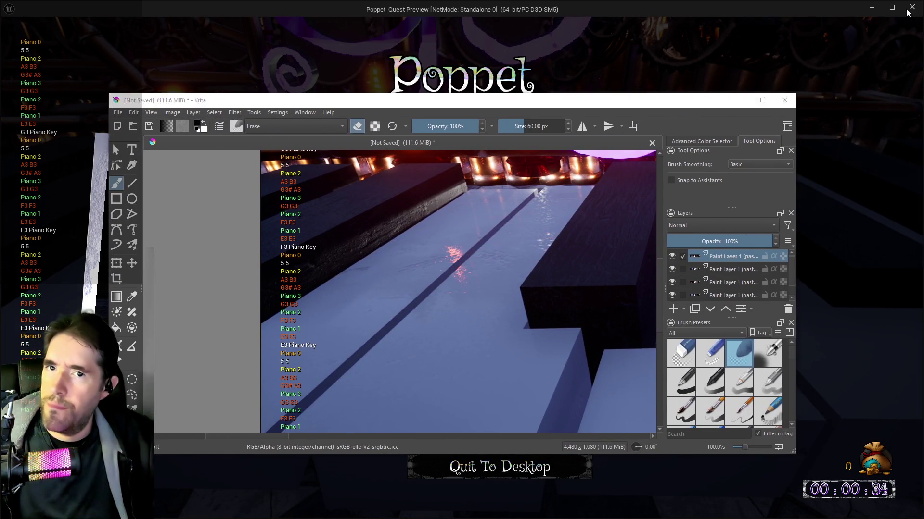
- Close the game preview, look over the piano-key screenshot in Krita, then return to the Blueprint editor
left_click(912, 7)
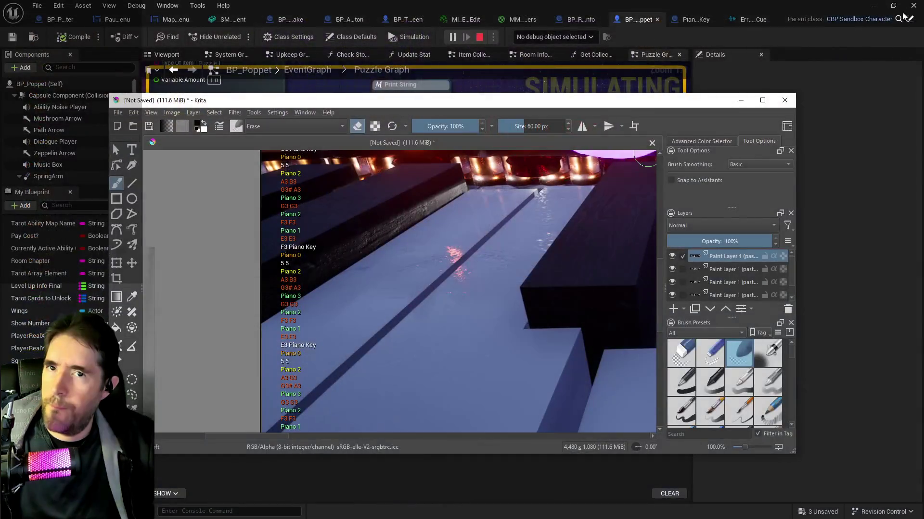
left_click(762, 100)
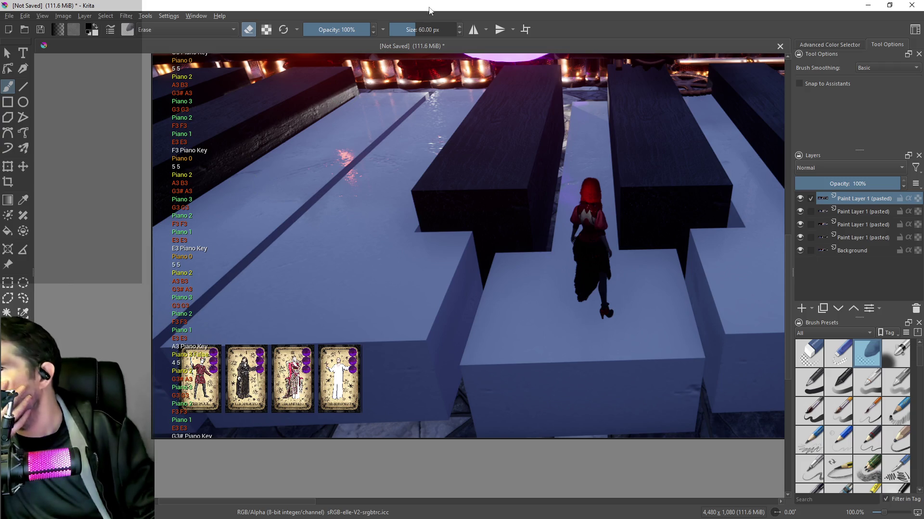
key("super+Down")
key("super+Down")
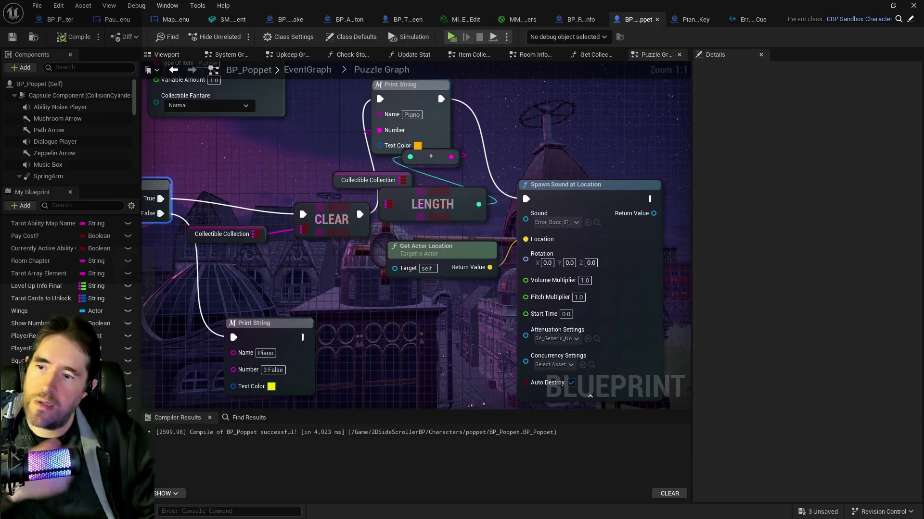
- Drag the Collectible Collection/LENGTH pair up-left and the >= node down beside Piano Puzzle Answer's LENGTH
mouse_move(383, 303)
left_mouse_down()
mouse_move(488, 301)
mouse_move(467, 187)
mouse_move(304, 278)
mouse_move(477, 89)
mouse_move(503, 82)
mouse_move(365, 264)
mouse_move(356, 296)
mouse_move(318, 307)
mouse_move(476, 333)
mouse_move(287, 157)
mouse_move(319, 170)
mouse_move(166, 253)
left_mouse_up()
mouse_move(533, 258)
left_mouse_down()
mouse_move(307, 223)
mouse_move(302, 278)
left_mouse_up()
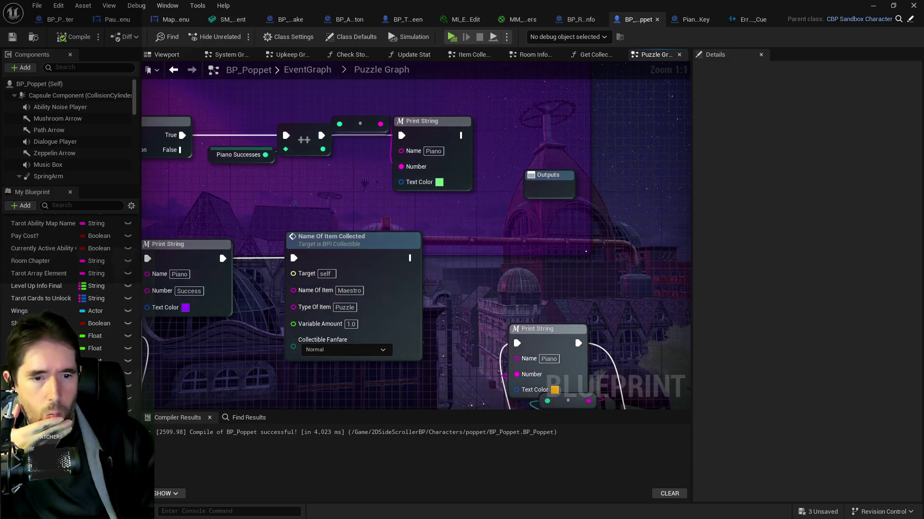
mouse_move(460, 288)
left_mouse_down()
mouse_move(575, 238)
mouse_move(630, 261)
mouse_move(799, 279)
left_mouse_up()
left_click_drag(150, 245, 460, 259)
left_click_drag(342, 255, 433, 320)
mouse_move(366, 295)
left_mouse_down()
mouse_move(300, 301)
mouse_move(67, 281)
mouse_move(389, 357)
mouse_move(256, 307)
mouse_move(530, 206)
mouse_move(484, 237)
mouse_move(284, 176)
mouse_move(454, 80)
mouse_move(385, 202)
left_mouse_up()
left_click_drag(547, 357, 551, 356)
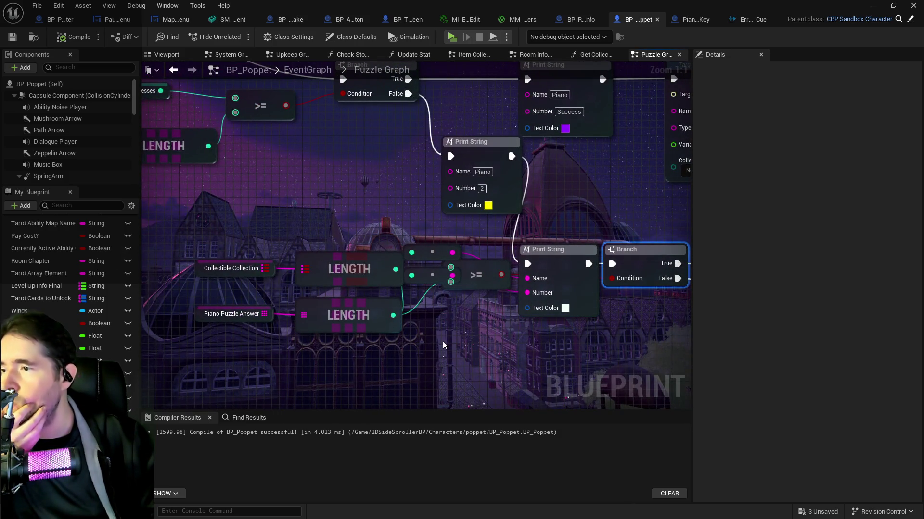
left_click_drag(397, 346, 441, 366)
mouse_move(235, 274)
left_mouse_down()
mouse_move(377, 291)
mouse_move(339, 261)
mouse_move(323, 262)
left_mouse_up()
mouse_move(531, 303)
left_mouse_down()
mouse_move(534, 336)
mouse_move(447, 288)
mouse_move(444, 307)
mouse_move(438, 302)
left_mouse_up()
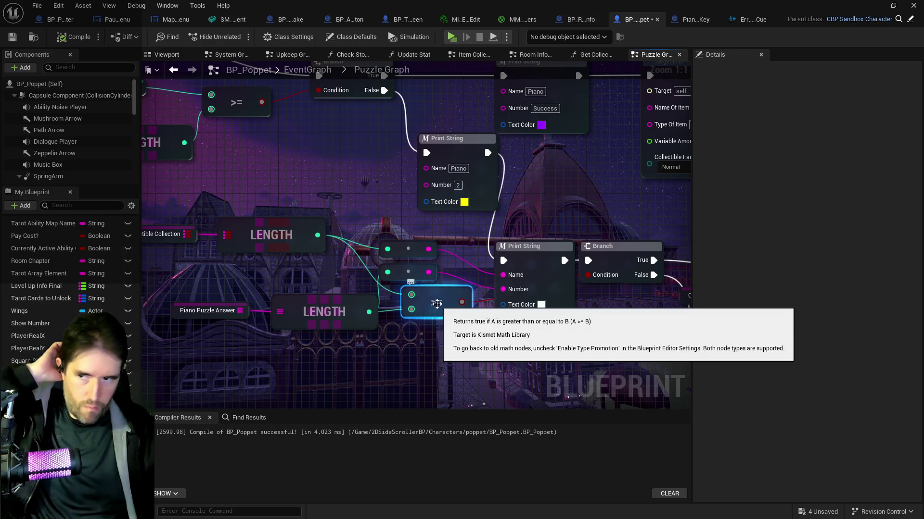
- Place the reroute points between the LENGTH and Print String nodes
mouse_move(417, 314)
left_mouse_down()
mouse_move(489, 307)
mouse_move(429, 187)
mouse_move(471, 246)
mouse_move(520, 241)
left_mouse_up()
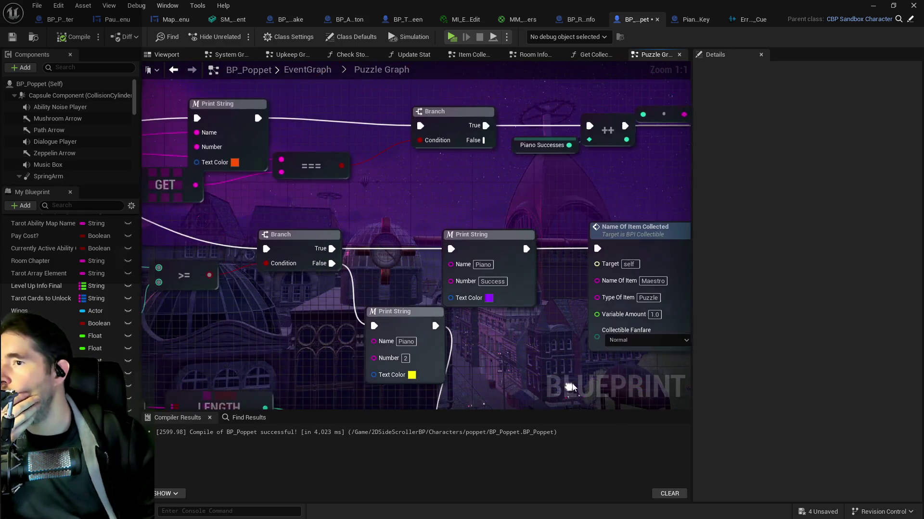
left_click_drag(529, 310, 426, 267)
left_click_drag(372, 261, 647, 306)
mouse_move(356, 283)
left_mouse_down()
mouse_move(278, 235)
mouse_move(404, 287)
left_mouse_up()
scroll(278, 235, "down", 1)
scroll(404, 287, "down", 2)
left_click(567, 320)
scroll(380, 240, "up", 4)
left_click_drag(370, 212, 383, 199)
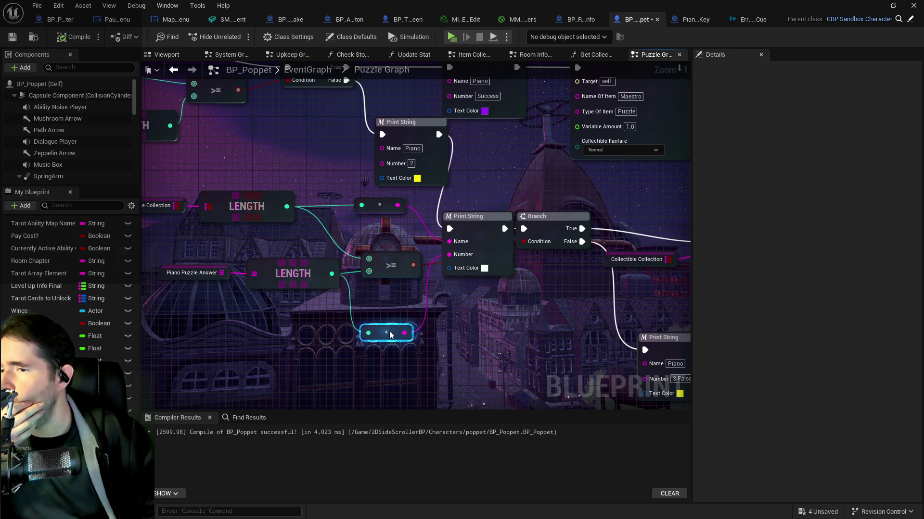
mouse_move(390, 333)
left_mouse_down()
mouse_move(374, 246)
mouse_move(384, 235)
mouse_move(388, 277)
mouse_move(428, 285)
left_mouse_up()
- Shift the >= and Branch nodes right, and nudge the CLEAR/Collectible Collection pair and the Print String/Spawn Sound nodes
left_click(572, 226)
left_click_drag(573, 223, 590, 224)
left_click_drag(394, 189, 452, 246)
left_click_drag(474, 208, 487, 195)
left_click_drag(573, 164, 378, 181)
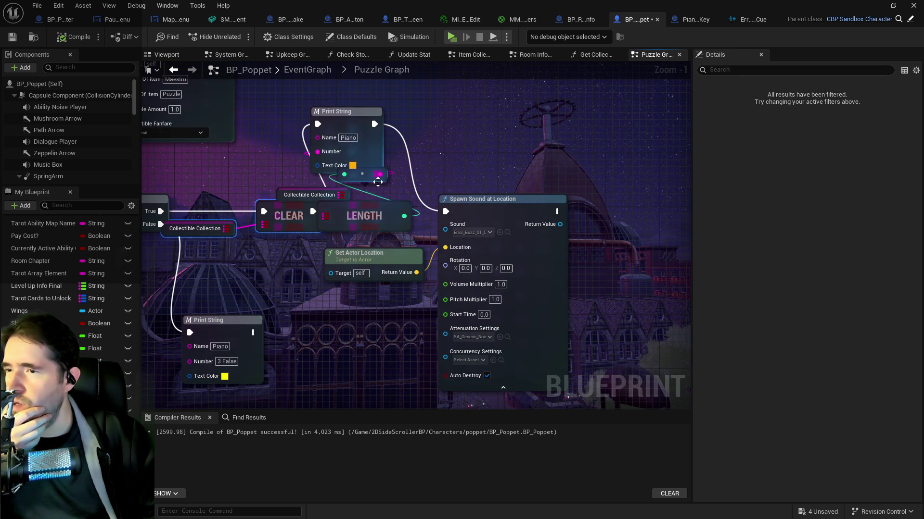
mouse_move(311, 92)
left_mouse_down()
mouse_move(447, 194)
mouse_move(659, 204)
mouse_move(687, 262)
mouse_move(608, 268)
mouse_move(614, 281)
mouse_move(602, 289)
left_mouse_up()
left_click(441, 272)
- Move Collectible Collection near CLEAR, align both reroute points, and place the Piano Puzzle Answer getter beside its LENGTH
mouse_move(438, 282)
left_mouse_down()
mouse_move(414, 250)
mouse_move(337, 217)
mouse_move(293, 223)
mouse_move(303, 249)
mouse_move(164, 242)
mouse_move(270, 215)
mouse_move(465, 299)
mouse_move(443, 290)
mouse_move(431, 221)
mouse_move(350, 175)
mouse_move(431, 204)
mouse_move(282, 165)
left_mouse_up()
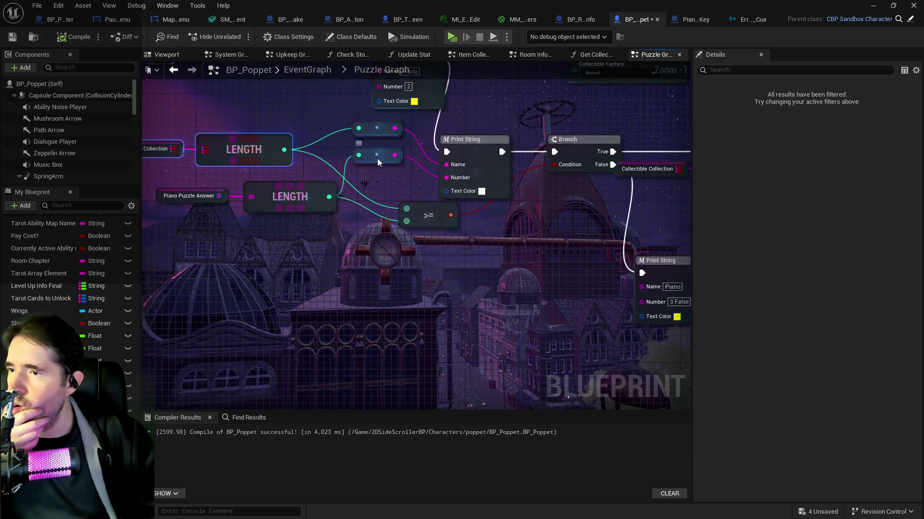
left_click_drag(377, 158, 377, 171)
left_click_drag(376, 138, 377, 146)
left_click_drag(285, 187, 286, 208)
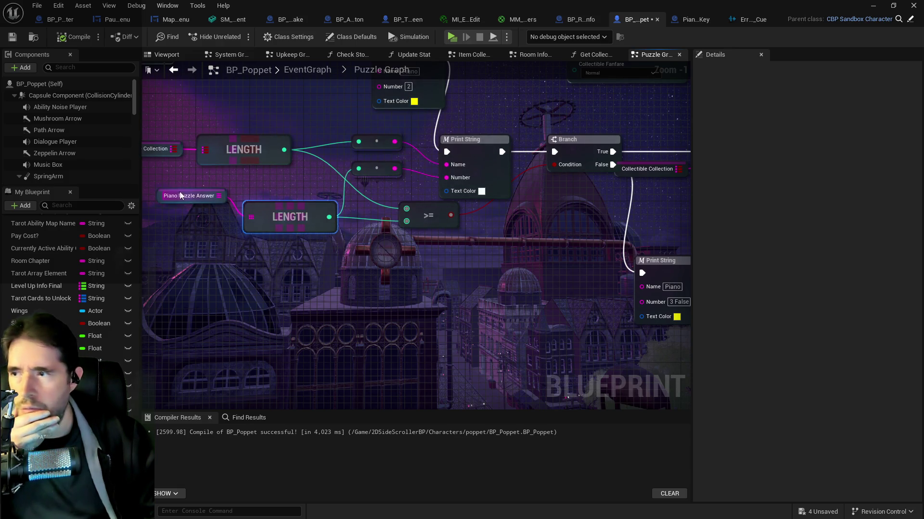
left_click_drag(179, 195, 166, 216)
left_click_drag(376, 165, 384, 185)
mouse_move(384, 144)
left_mouse_down()
mouse_move(385, 158)
mouse_move(393, 149)
left_mouse_up()
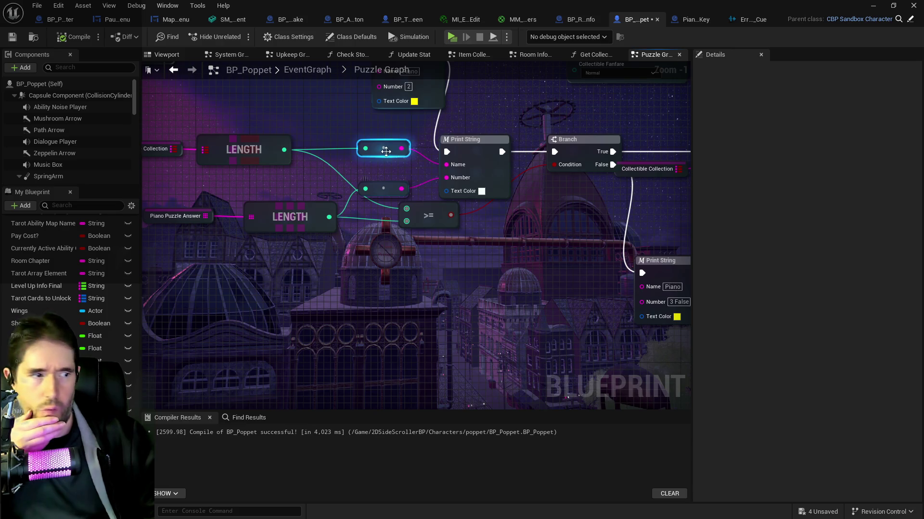
mouse_move(358, 249)
left_mouse_down()
mouse_move(445, 243)
mouse_move(406, 206)
mouse_move(365, 202)
left_mouse_up()
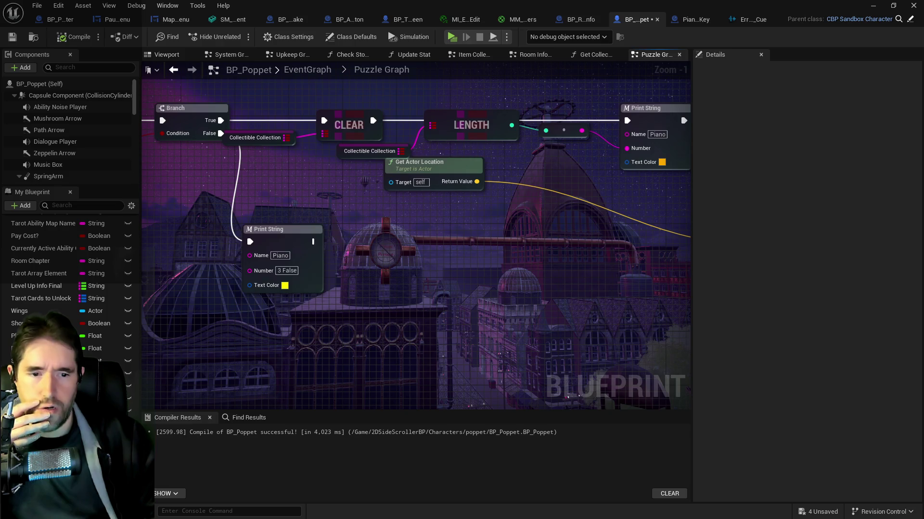
- Survey the Puzzle Graph and inspect the Collectible Collection variable's settings
left_click_drag(448, 150, 279, 150)
left_click(202, 151)
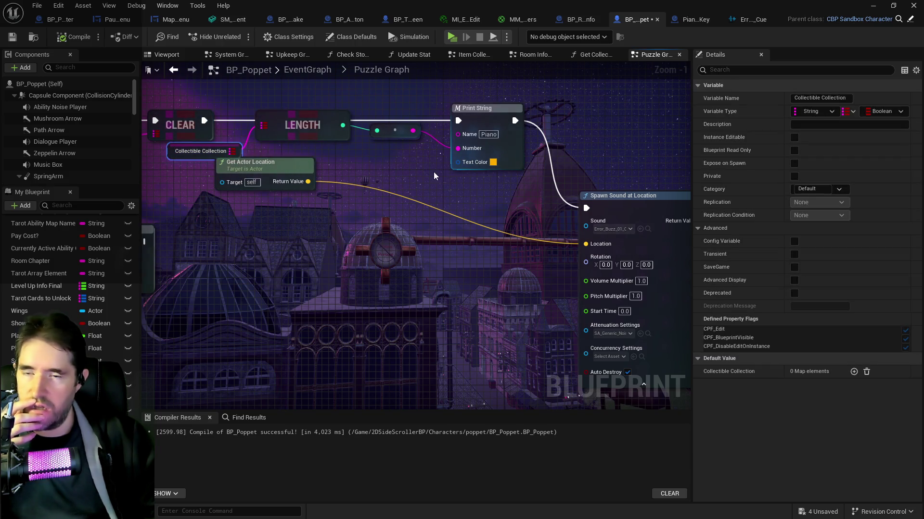
mouse_move(419, 173)
left_mouse_down()
mouse_move(465, 173)
mouse_move(668, 228)
left_mouse_up()
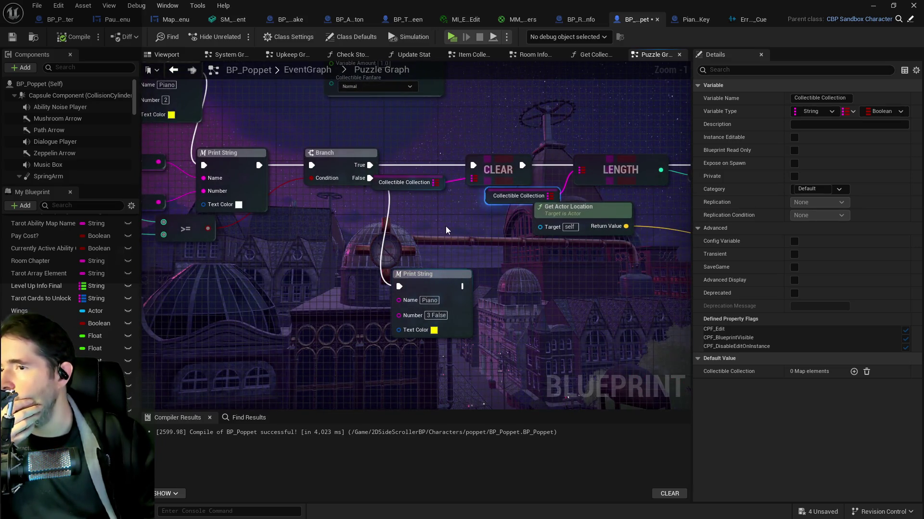
left_click_drag(312, 218, 611, 274)
scroll(271, 240, "down", 2)
mouse_move(271, 240)
left_mouse_down()
mouse_move(490, 278)
mouse_move(465, 284)
left_mouse_up()
mouse_move(465, 232)
left_mouse_down()
mouse_move(375, 211)
mouse_move(479, 287)
left_mouse_up()
left_click_drag(283, 215, 352, 218)
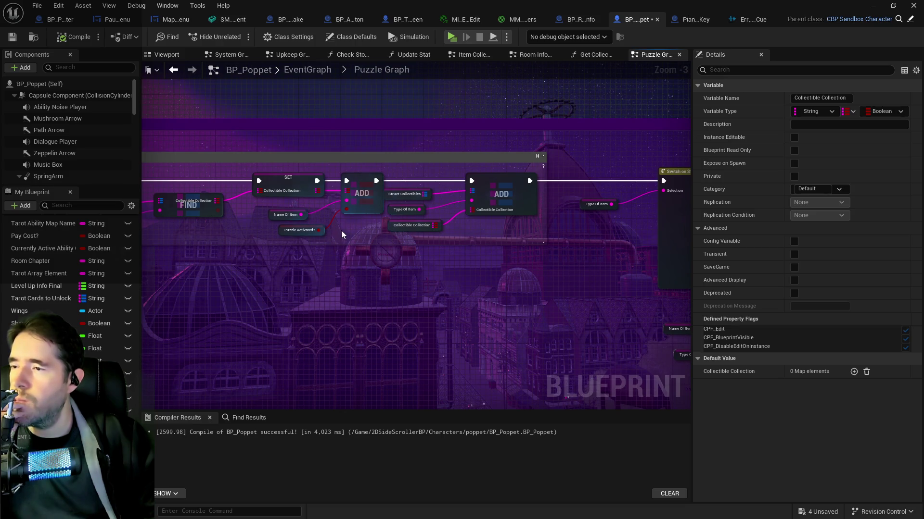
scroll(343, 234, "up", 1)
mouse_move(343, 234)
left_mouse_down()
mouse_move(442, 233)
mouse_move(447, 243)
left_mouse_up()
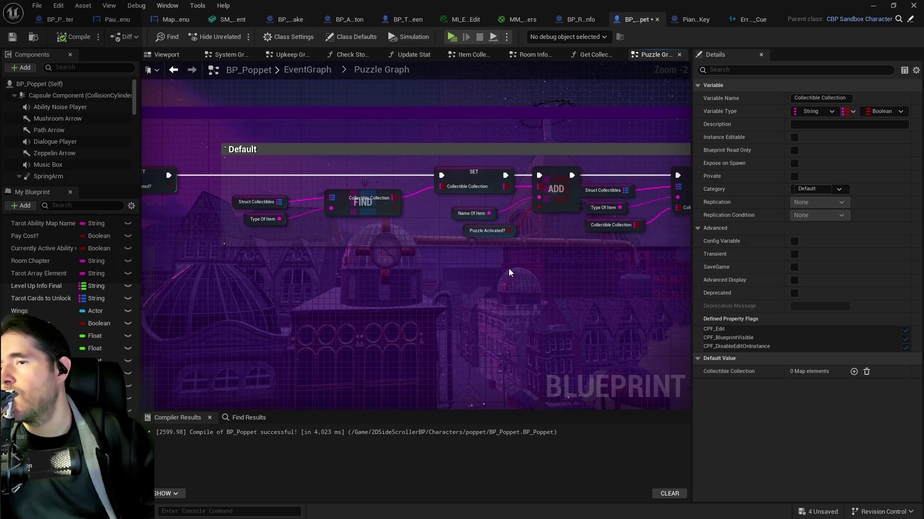
mouse_move(547, 276)
left_mouse_down()
mouse_move(342, 229)
mouse_move(543, 256)
mouse_move(305, 233)
left_mouse_up()
mouse_move(448, 259)
left_mouse_down()
mouse_move(495, 183)
mouse_move(533, 245)
mouse_move(321, 170)
left_mouse_up()
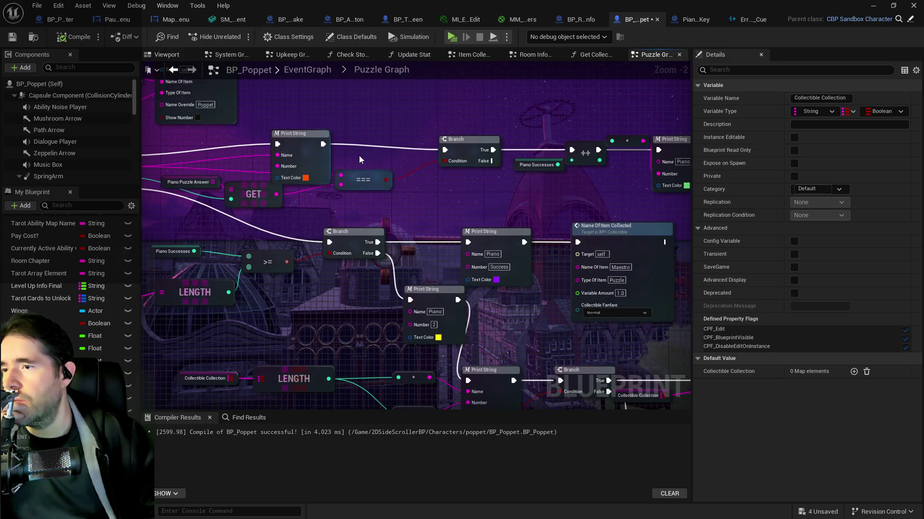
- Straighten the Print String and Branch wires with Q, and line up the ++ node and reroute knot on the exec wire
left_click(301, 133)
key("q")
left_click(467, 140)
key("q")
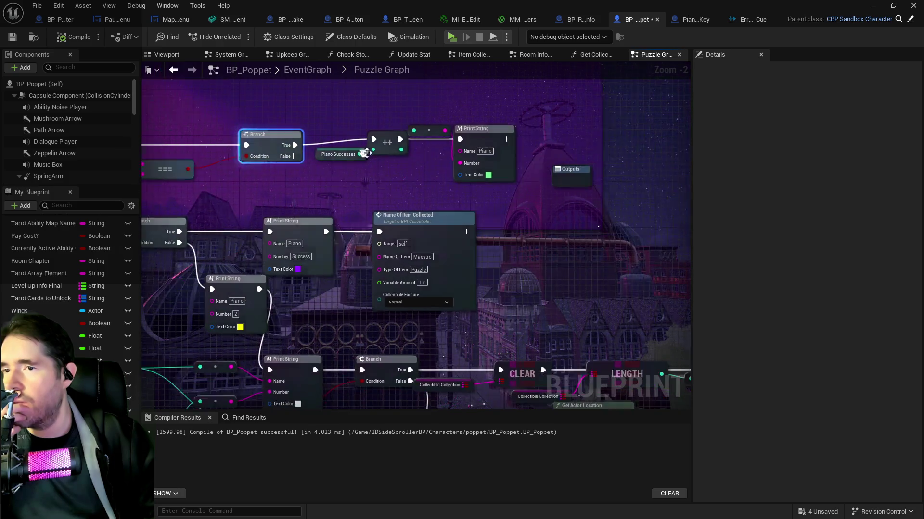
left_click_drag(432, 134, 426, 169)
left_click_drag(469, 129, 478, 141)
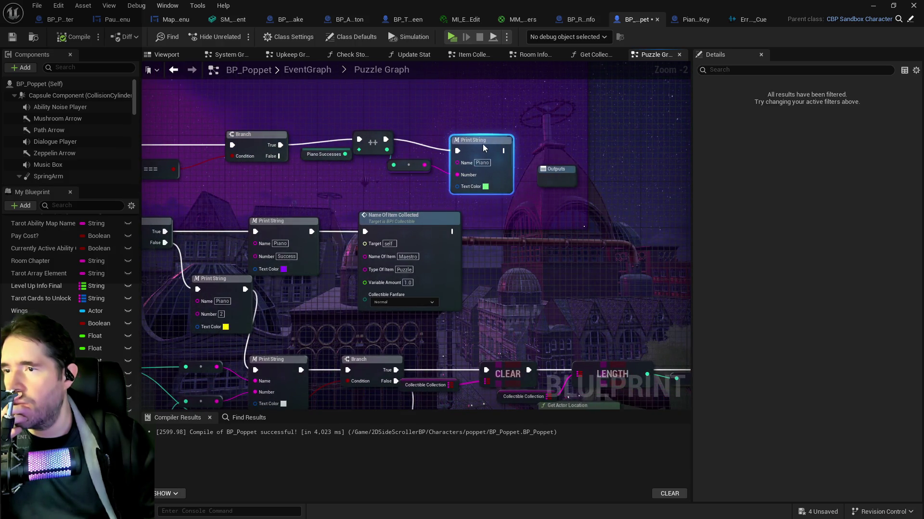
left_click_drag(374, 143, 380, 149)
left_click_drag(474, 151, 497, 145)
left_click_drag(409, 165, 419, 167)
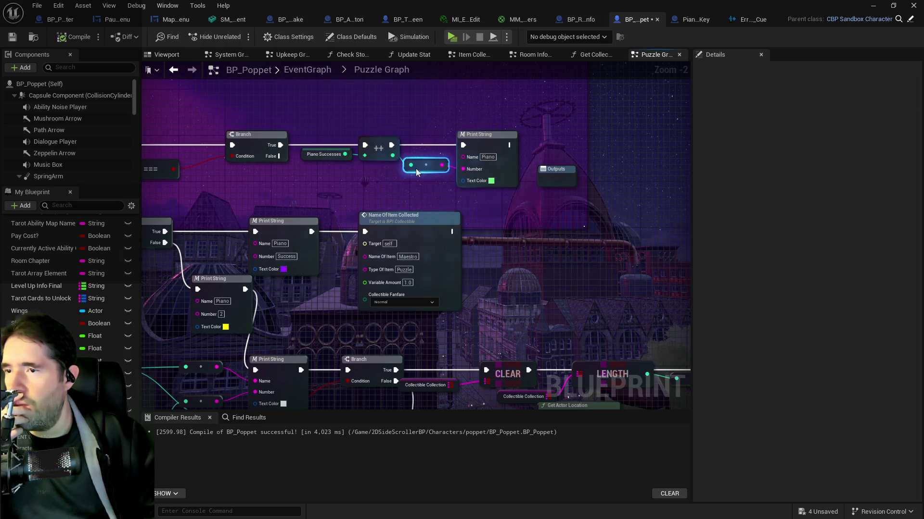
- Review the graph from the Print String nodes across Switch on String and Play Collectible Audio to the length check
mouse_move(477, 178)
left_mouse_down()
mouse_move(394, 203)
mouse_move(276, 181)
mouse_move(315, 187)
left_mouse_up()
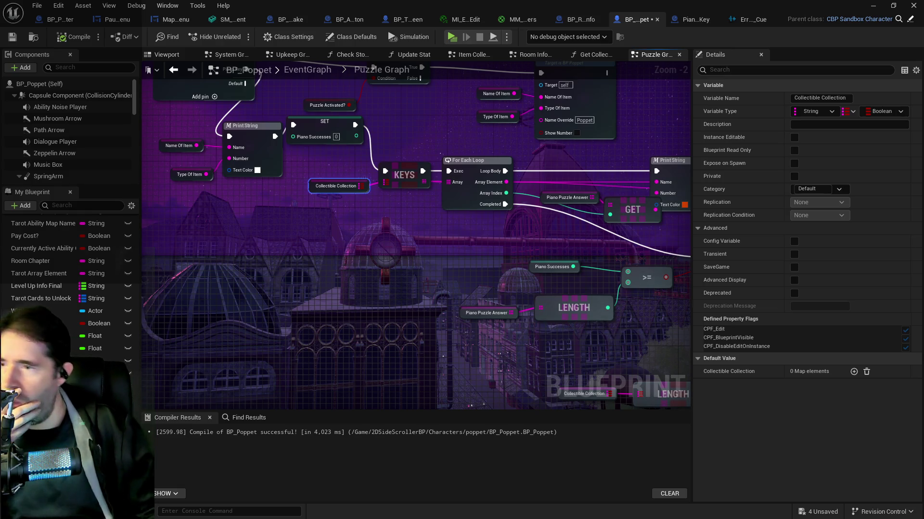
left_click_drag(534, 270, 352, 268)
left_click(494, 162)
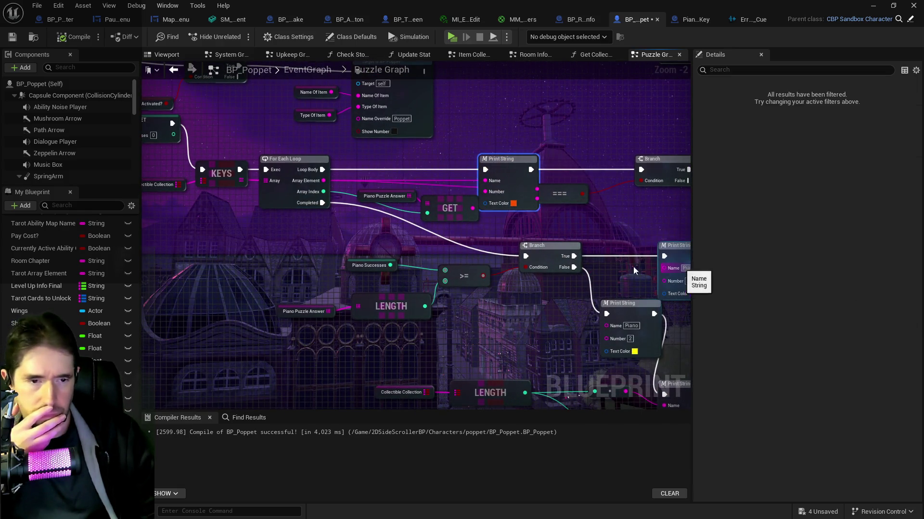
mouse_move(381, 289)
left_mouse_down()
mouse_move(856, 376)
mouse_move(843, 395)
mouse_move(404, 371)
mouse_move(192, 275)
mouse_move(250, 288)
mouse_move(225, 274)
left_mouse_up()
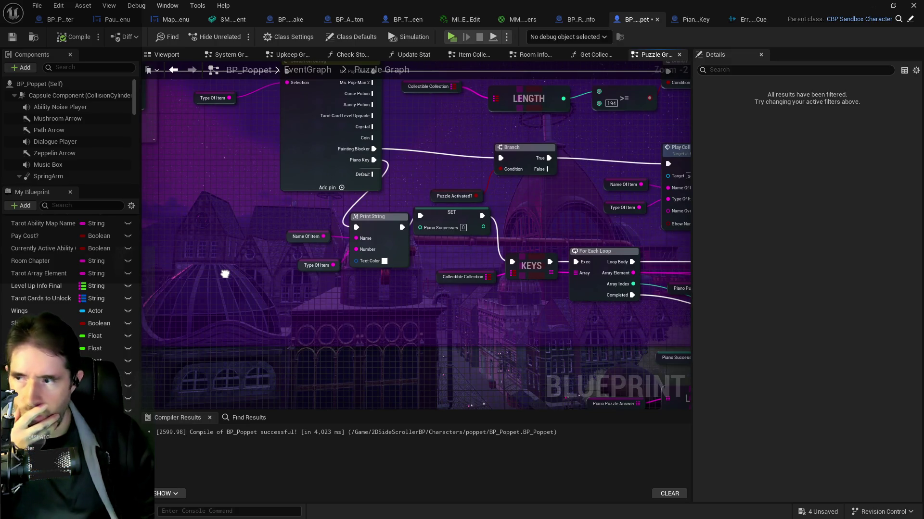
left_click_drag(412, 310, 341, 276)
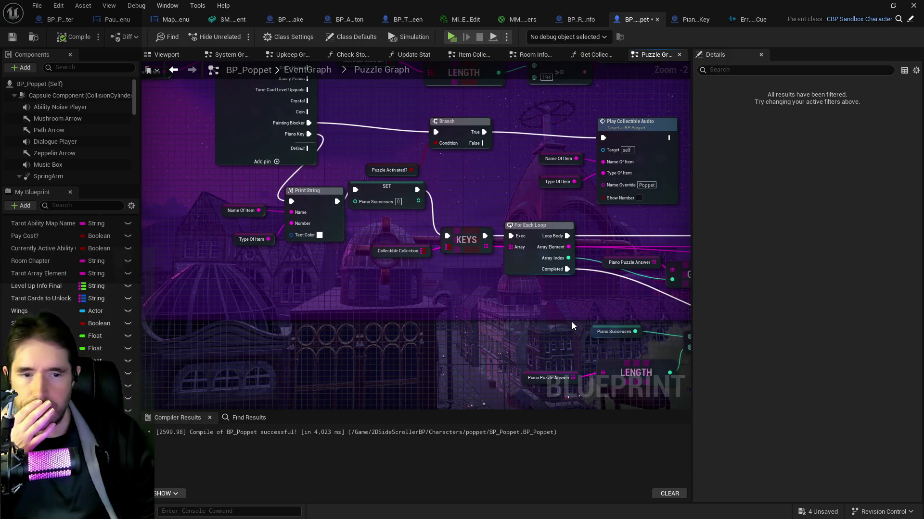
mouse_move(523, 307)
left_mouse_down()
mouse_move(373, 295)
mouse_move(260, 258)
mouse_move(413, 295)
mouse_move(209, 239)
left_mouse_up()
mouse_move(374, 315)
left_mouse_down()
mouse_move(379, 270)
mouse_move(386, 275)
mouse_move(344, 263)
mouse_move(231, 259)
mouse_move(431, 253)
left_mouse_up()
- Select Piano Successes and move the reroute knot up beside the length-check Print String
left_click(285, 167)
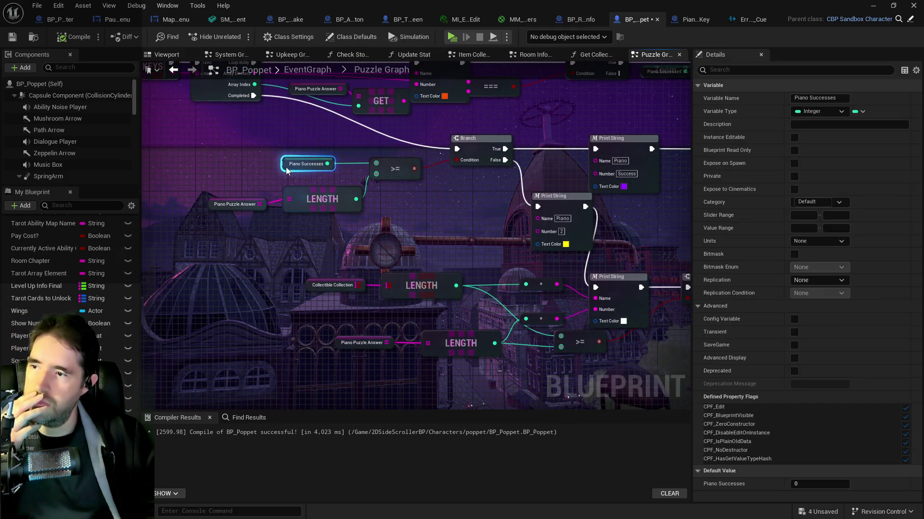
scroll(375, 241, "down", 1)
scroll(463, 310, "up", 1)
mouse_move(463, 310)
left_mouse_down()
mouse_move(299, 282)
mouse_move(616, 308)
mouse_move(403, 195)
left_mouse_up()
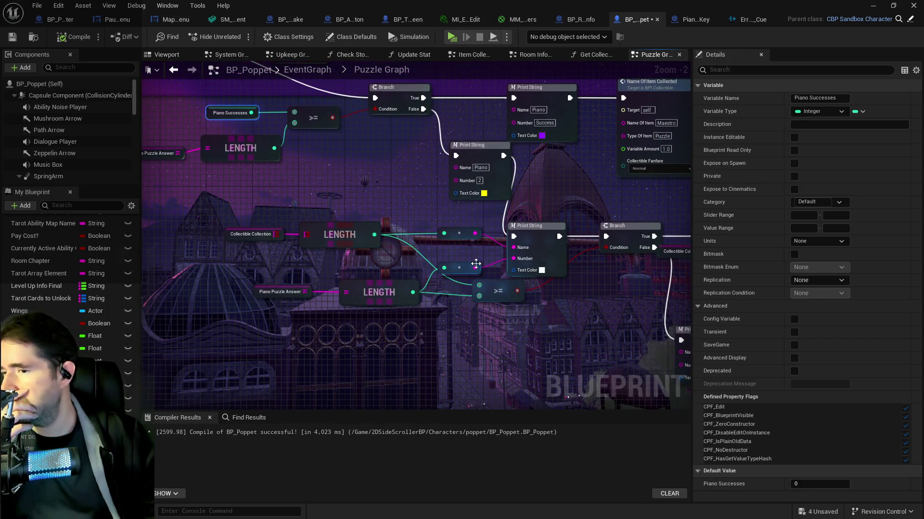
left_click_drag(476, 264, 481, 252)
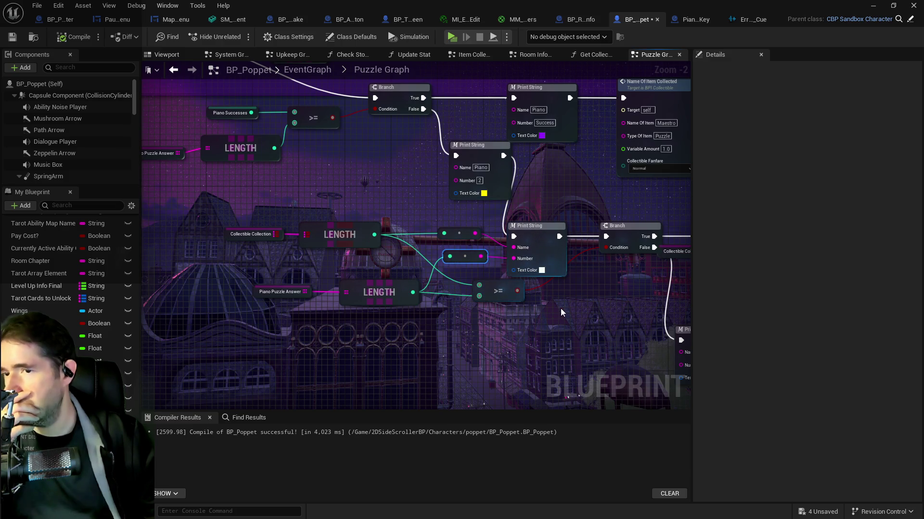
- Shift the Print String after LENGTH to the right and straighten its reroute knot's wire
left_click_drag(616, 290, 221, 261)
left_click_drag(466, 310, 343, 285)
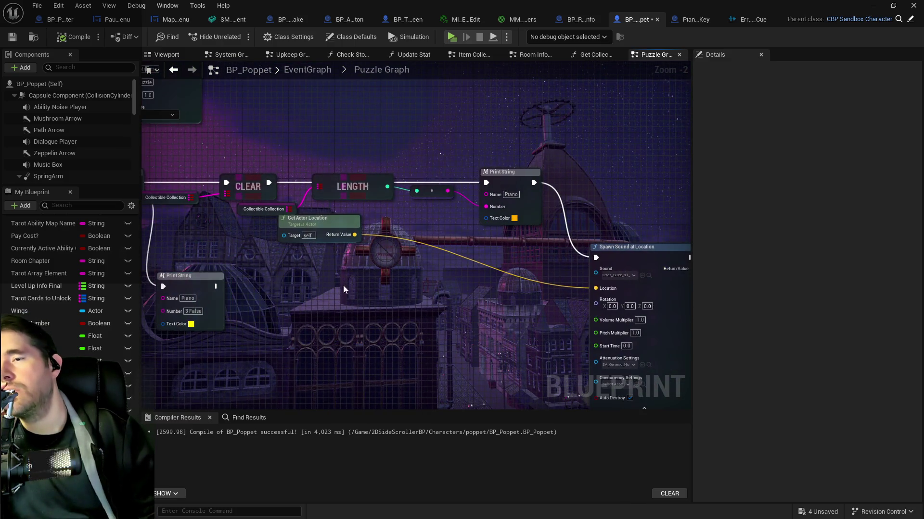
left_click_drag(513, 174, 542, 178)
mouse_move(433, 191)
left_mouse_down()
mouse_move(451, 195)
mouse_move(475, 247)
mouse_move(529, 308)
left_mouse_up()
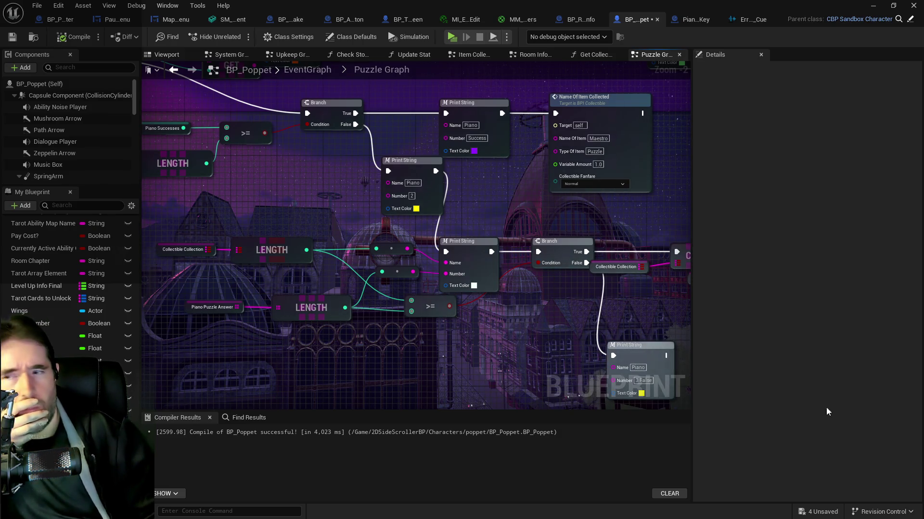
mouse_move(486, 371)
left_mouse_down()
mouse_move(416, 320)
mouse_move(448, 311)
mouse_move(244, 285)
mouse_move(451, 284)
mouse_move(237, 273)
left_mouse_up()
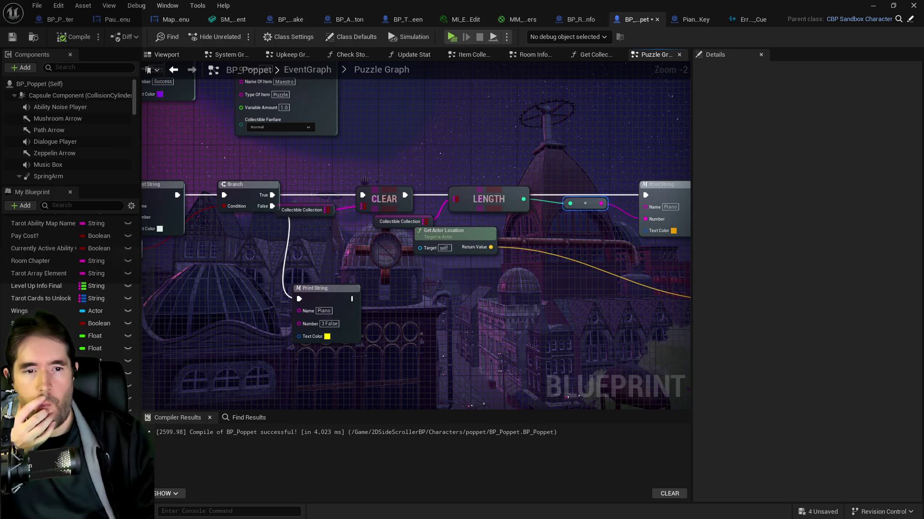
- Select the >= node and reposition the Get Actor Location node after CLEAR
left_click_drag(578, 239, 693, 219)
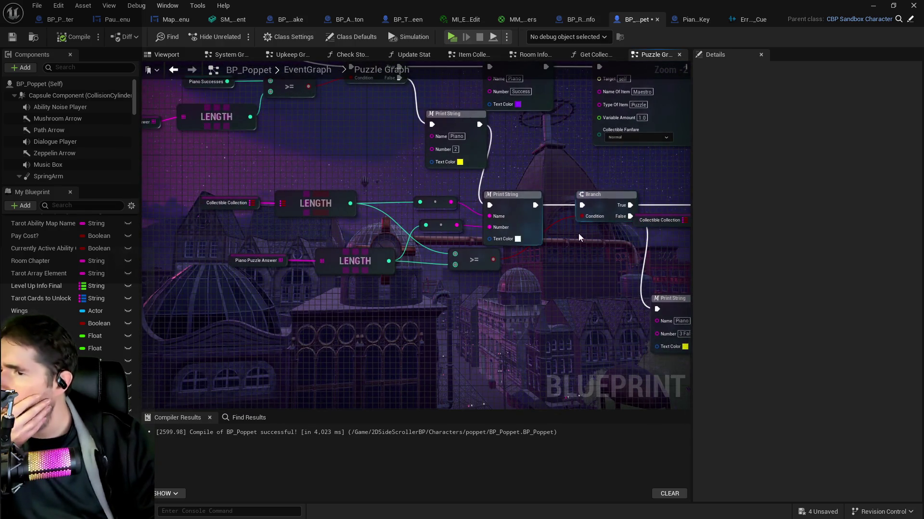
mouse_move(553, 240)
left_mouse_down()
mouse_move(481, 236)
mouse_move(435, 218)
mouse_move(541, 193)
left_mouse_up()
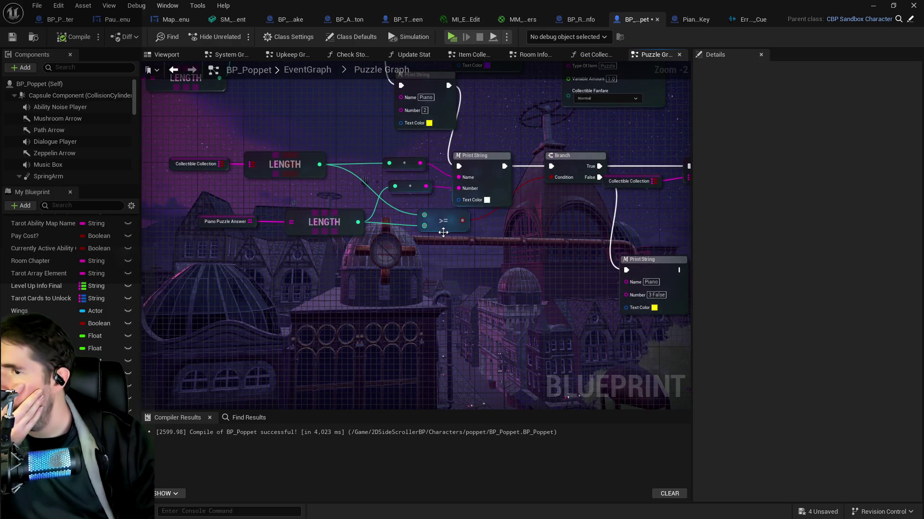
left_click(438, 214)
left_click_drag(650, 231, 416, 190)
mouse_move(577, 168)
left_mouse_down()
mouse_move(482, 150)
mouse_move(534, 192)
mouse_move(613, 228)
mouse_move(366, 185)
mouse_move(438, 177)
mouse_move(441, 162)
mouse_move(564, 210)
mouse_move(656, 174)
mouse_move(696, 108)
mouse_move(670, 244)
mouse_move(673, 309)
mouse_move(518, 254)
left_mouse_up()
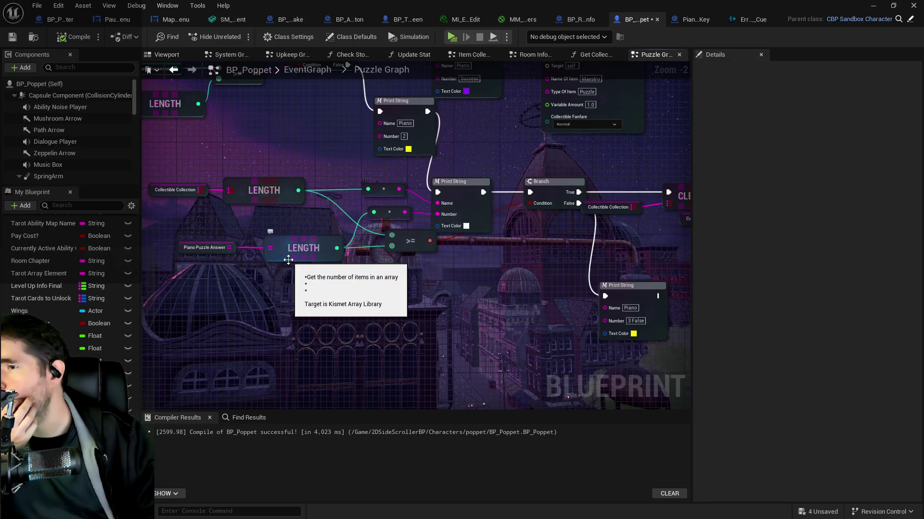
left_click_drag(293, 280, 326, 270)
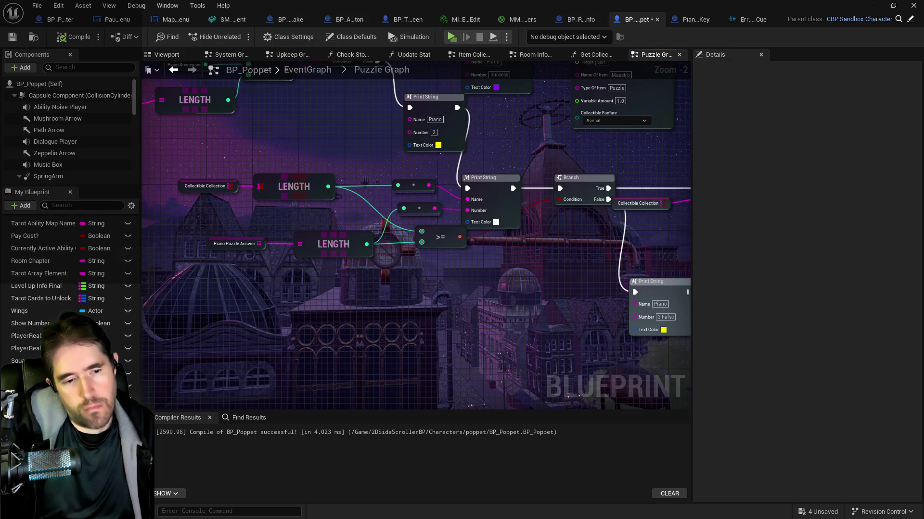
- Nudge LENGTH and its reroute knot right, push Print String further right, and bring Get Actor Location and Spawn Sound closer
left_click_drag(550, 225, 393, 215)
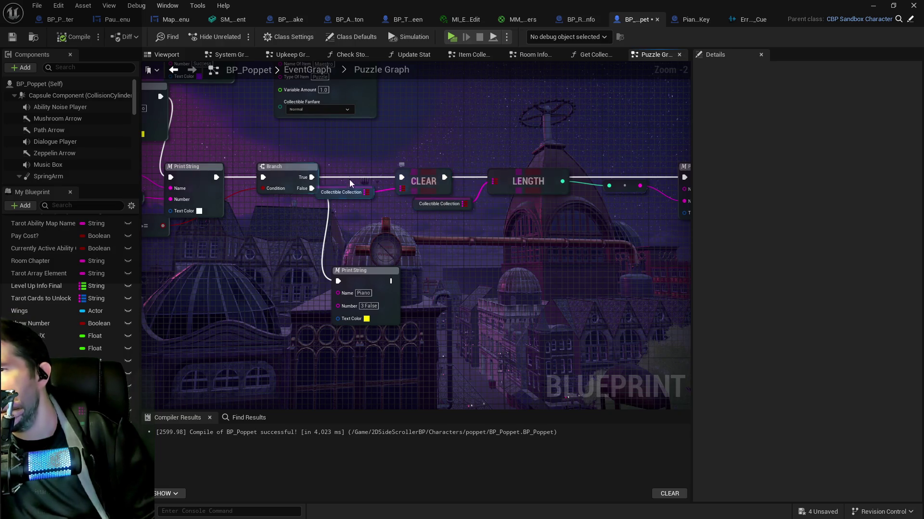
mouse_move(346, 187)
left_mouse_down()
mouse_move(447, 206)
mouse_move(449, 193)
mouse_move(482, 178)
left_mouse_up()
mouse_move(539, 182)
left_mouse_down()
mouse_move(556, 183)
mouse_move(367, 169)
left_mouse_up()
mouse_move(443, 149)
left_mouse_down()
mouse_move(506, 148)
mouse_move(281, 140)
left_mouse_up()
mouse_move(365, 147)
left_mouse_down()
mouse_move(535, 178)
mouse_move(511, 186)
left_mouse_up()
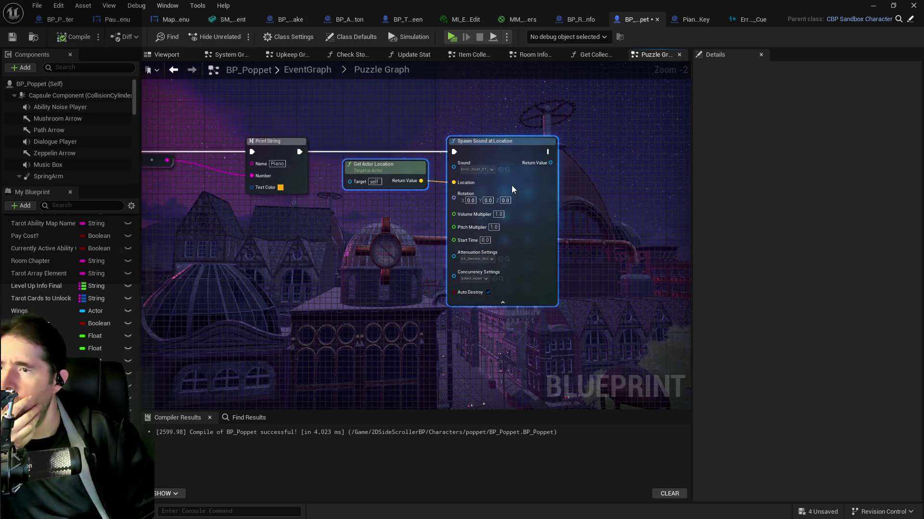
mouse_move(391, 198)
left_mouse_down()
mouse_move(412, 232)
mouse_move(374, 229)
mouse_move(420, 235)
left_mouse_up()
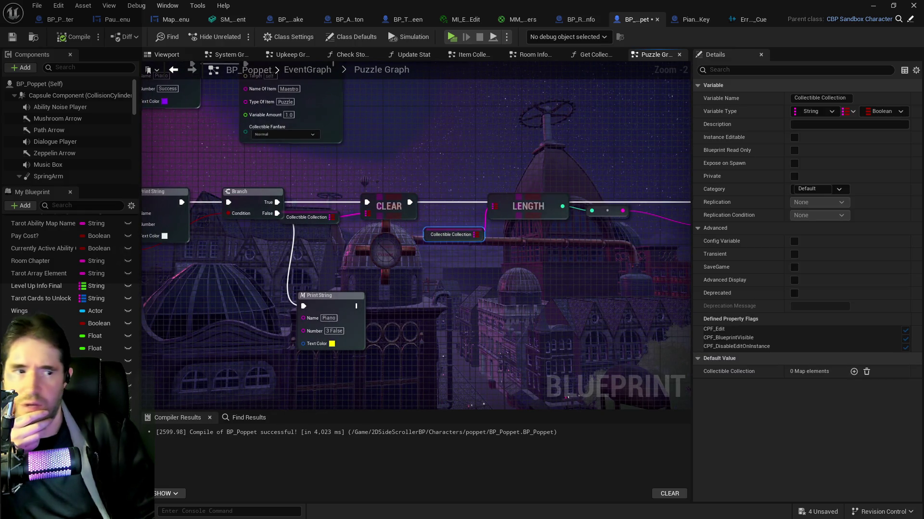
left_click_drag(520, 288, 384, 266)
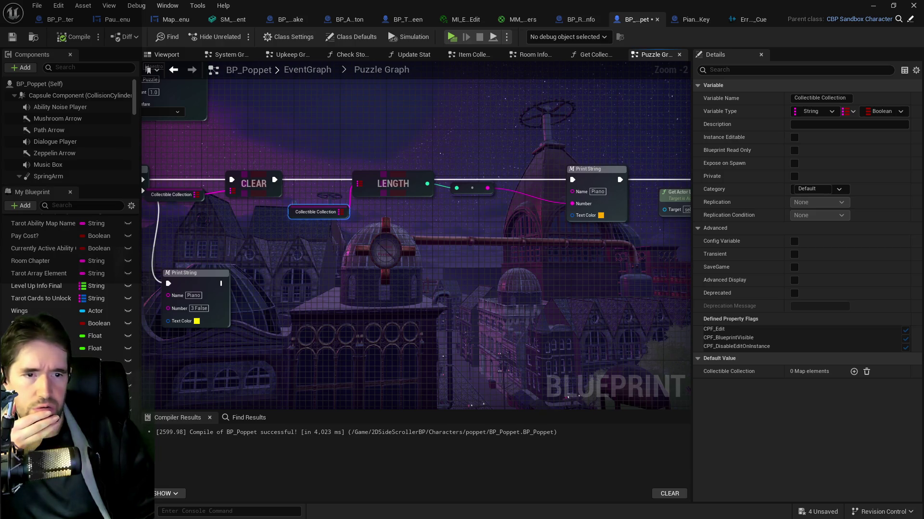
key("alt+Tab")
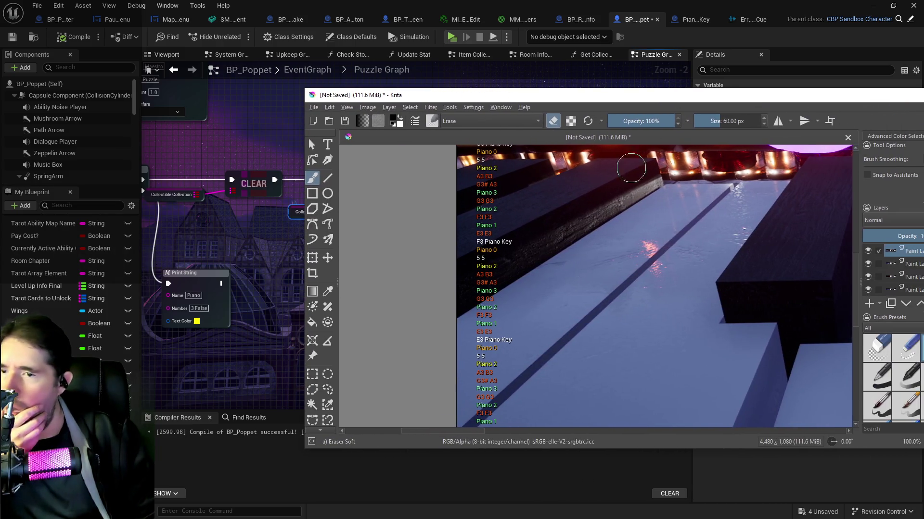
mouse_move(561, 98)
left_mouse_down()
mouse_move(686, 130)
mouse_move(923, 130)
left_mouse_up()
left_click_drag(297, 281, 676, 319)
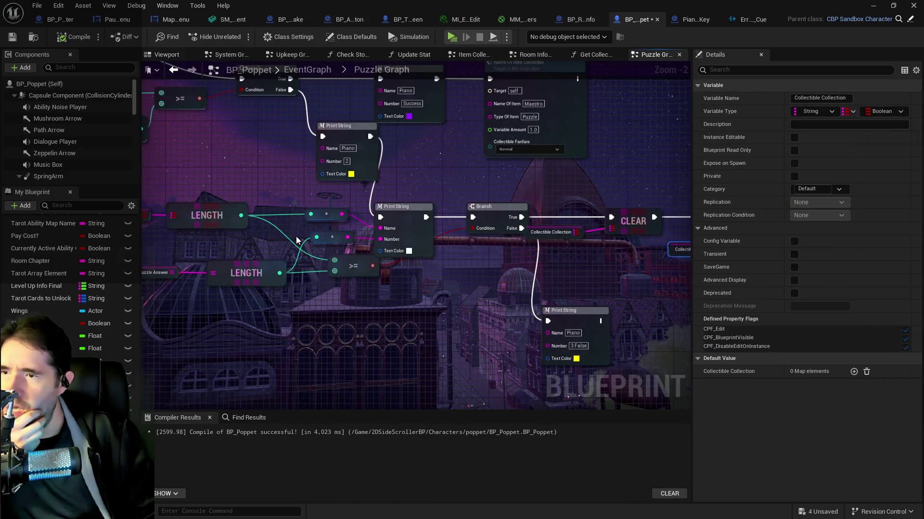
left_click_drag(250, 220, 364, 224)
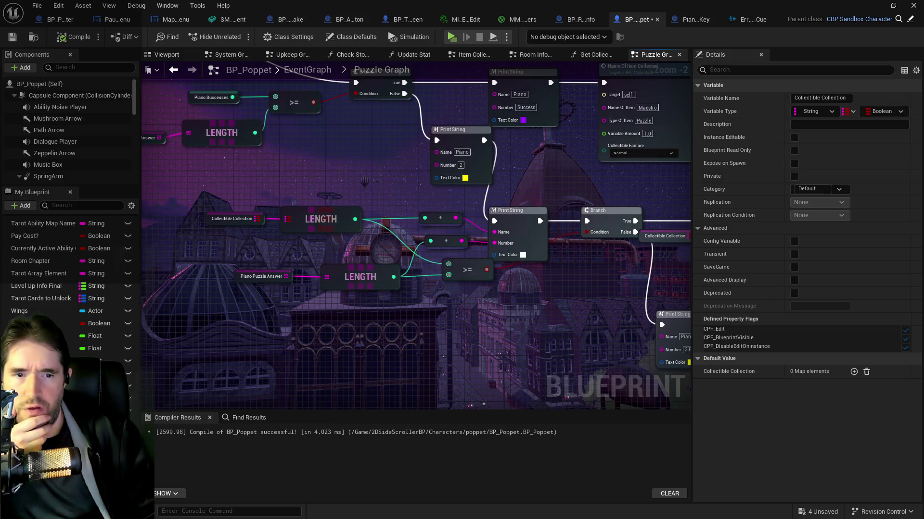
key("alt+Tab")
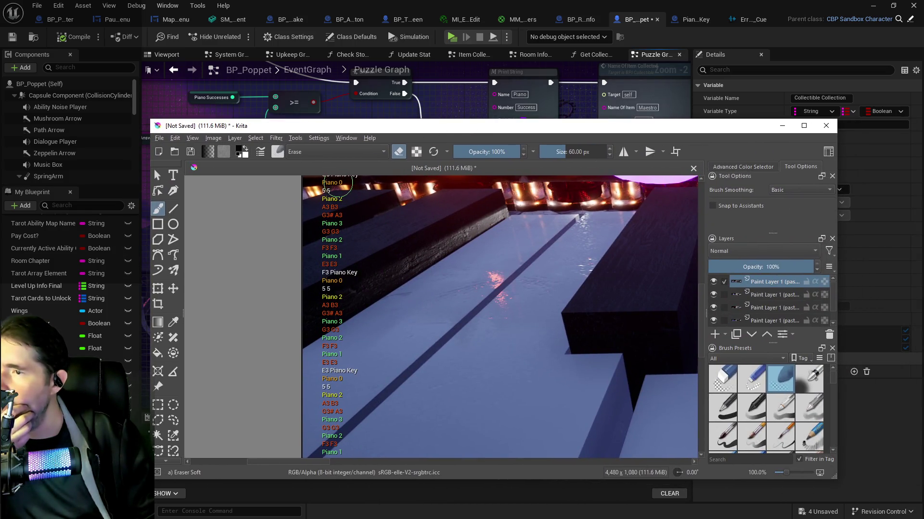
left_click_drag(701, 318, 699, 302)
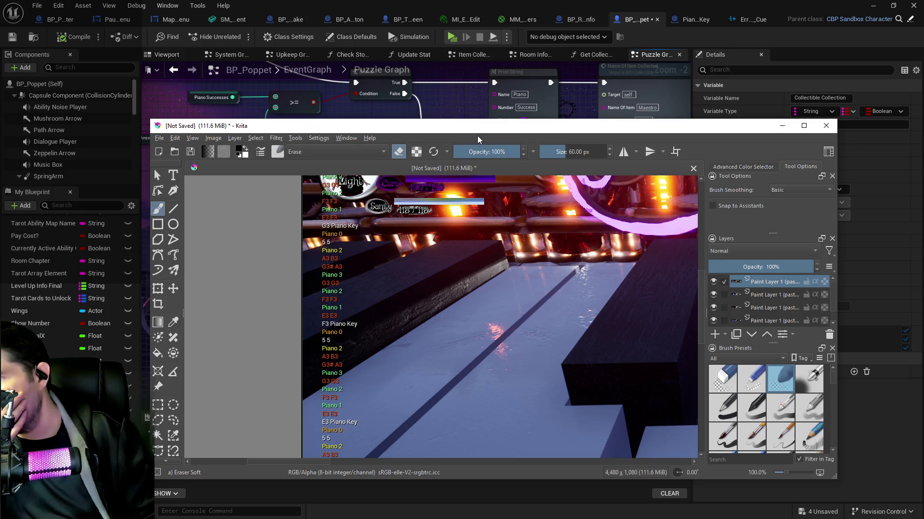
key("super+Down")
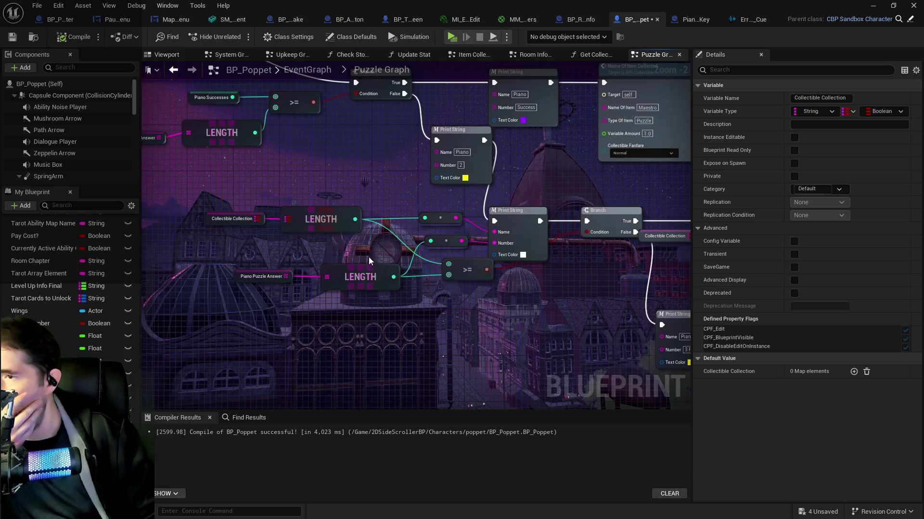
- Add a Get Key Value By Index node from Collectible Collection feeding the Print String Number
left_click_drag(258, 218, 331, 192)
type("get")
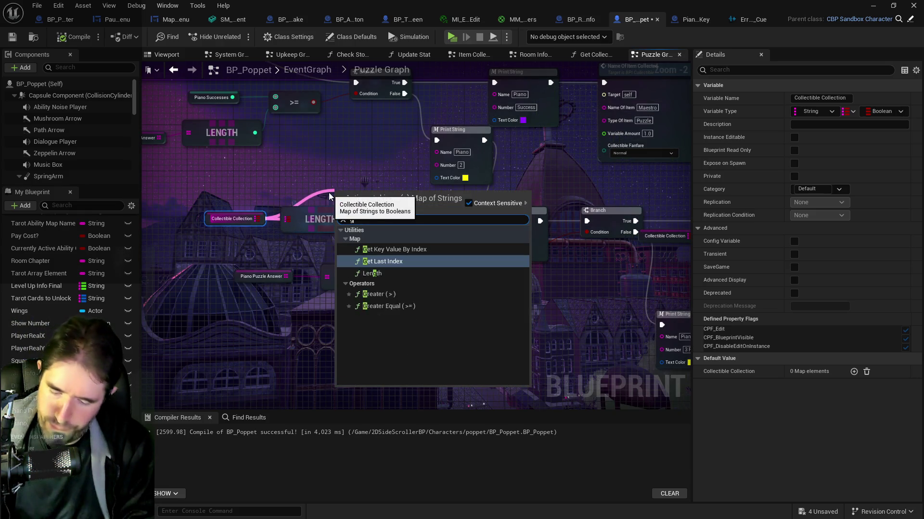
left_click(382, 248)
mouse_move(391, 218)
left_mouse_down()
mouse_move(356, 188)
mouse_move(369, 151)
left_mouse_up()
left_click_drag(416, 168, 436, 166)
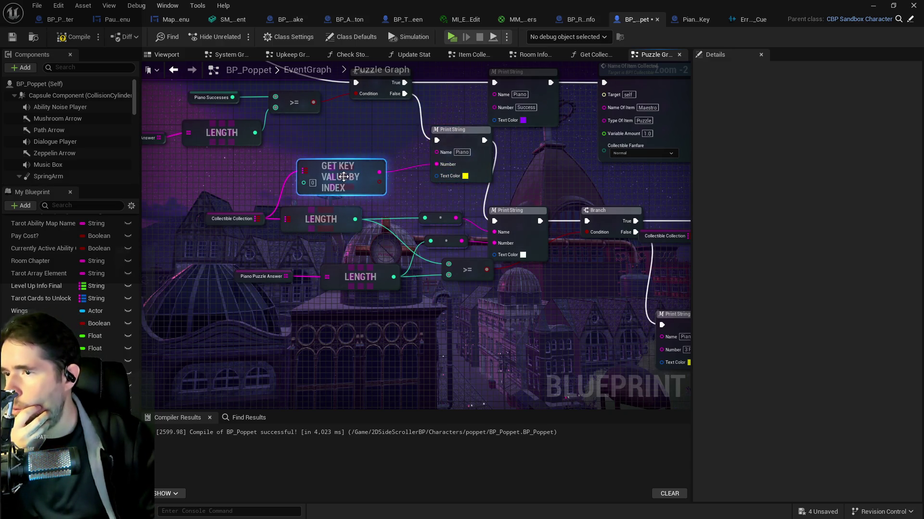
- Paste a copy of the lookup and Print String nodes into the CLEAR and LENGTH section
left_click_drag(343, 174, 262, 170)
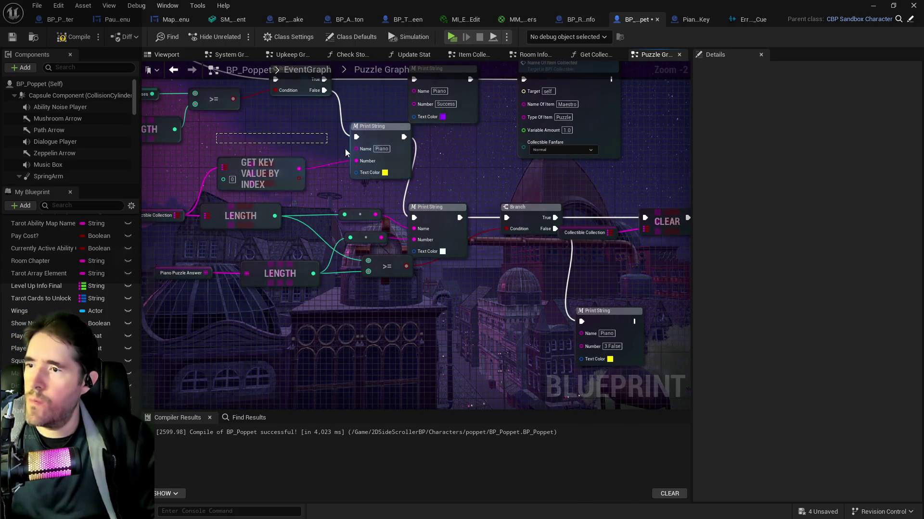
left_click(380, 154, "shift")
left_click_drag(504, 210, 147, 181)
mouse_move(426, 129)
left_mouse_down()
mouse_move(304, 141)
mouse_move(400, 144)
left_mouse_up()
key("ctrl+v")
- Wire the pasted lookup into a blue-text Print String run after CLEAR, then save BP_Poppet
left_click(271, 228)
mouse_move(276, 232)
left_mouse_down()
mouse_move(313, 172)
mouse_move(341, 158)
left_mouse_up()
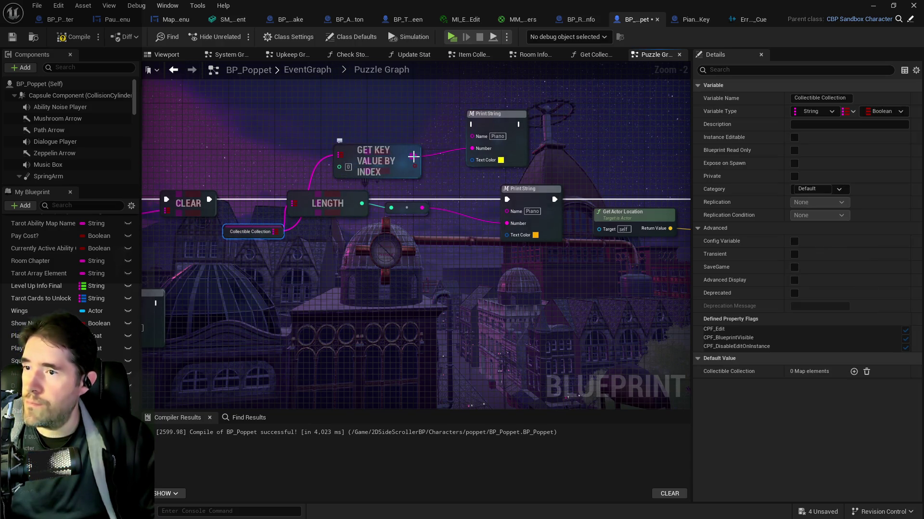
left_click(406, 156)
left_click_drag(406, 157, 471, 148)
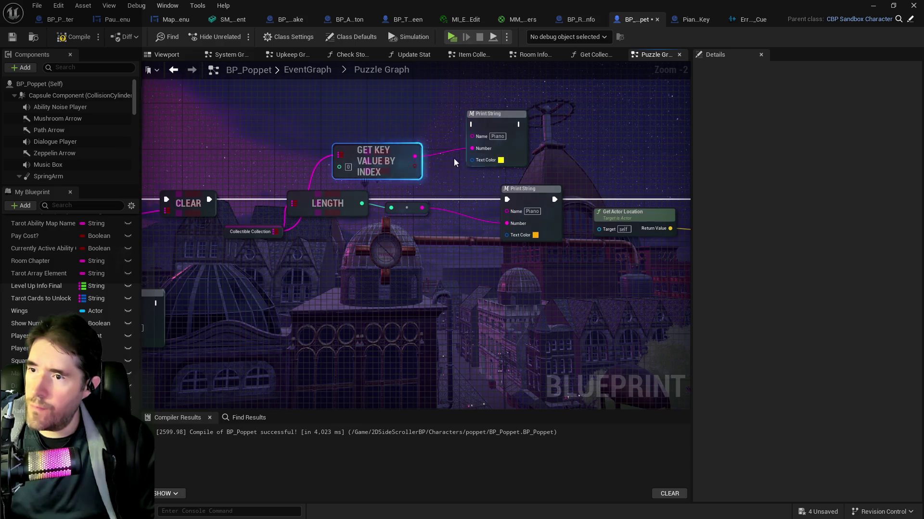
left_click(501, 160)
left_click_drag(578, 241, 523, 201)
left_click(627, 406)
mouse_move(209, 199)
left_mouse_down()
mouse_move(284, 202)
mouse_move(248, 192)
mouse_move(391, 124)
mouse_move(475, 125)
mouse_move(451, 123)
mouse_move(519, 137)
mouse_move(495, 190)
mouse_move(507, 200)
left_mouse_up()
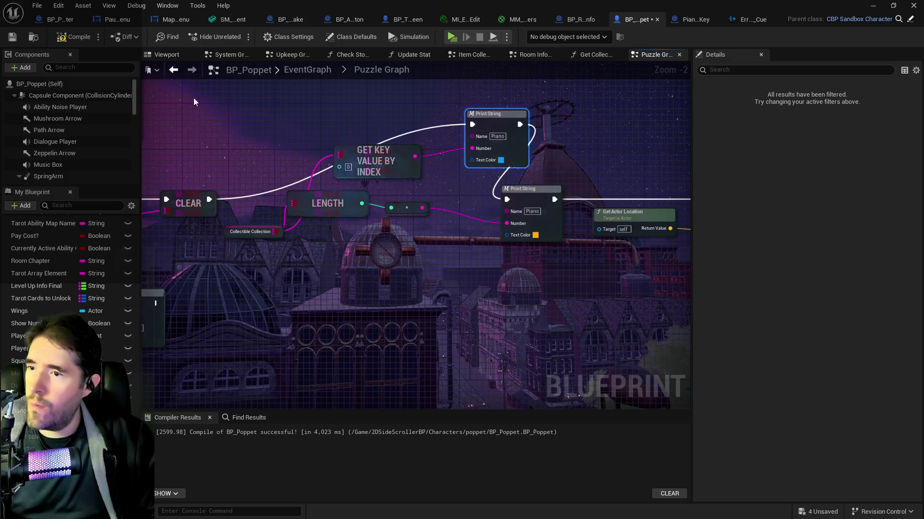
left_click(14, 39)
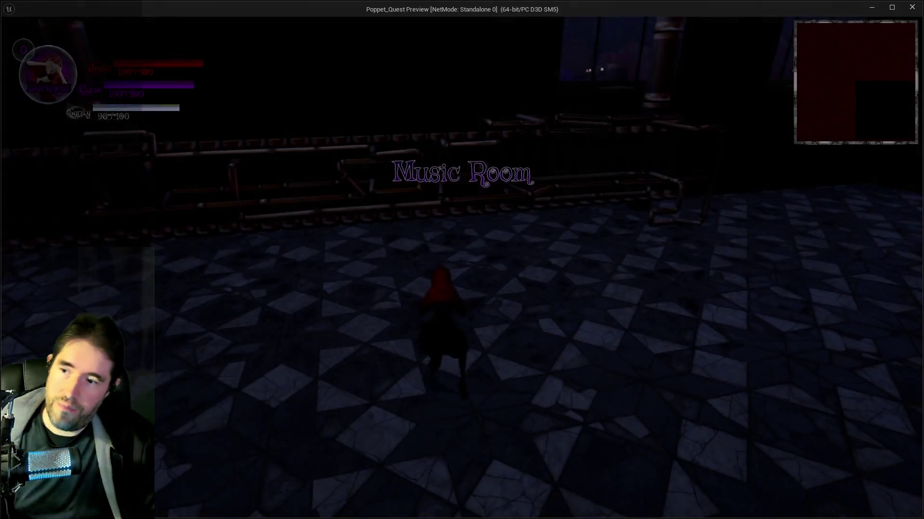
- Jump onto the giant piano keys, play notes including G3 and A3, then run toward the pews
key("w")
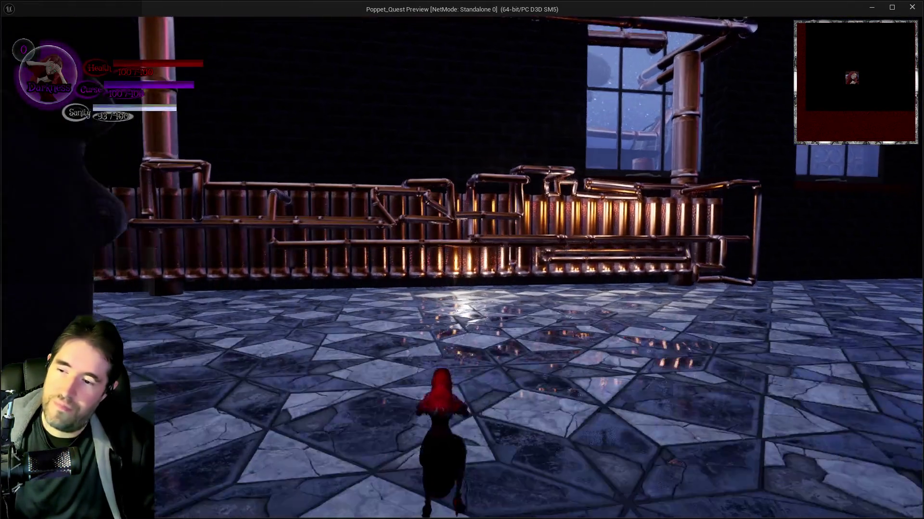
key("w")
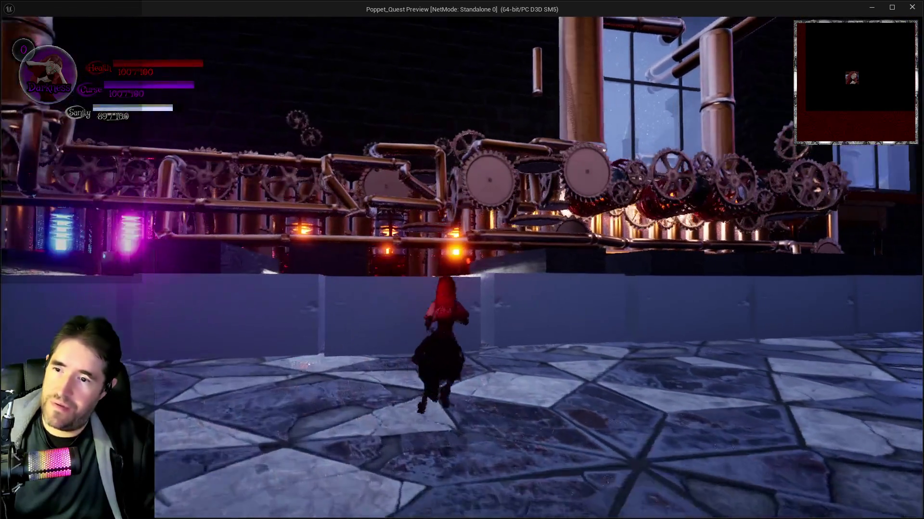
key("w")
key("space")
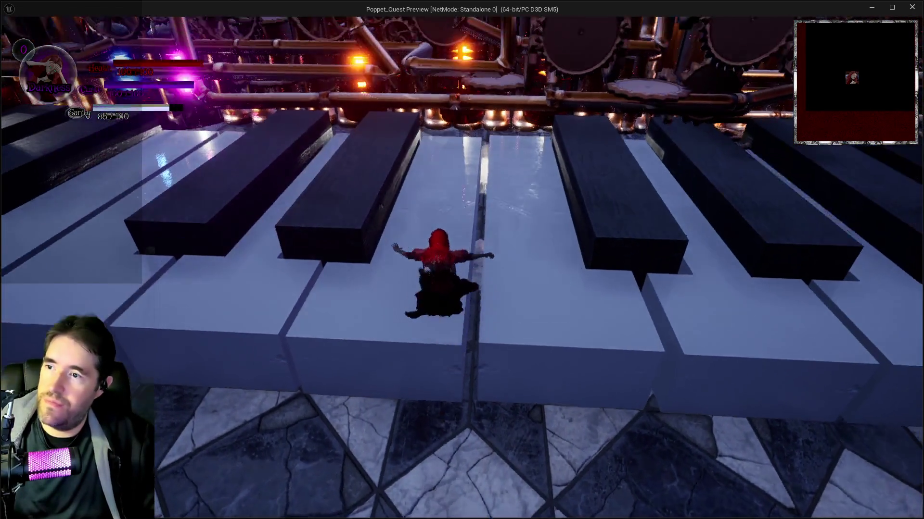
key("w")
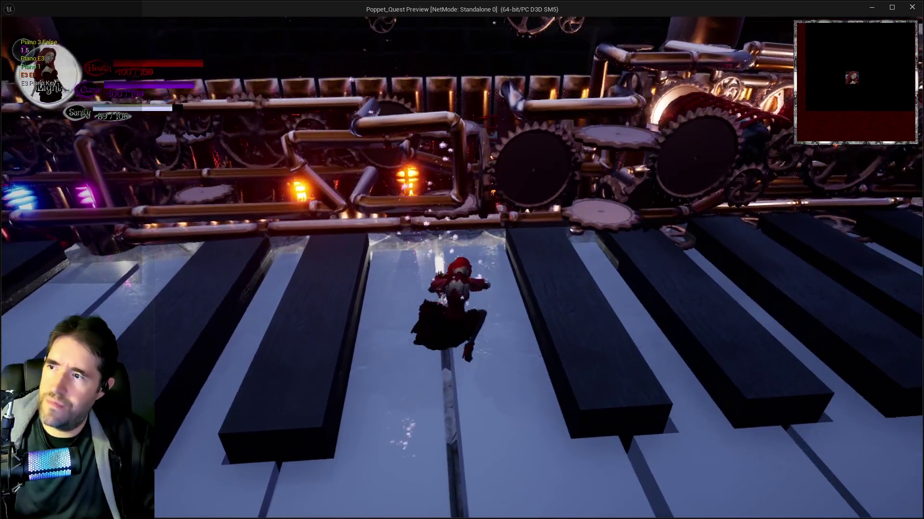
key("w")
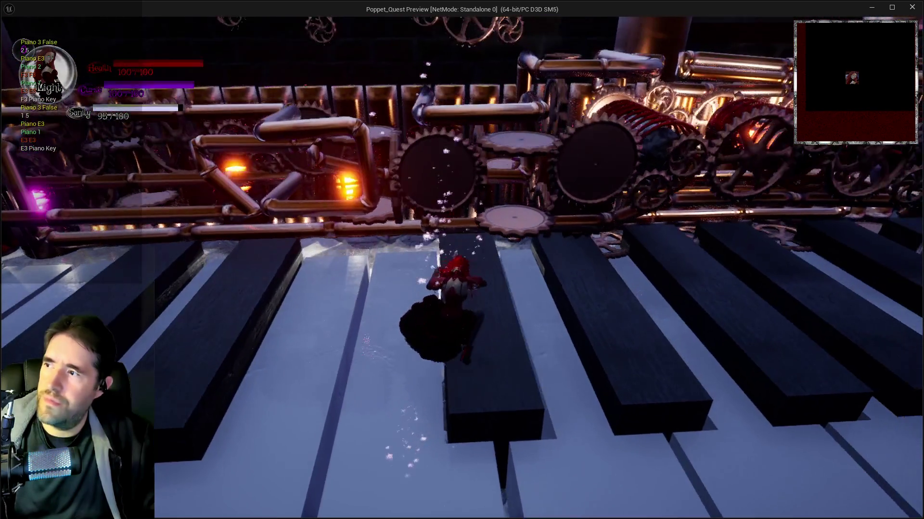
key("w")
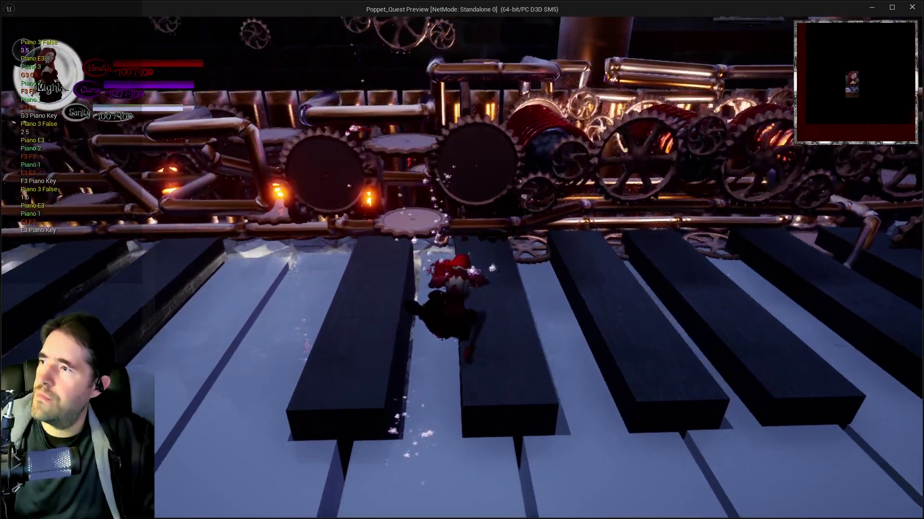
key("w")
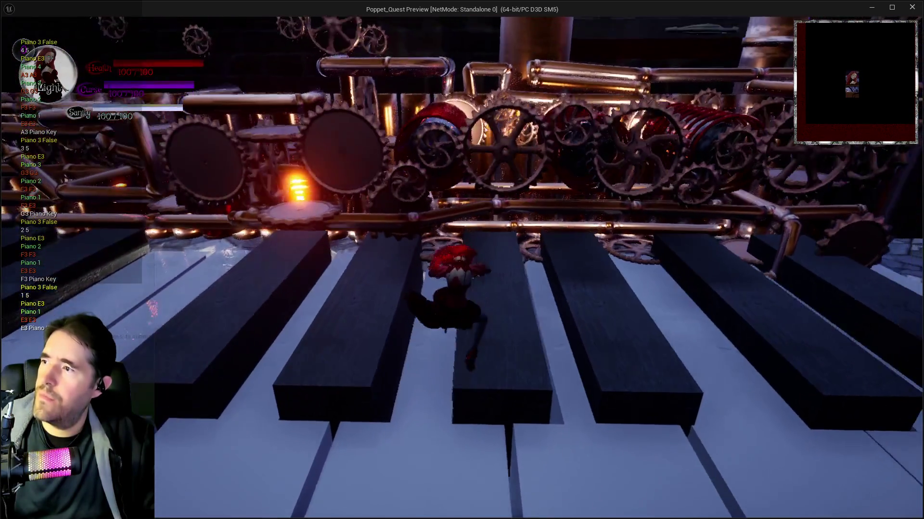
key("w")
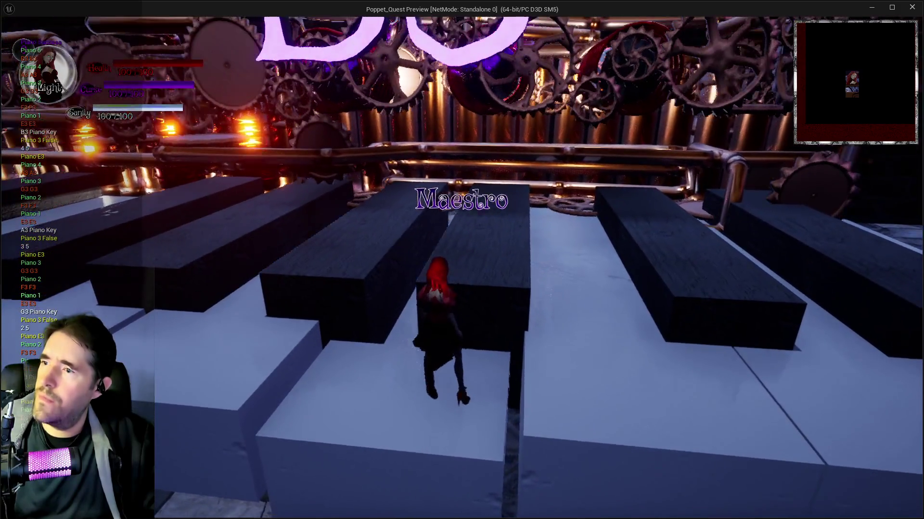
key("w")
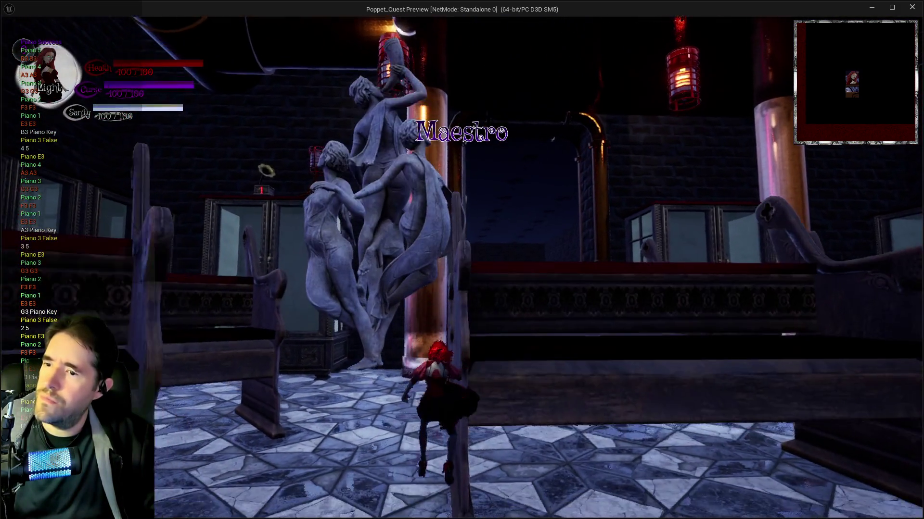
key("w")
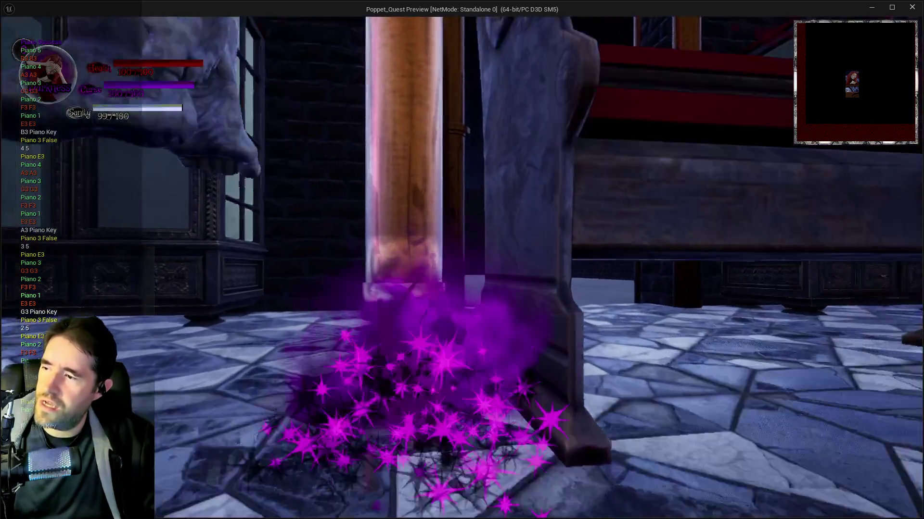
- Travel to The Library via the inventory, run to the Capsule Control pad, and return to the pew room
key("i")
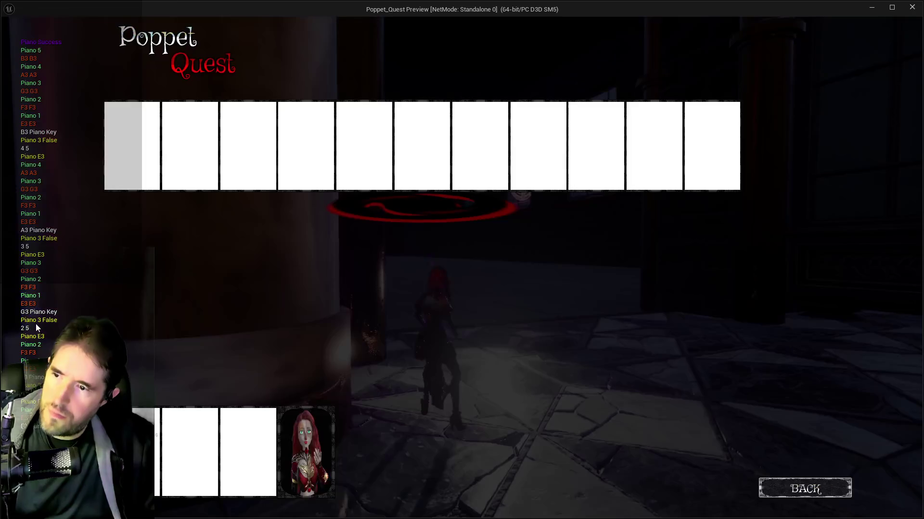
left_click(184, 169)
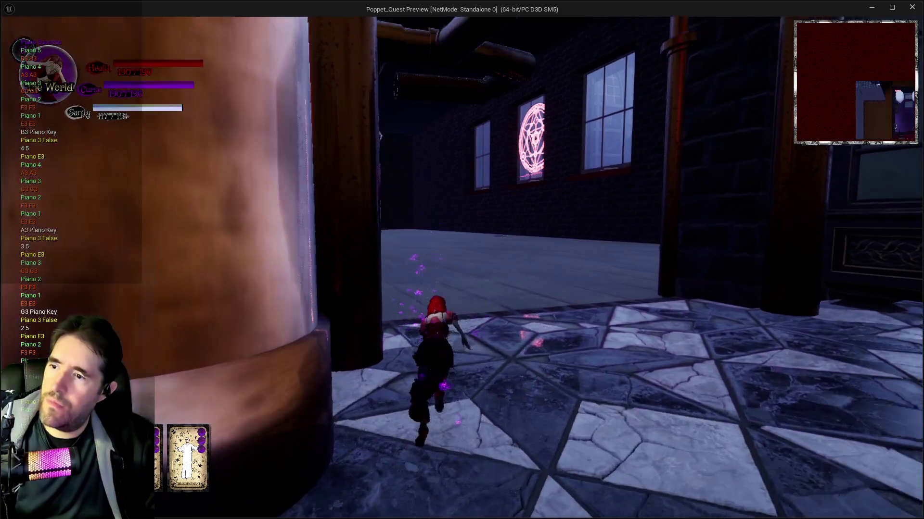
key("w")
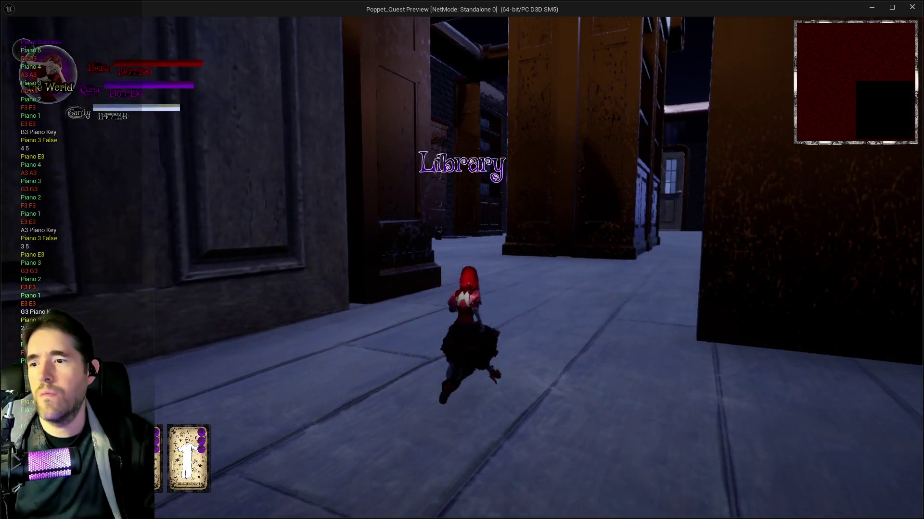
key("w")
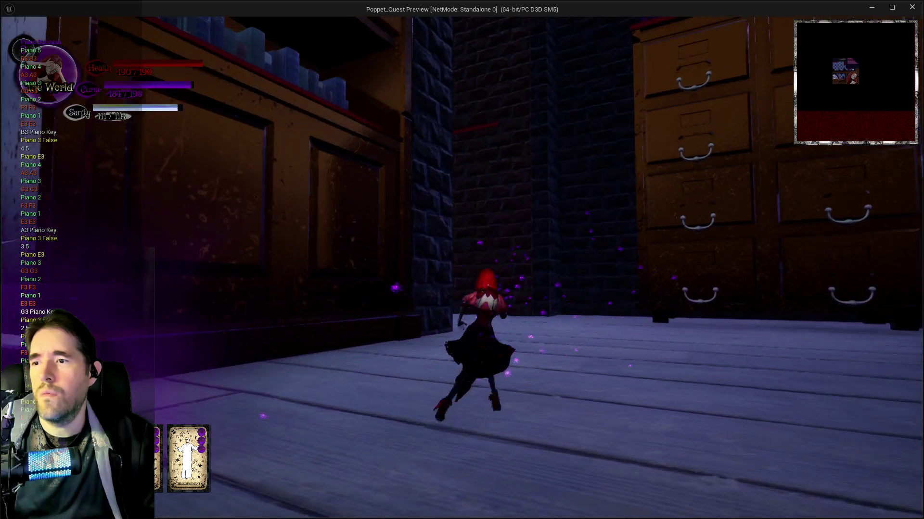
key("w")
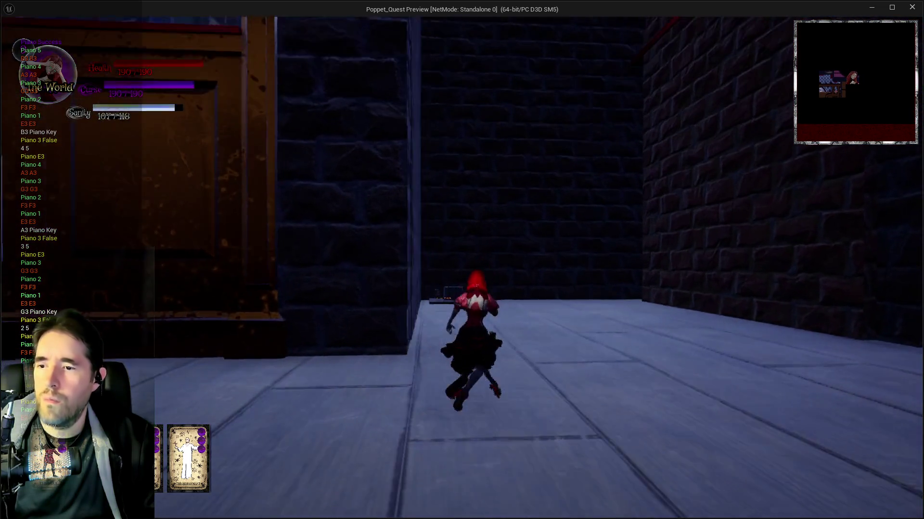
key("w")
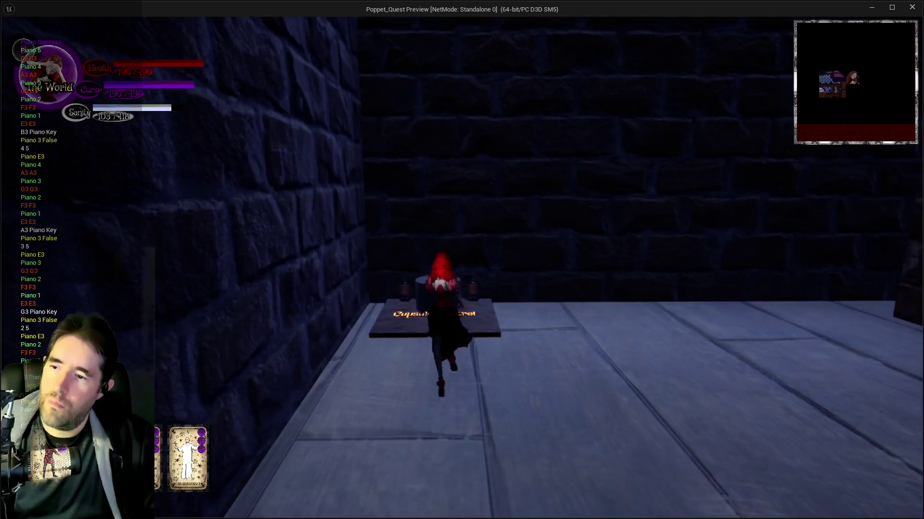
key("w")
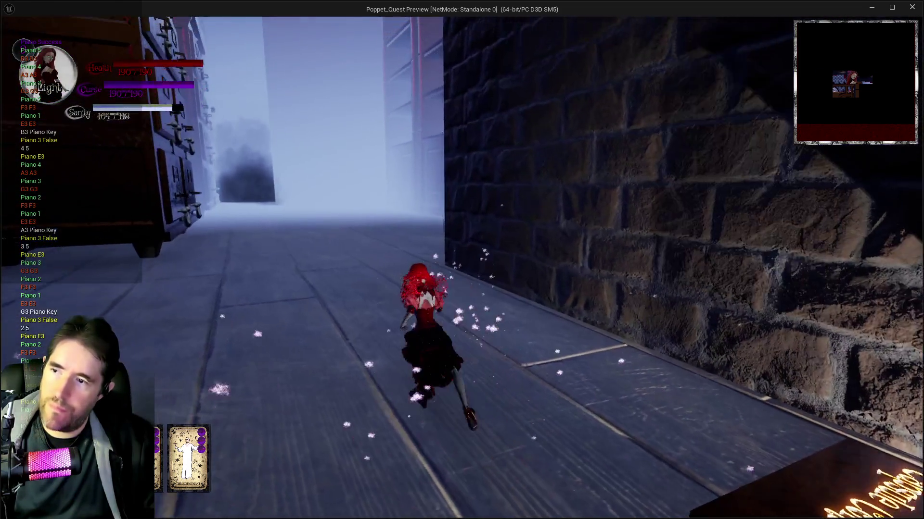
key("w")
key("shift")
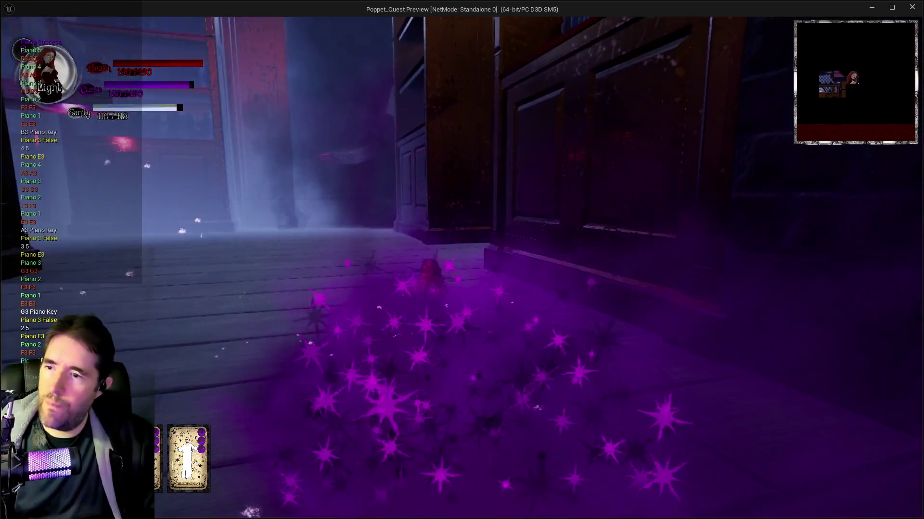
key("w")
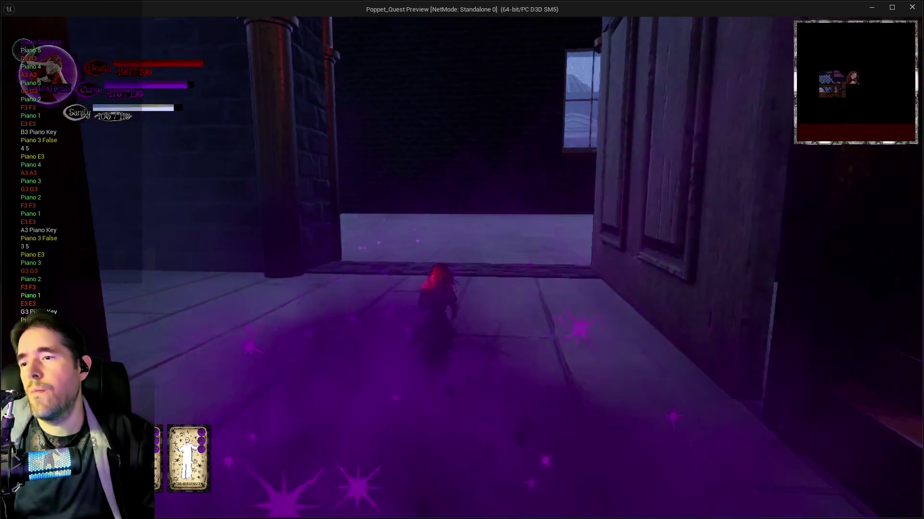
key("w")
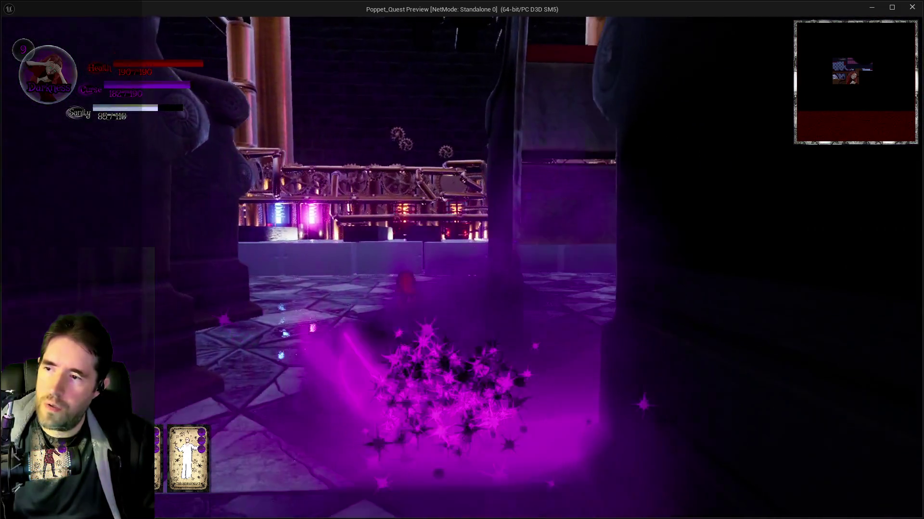
- Play C3, D3 and B2 on the piano keys to earn Maestro, then stop the preview
key("space")
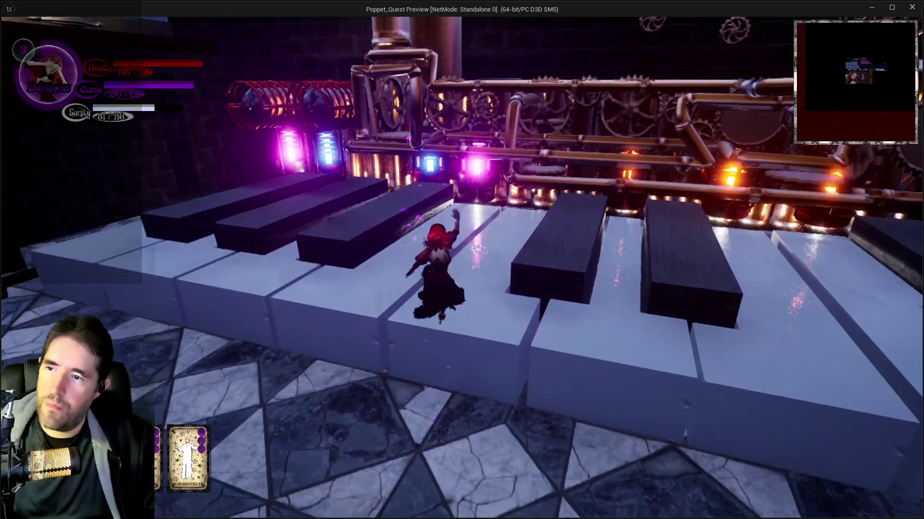
key("space")
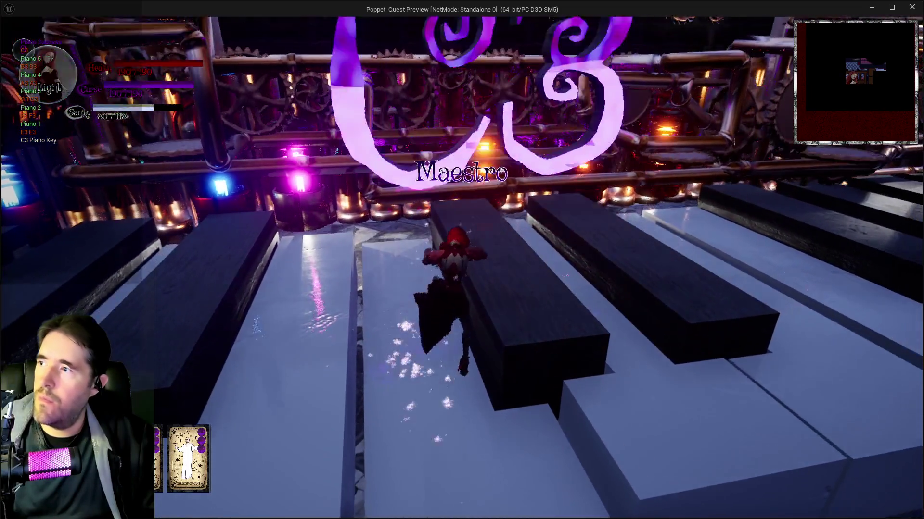
key("space")
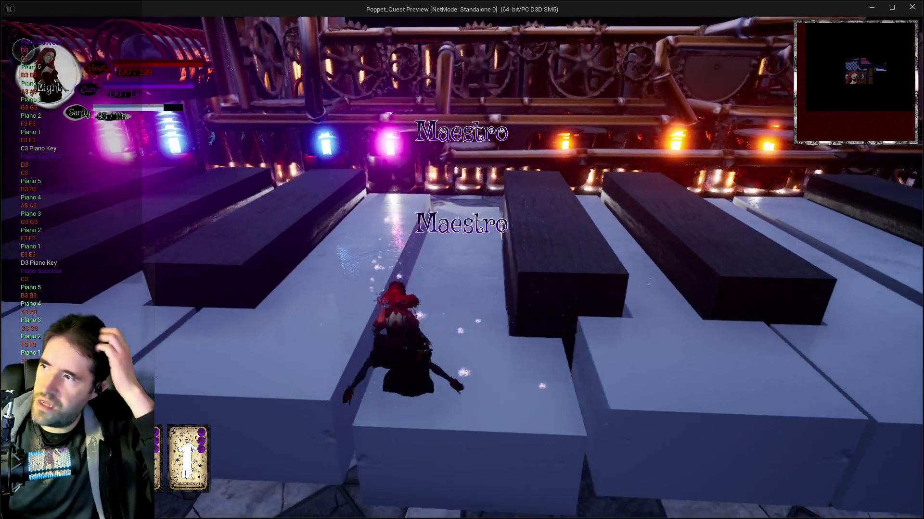
key("space")
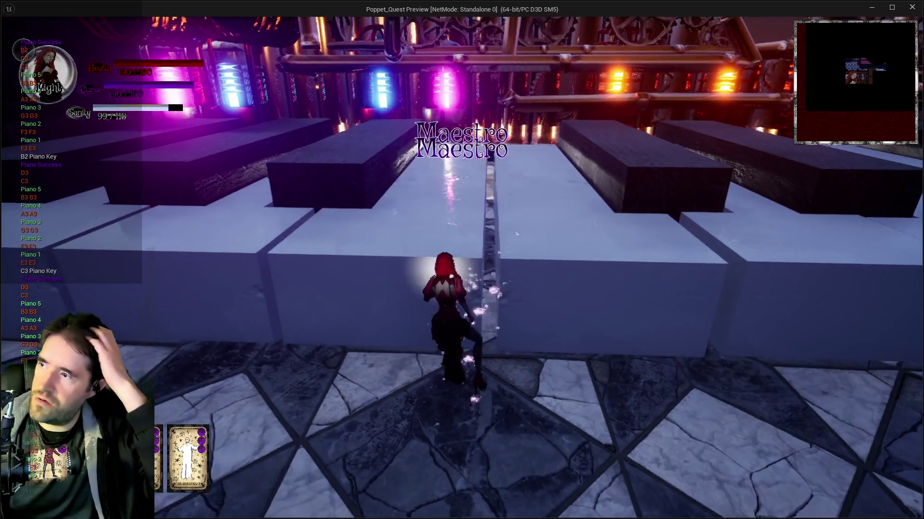
key("space")
key("space")
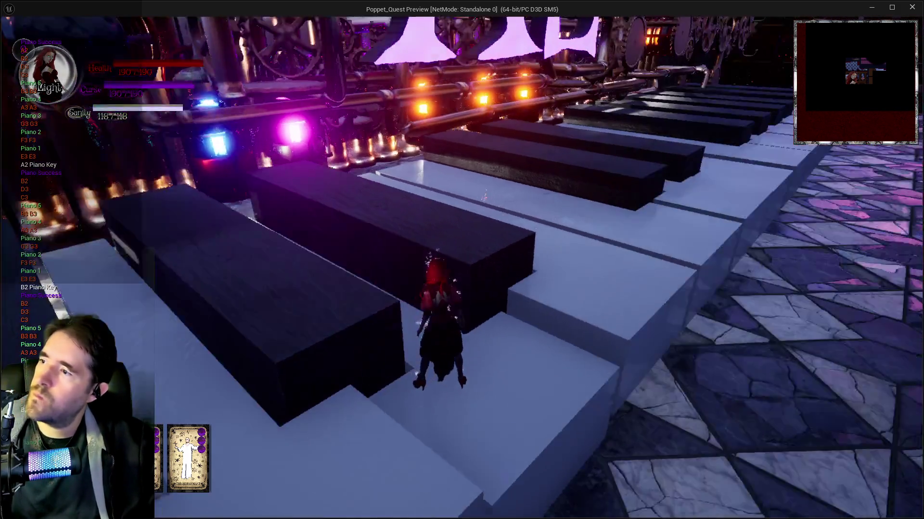
key("alt+Tab")
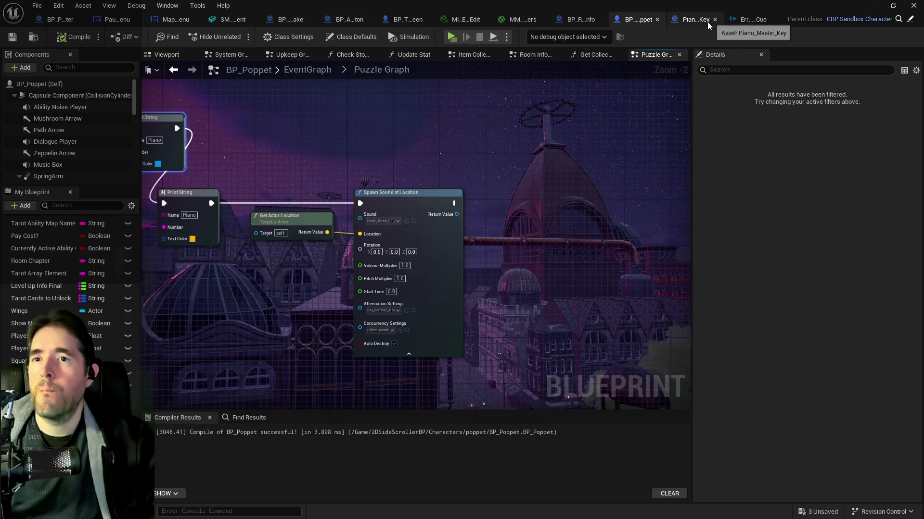
- Rearrange the Print String, SET and loop nodes to make room in the graph
scroll(524, 136, "down", 3)
left_click_drag(679, 217, 676, 291)
mouse_move(172, 163)
left_mouse_down()
mouse_move(300, 192)
mouse_move(429, 253)
mouse_move(282, 235)
mouse_move(330, 285)
left_mouse_up()
left_click_drag(250, 156, 244, 179)
mouse_move(178, 177)
left_mouse_down()
mouse_move(598, 262)
mouse_move(714, 381)
mouse_move(610, 392)
mouse_move(591, 348)
mouse_move(473, 253)
mouse_move(267, 222)
left_mouse_up()
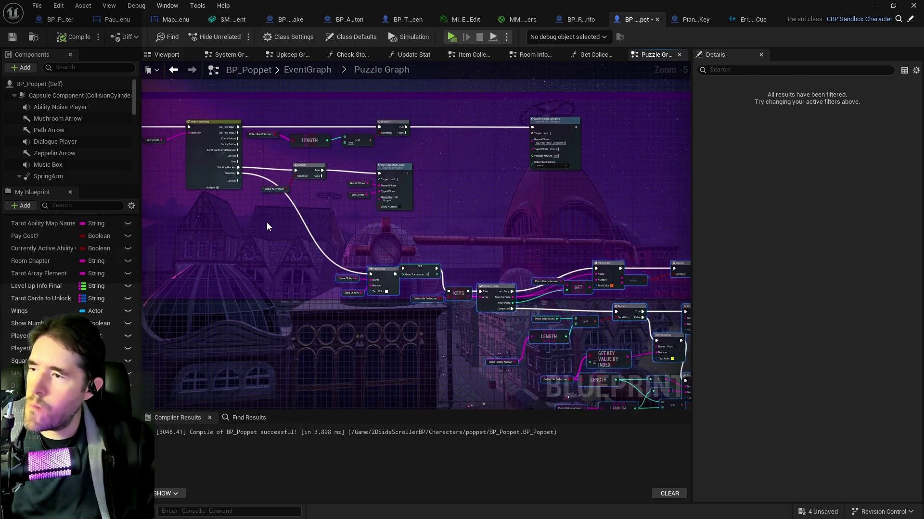
- Add a Do I Have This? node to the graph
right_click(267, 224)
type("do I have")
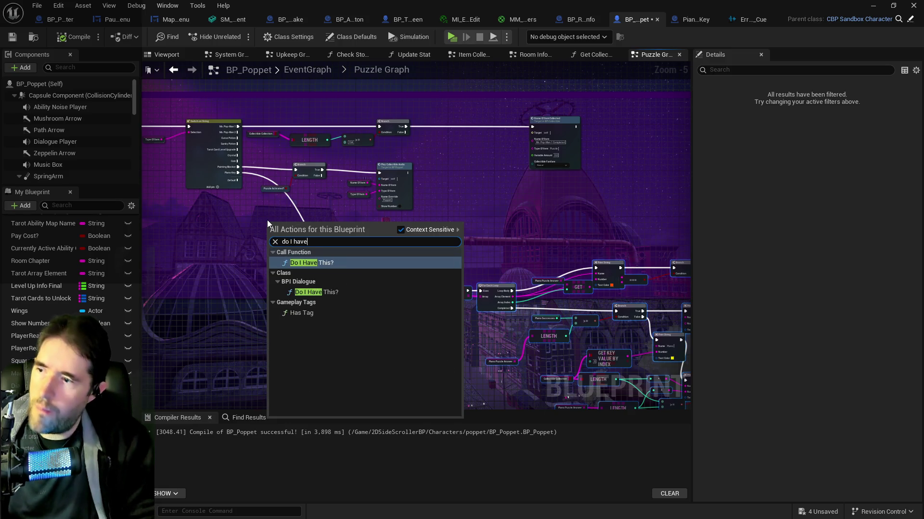
left_click(294, 262)
scroll(291, 244, "up", 4)
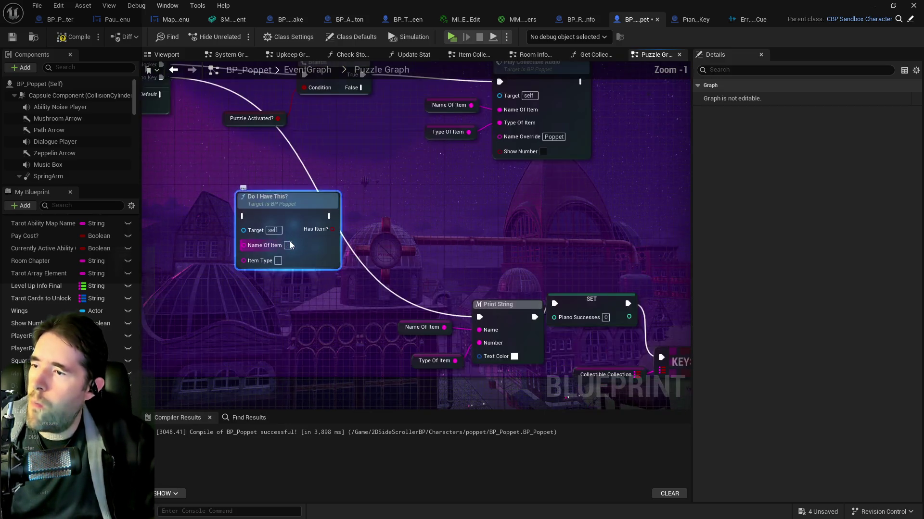
scroll(283, 249, "up", 1)
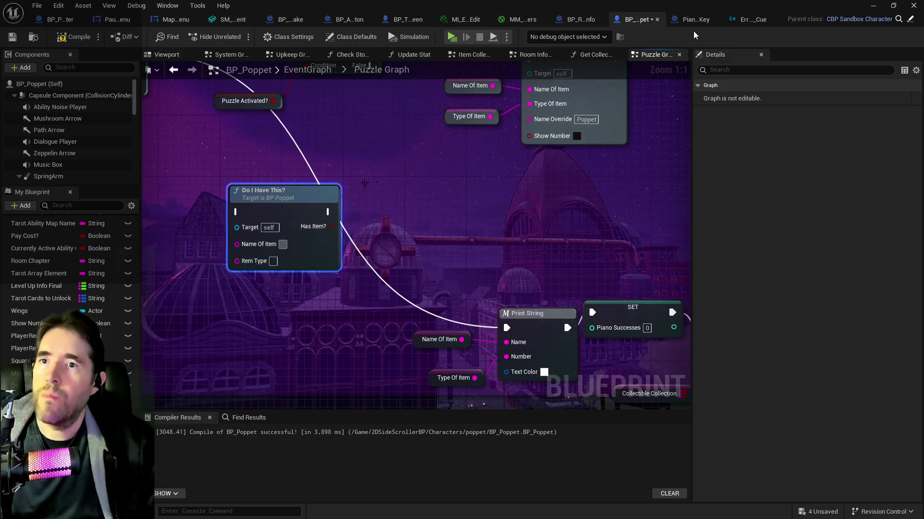
scroll(597, 211, "down", 4)
- Bring the Do I Have This? node into view beside the key-lookup nodes and select it
mouse_move(598, 212)
left_mouse_down()
mouse_move(403, 155)
mouse_move(304, 172)
left_mouse_up()
left_click_drag(416, 234, 647, 250)
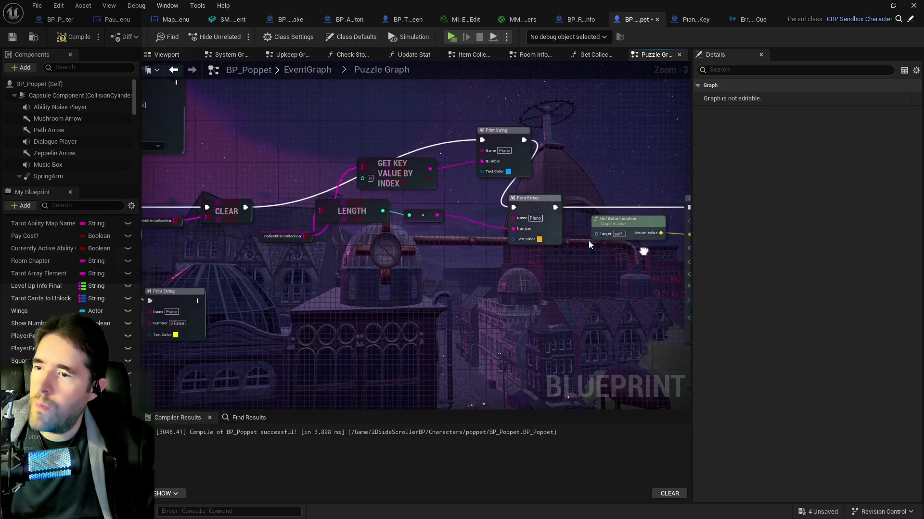
left_click_drag(237, 217, 475, 227)
left_click_drag(378, 241, 554, 243)
mouse_move(416, 135)
left_mouse_down()
mouse_move(482, 184)
mouse_move(525, 194)
mouse_move(665, 296)
left_mouse_up()
left_click_drag(310, 136, 330, 221)
left_click(327, 220)
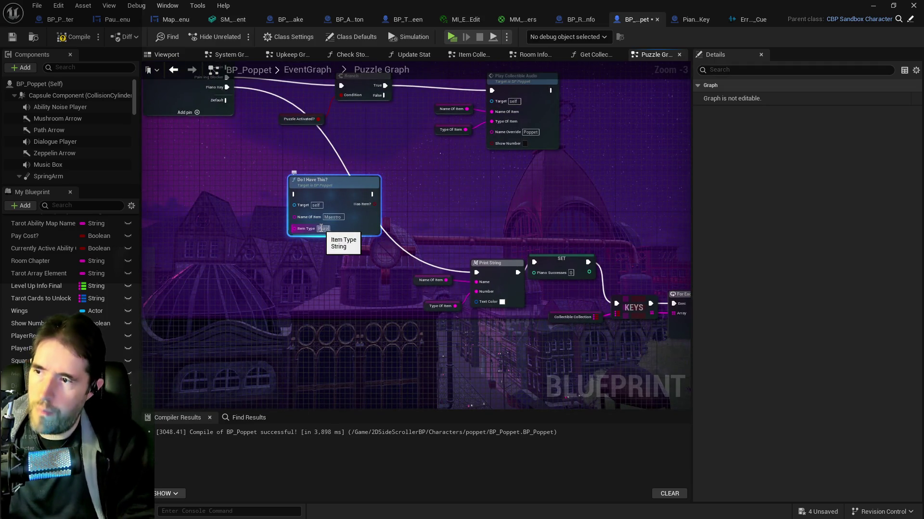
- Wire Piano Key into Do I Have This?, Has Item? into a Branch, False to Print String, then save
mouse_move(227, 87)
left_mouse_down()
mouse_move(263, 171)
mouse_move(293, 194)
left_mouse_up()
mouse_move(375, 204)
left_mouse_down()
mouse_move(331, 192)
mouse_move(369, 193)
mouse_move(417, 228)
left_mouse_up()
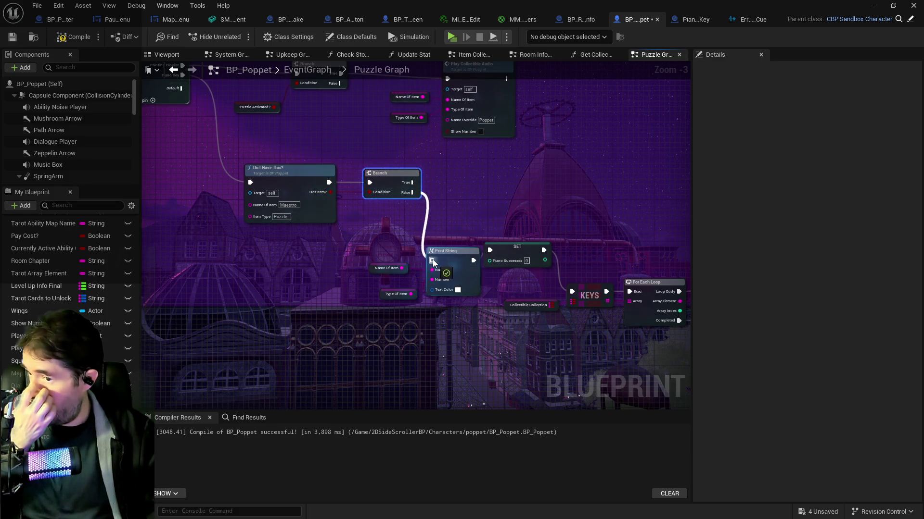
left_click_drag(433, 262, 432, 261)
left_click_drag(522, 257, 527, 267)
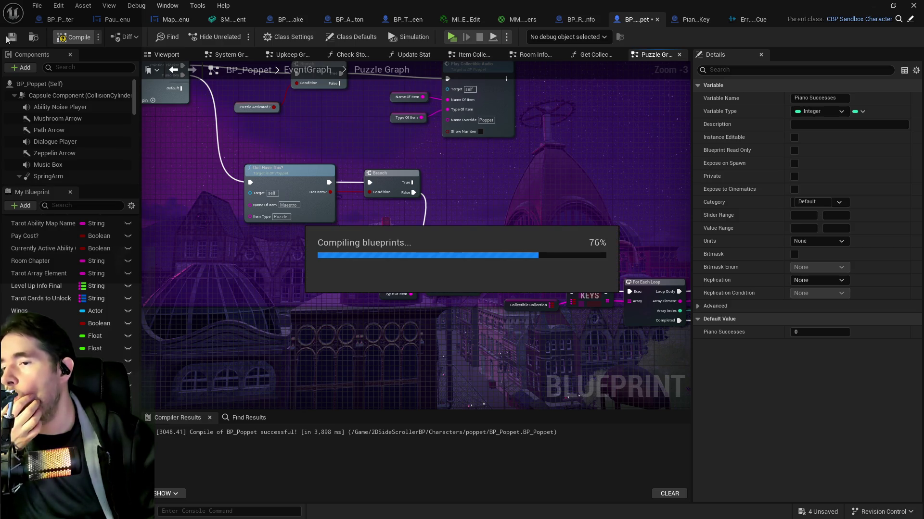
left_click(10, 38)
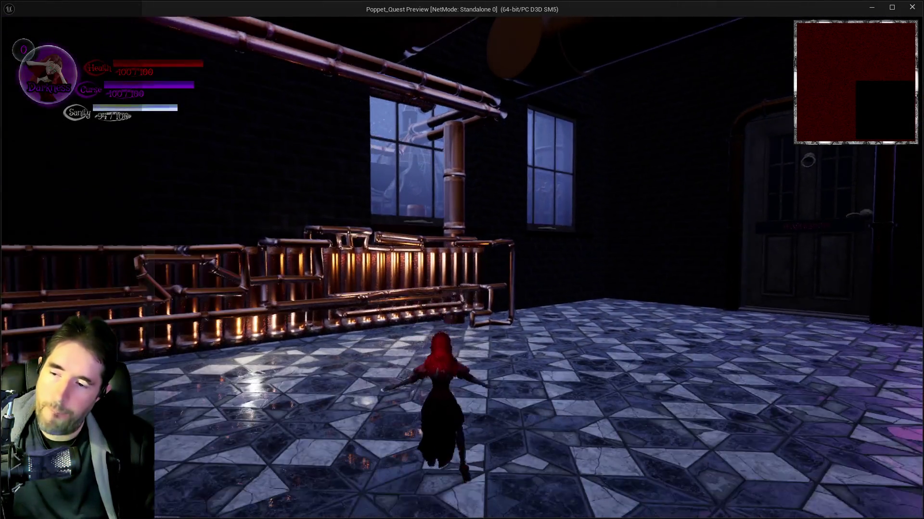
- Run Poppet toward the glowing machinery and jump onto the giant piano keys
key("w")
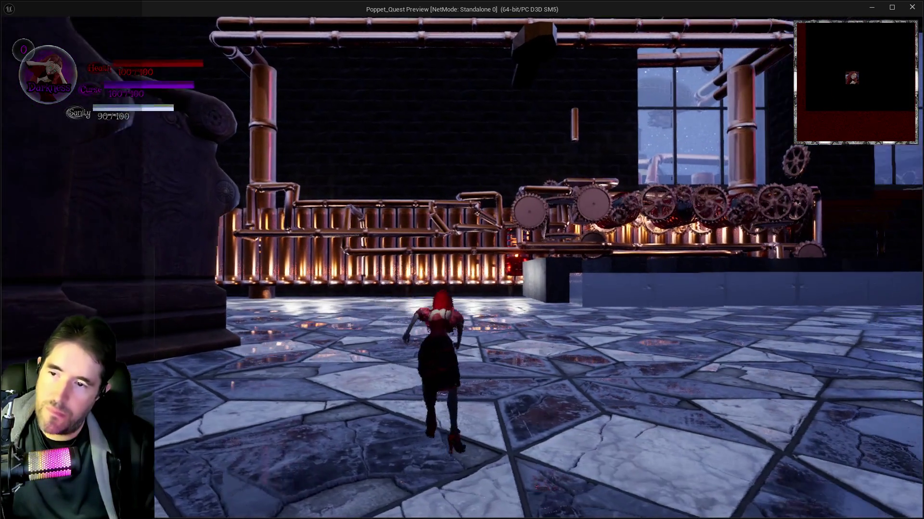
key("w")
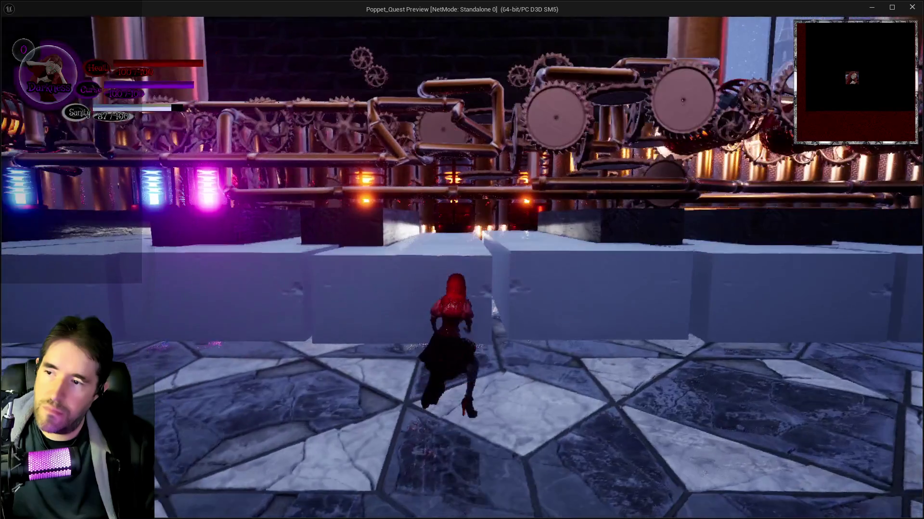
key("space")
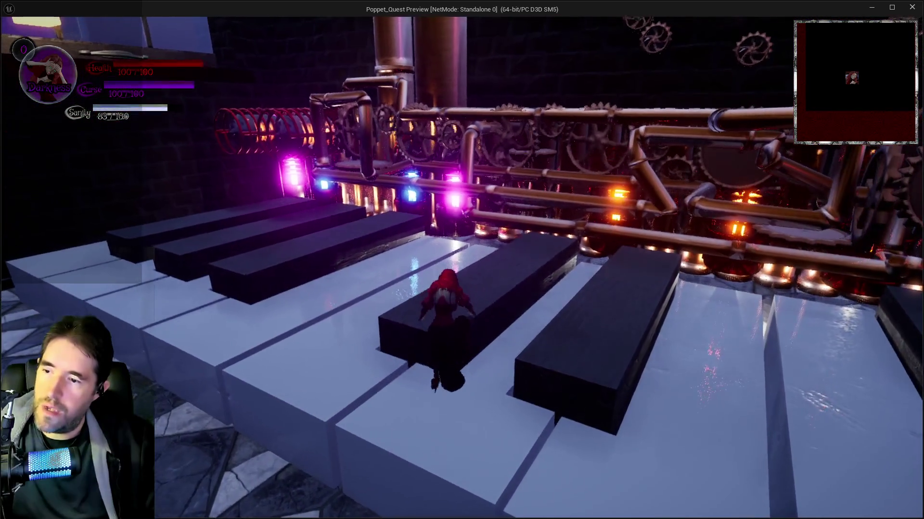
key("w")
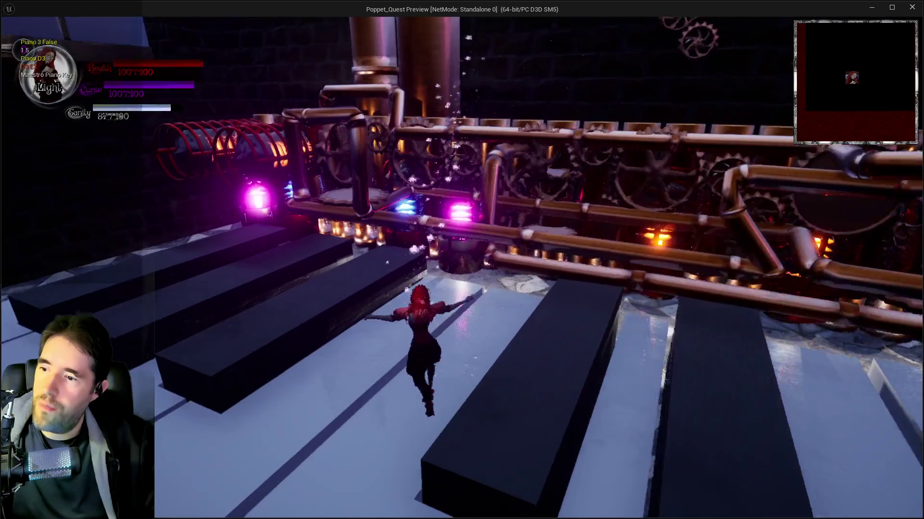
- Step across the piano keys playing notes, then pause the game
key("w")
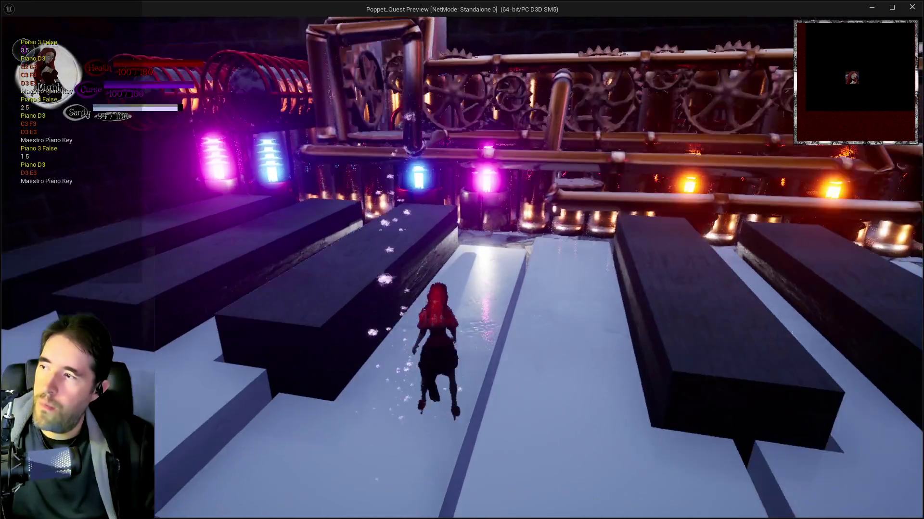
key("w")
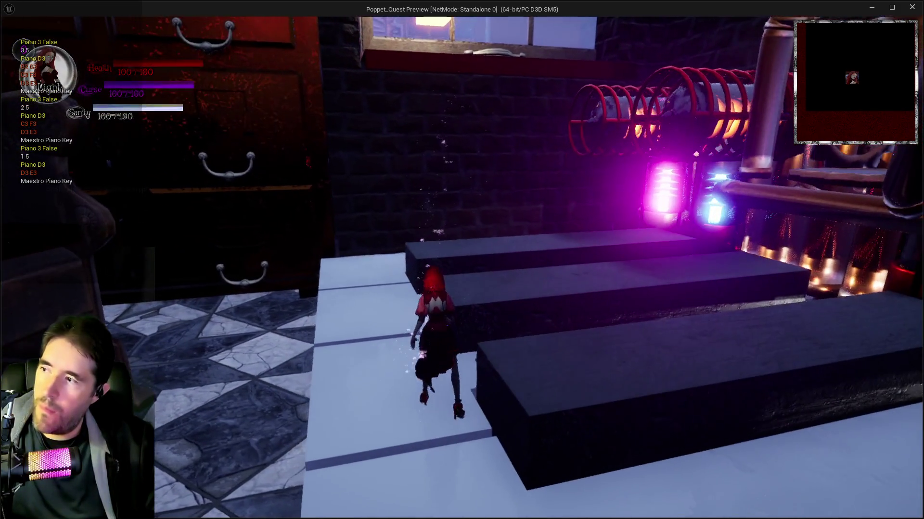
key("w")
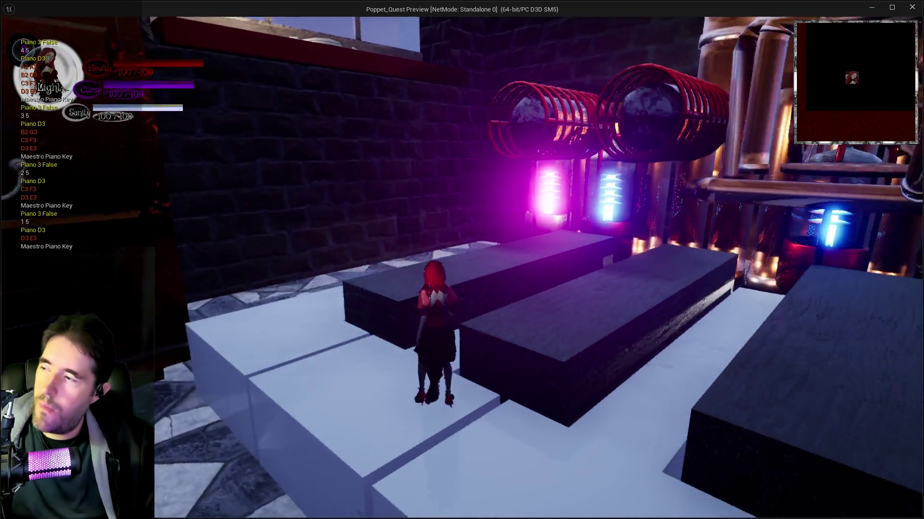
key("w")
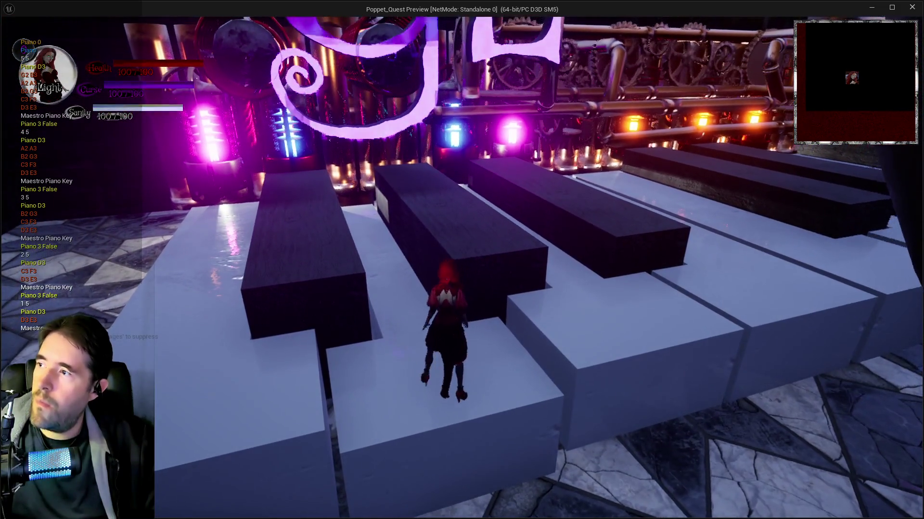
key("w")
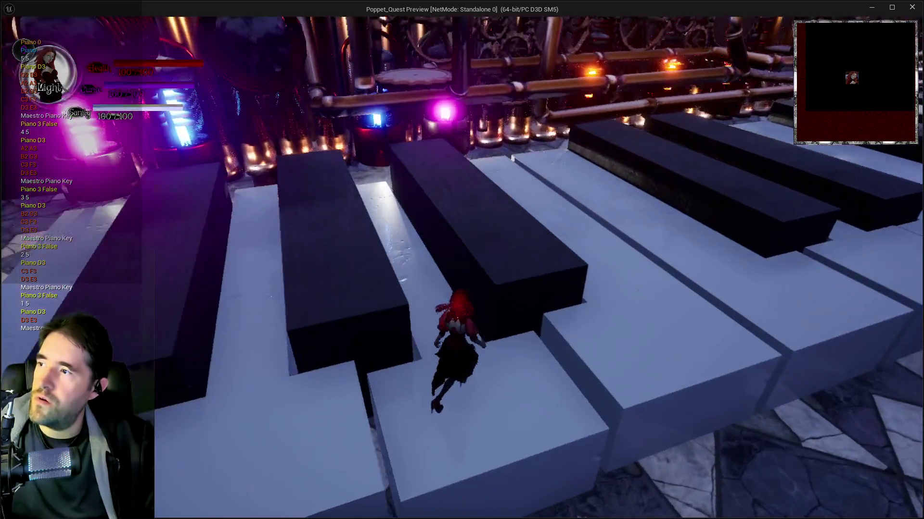
key("w")
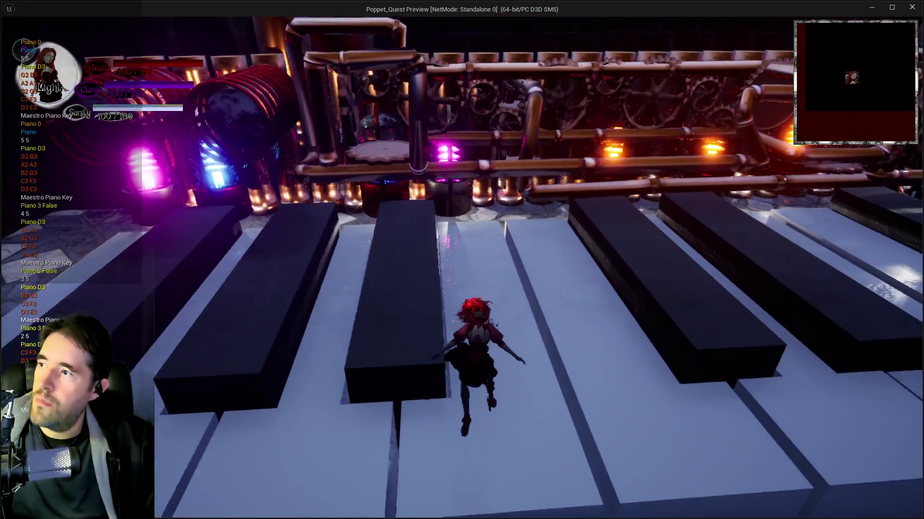
key("w")
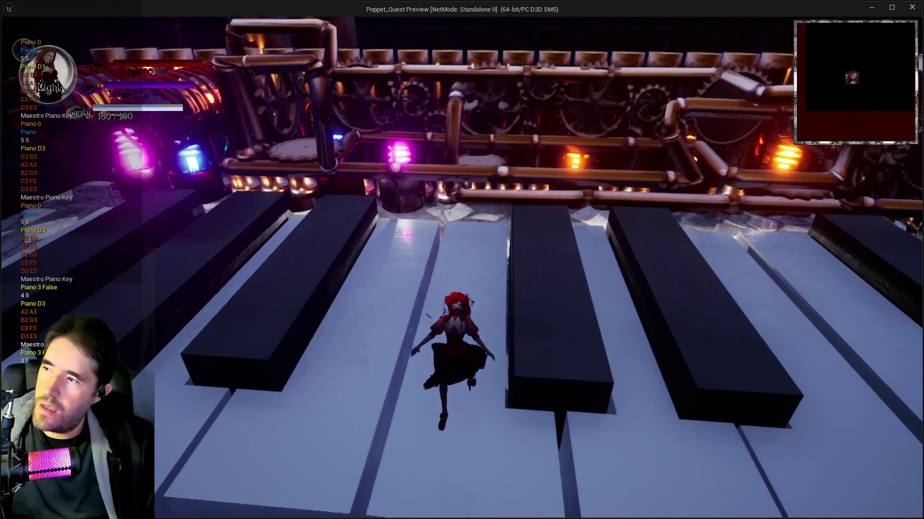
key("w")
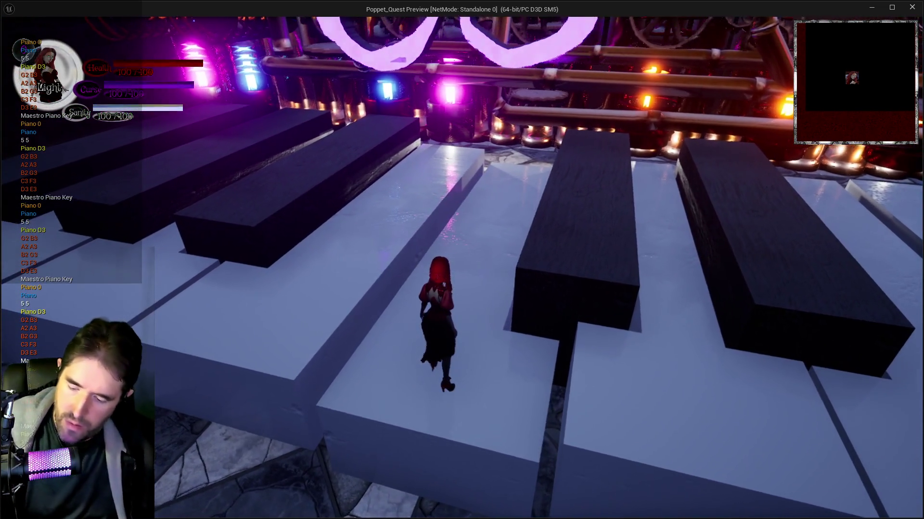
key("Escape")
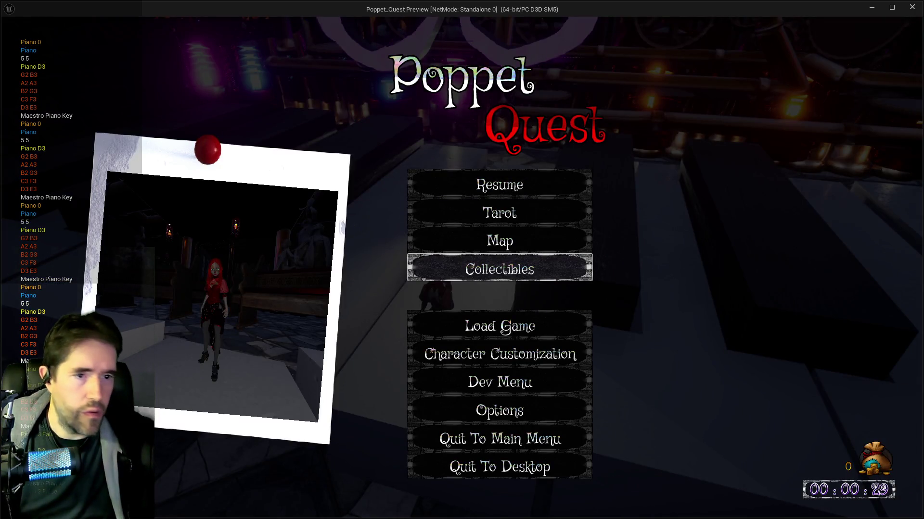
key("alt+Tab")
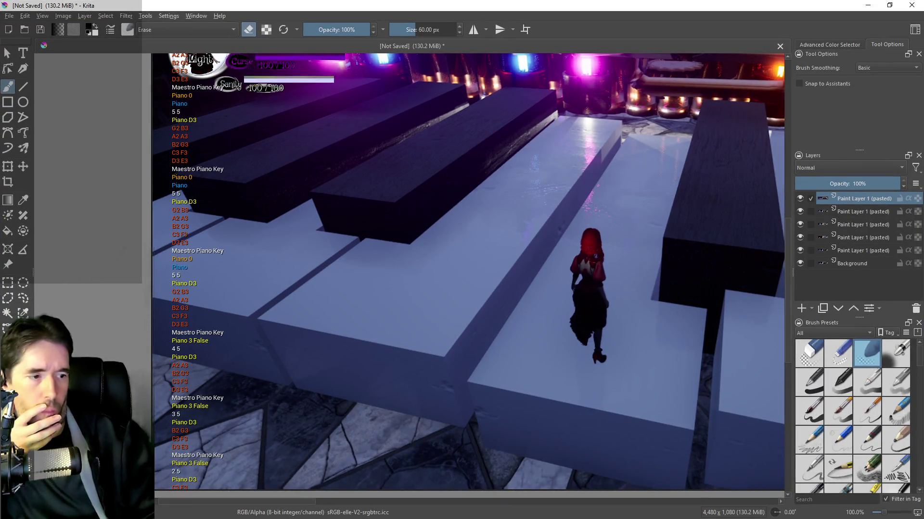
key("alt+Tab")
key("alt+Tab")
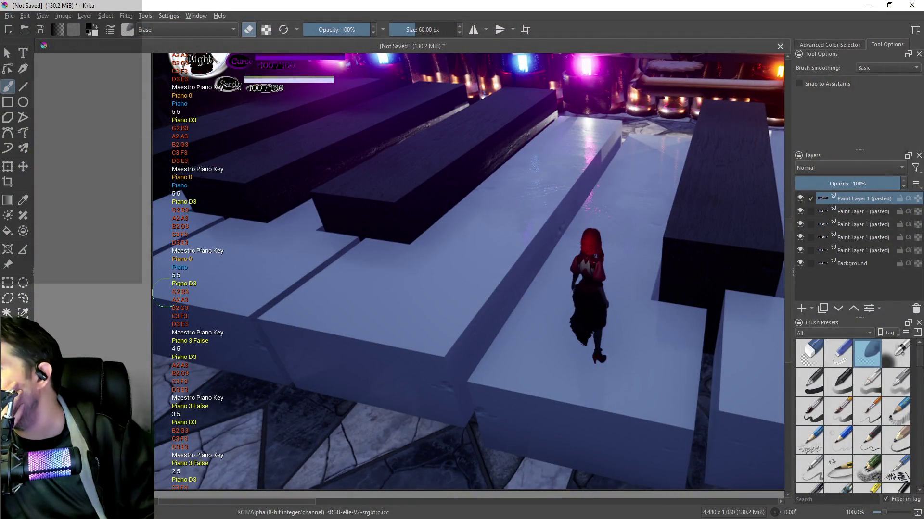
scroll(166, 358, "up", 1)
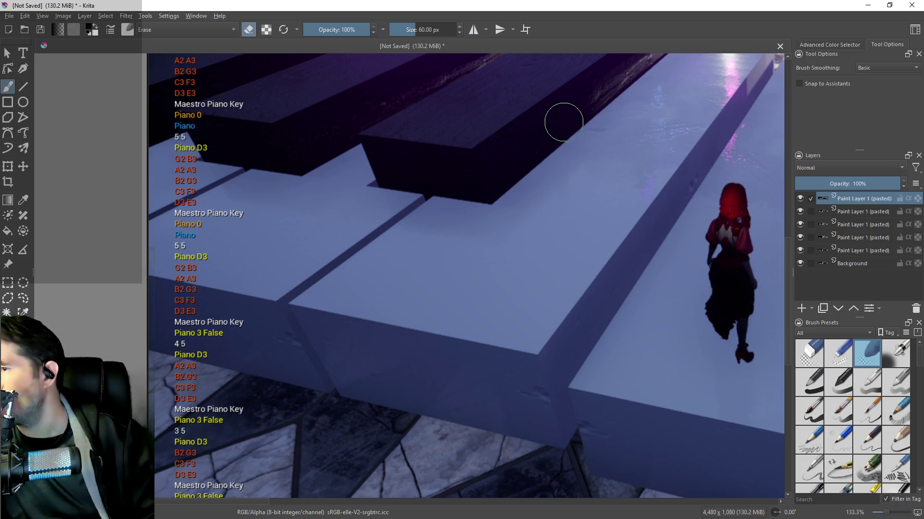
key("alt+Tab")
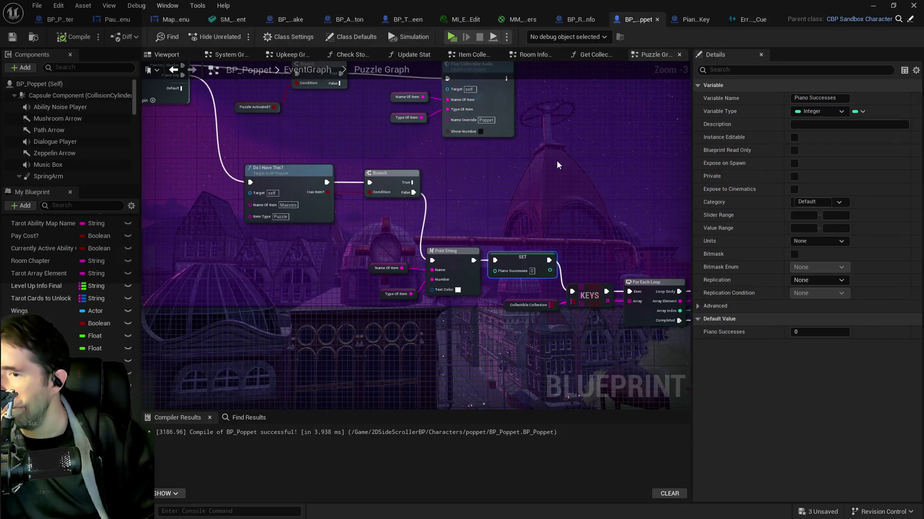
- Pan the Puzzle Graph from the For Each Loop through CLEAR and LENGTH to the Branch and Print String
mouse_move(674, 288)
left_mouse_down()
mouse_move(601, 216)
mouse_move(473, 158)
mouse_move(291, 163)
left_mouse_up()
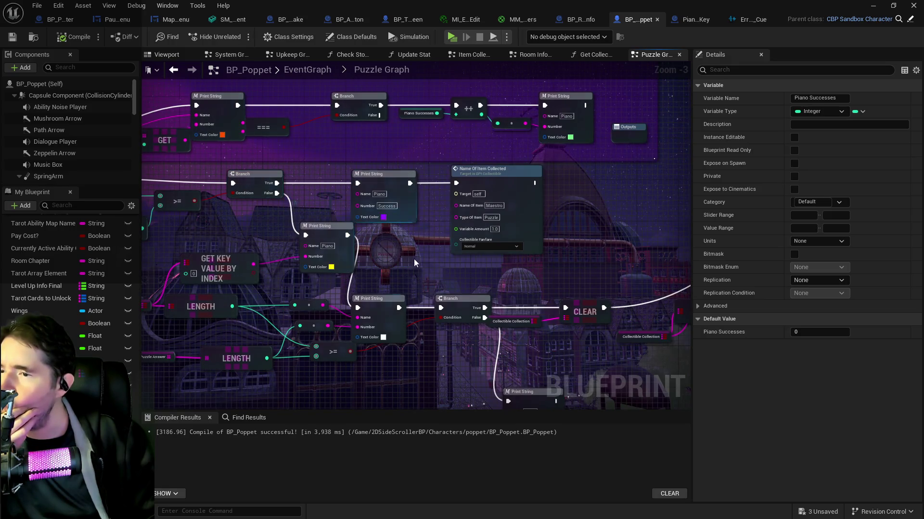
mouse_move(419, 265)
left_mouse_down()
mouse_move(529, 259)
mouse_move(538, 235)
mouse_move(386, 212)
left_mouse_up()
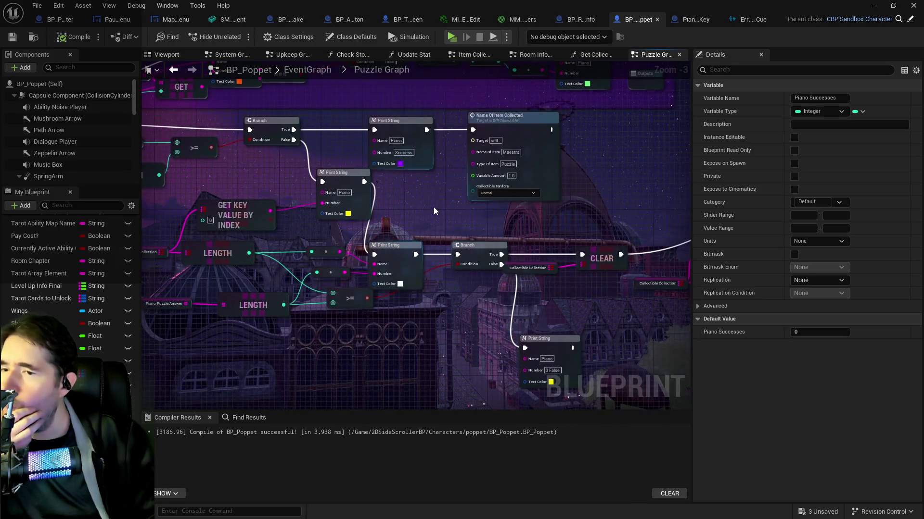
left_click_drag(193, 217, 563, 206)
left_click_drag(476, 277, 289, 245)
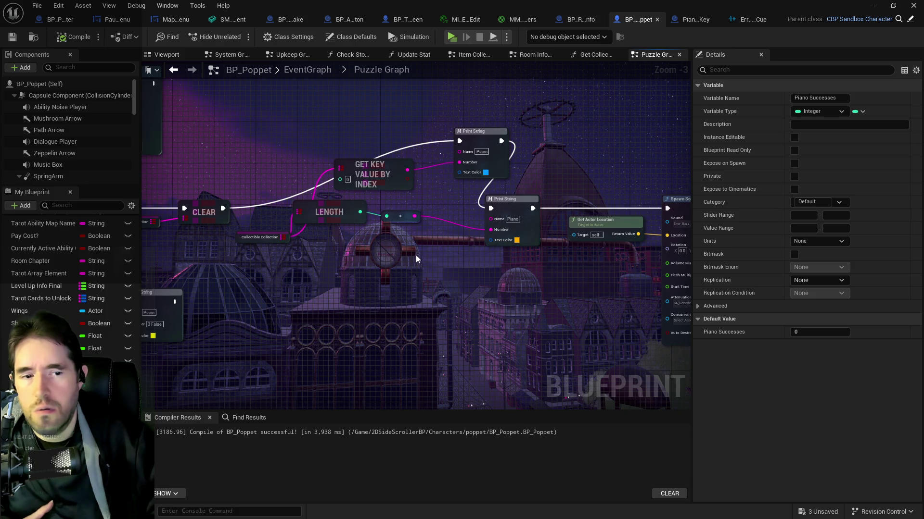
mouse_move(370, 309)
left_mouse_down()
mouse_move(435, 310)
mouse_move(457, 289)
mouse_move(510, 280)
mouse_move(640, 283)
left_mouse_up()
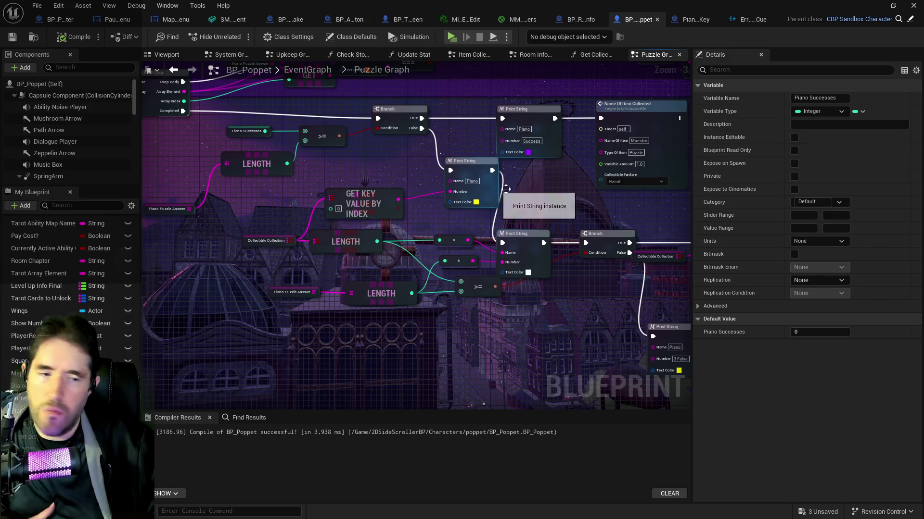